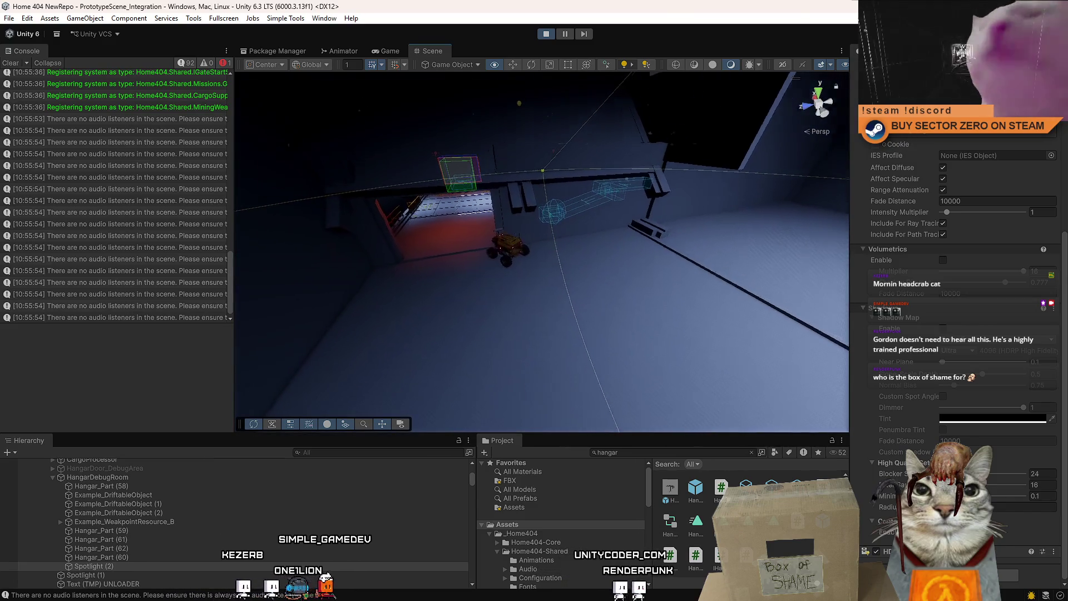
# Step: Stop play mode and open the Hangar prefab from the 'hangar' Project search
pyautogui.click(125, 565)
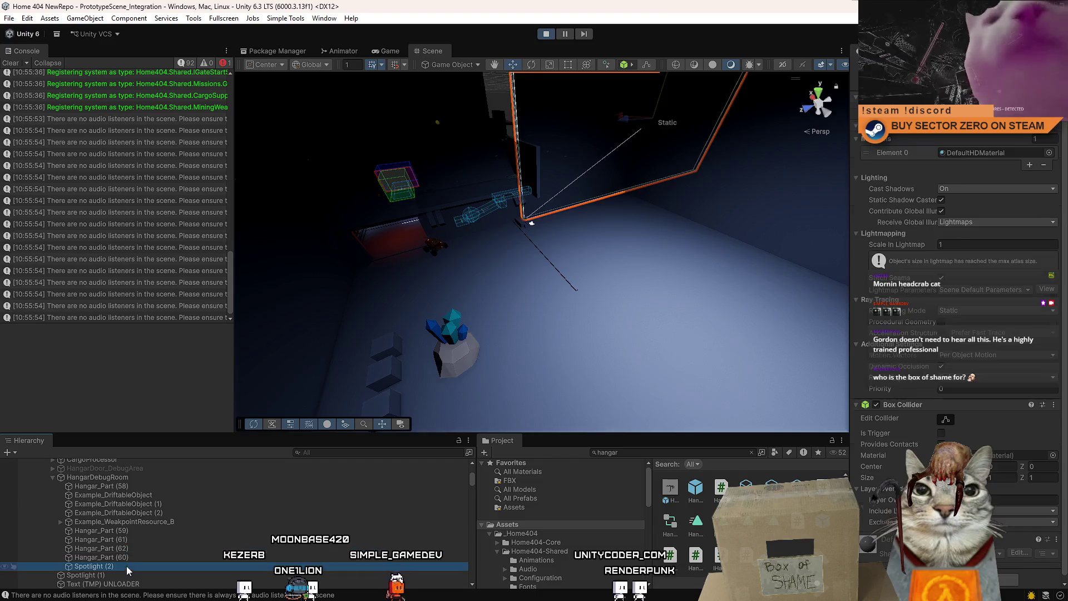
pyautogui.click(546, 34)
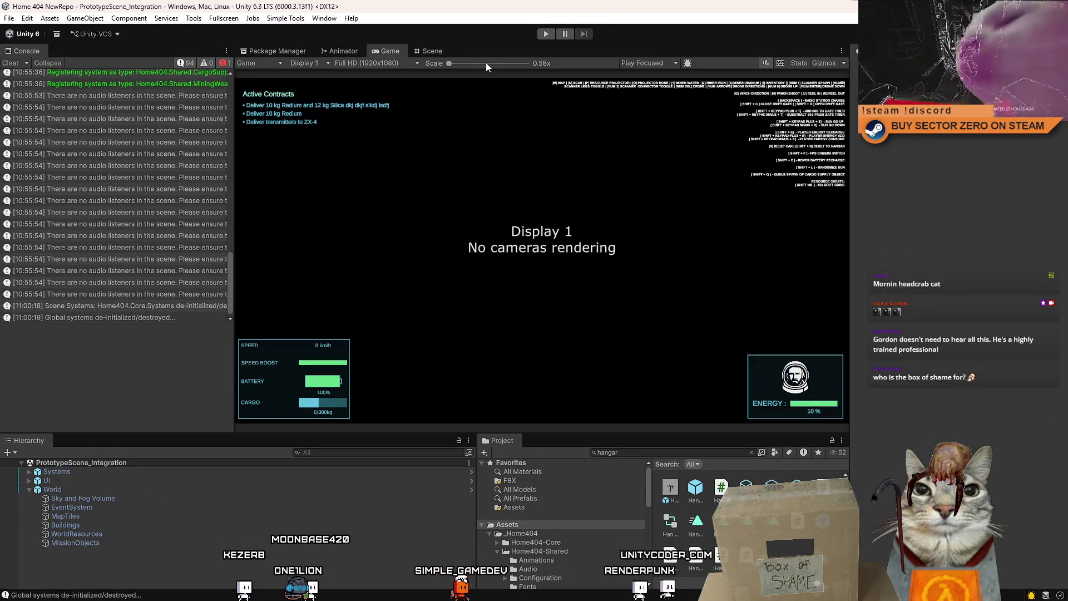
pyautogui.click(432, 51)
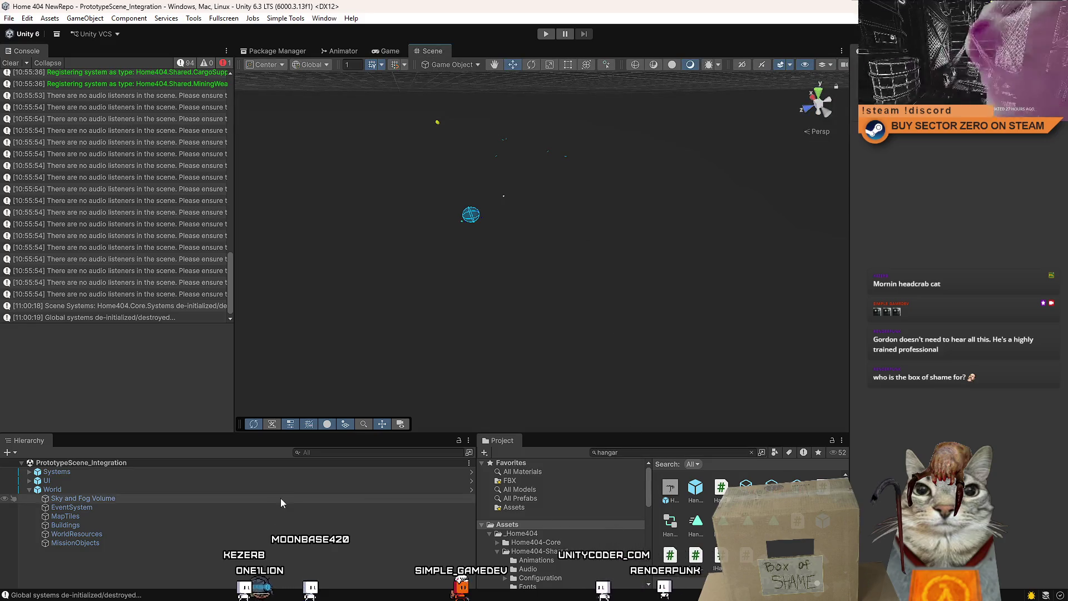
pyautogui.click(667, 452)
pyautogui.doubleClick(683, 480)
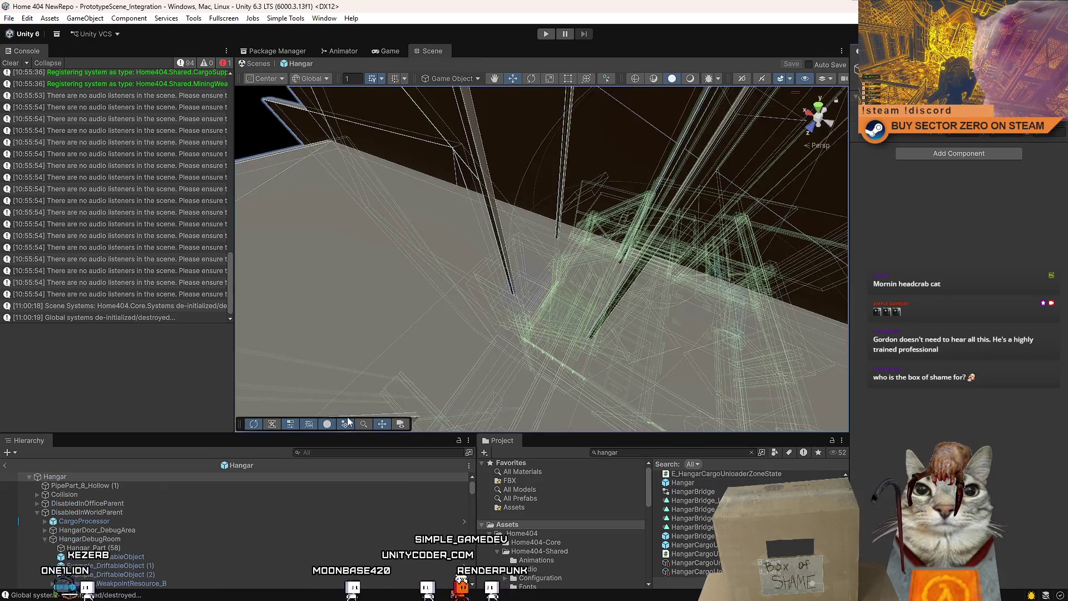
# Step: Duplicate the debug room spotlights with Ctrl+D, adding Spotlight (6) and Spotlight (7)
pyautogui.moveTo(423, 311)
pyautogui.mouseDown()
pyautogui.moveTo(437, 318)
pyautogui.moveTo(759, 123)
pyautogui.moveTo(561, 186)
pyautogui.mouseUp()
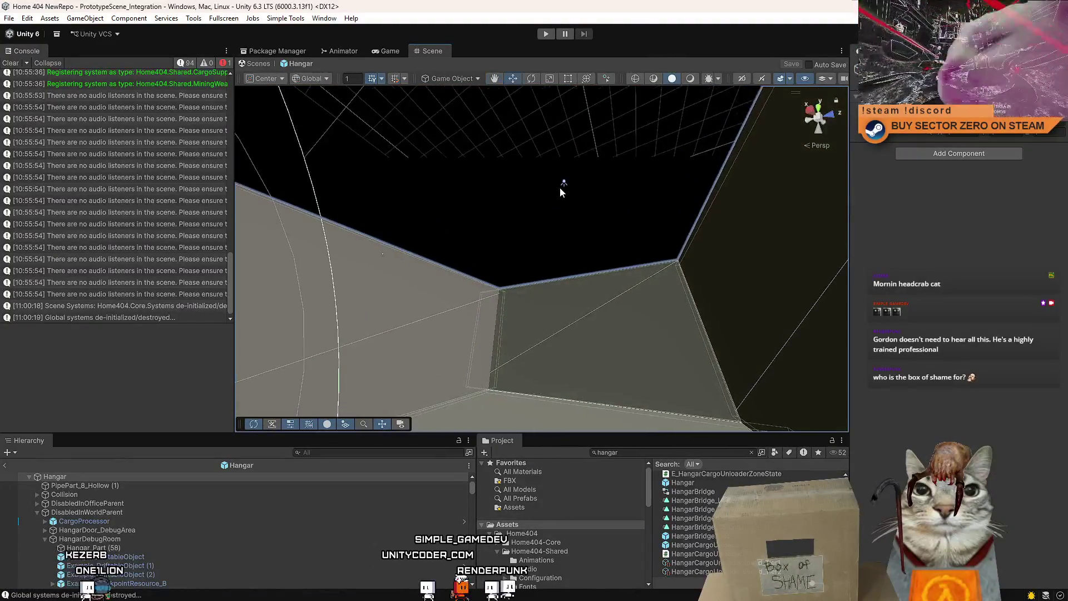
pyautogui.click(563, 183)
pyautogui.moveTo(586, 255); pyautogui.dragTo(562, 319)
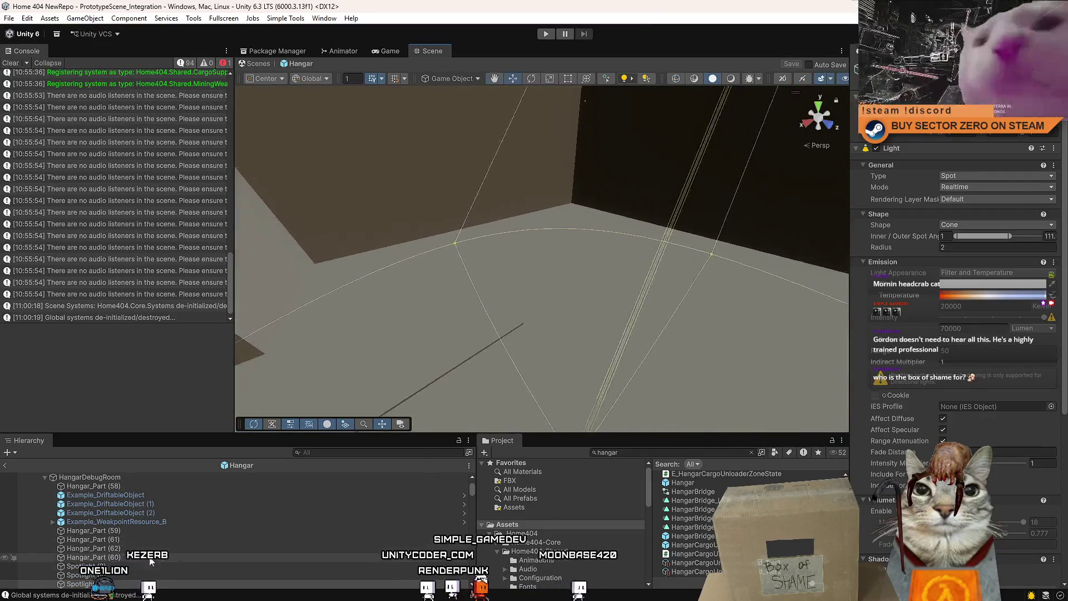
pyautogui.scroll(-1, 127, 584)
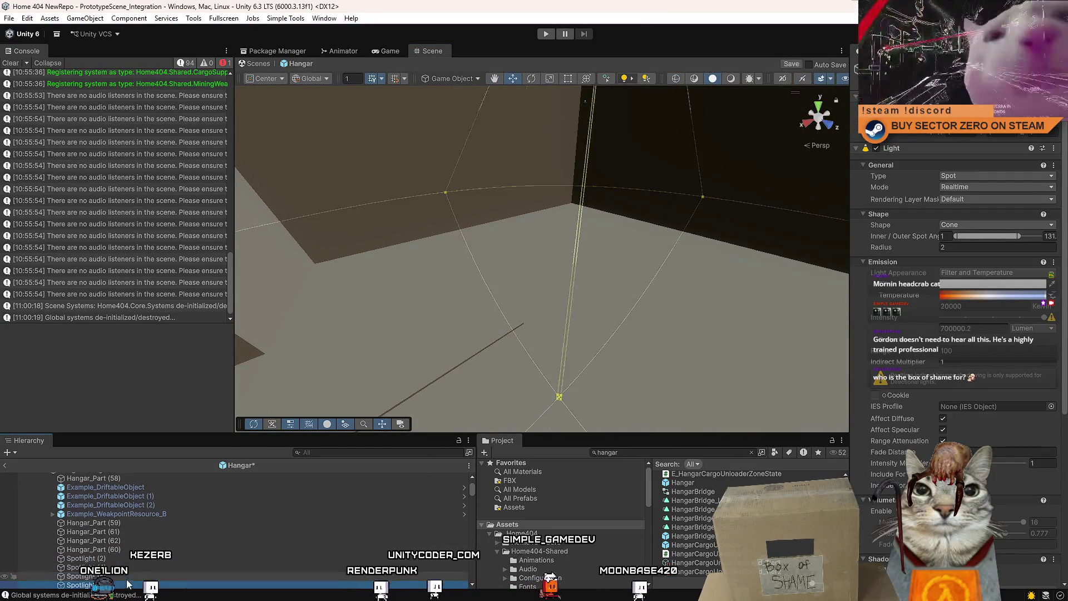
pyautogui.hotkey('ctrl', 'd')
pyautogui.keyDown('shift'); pyautogui.click(125, 558); pyautogui.keyUp('shift')
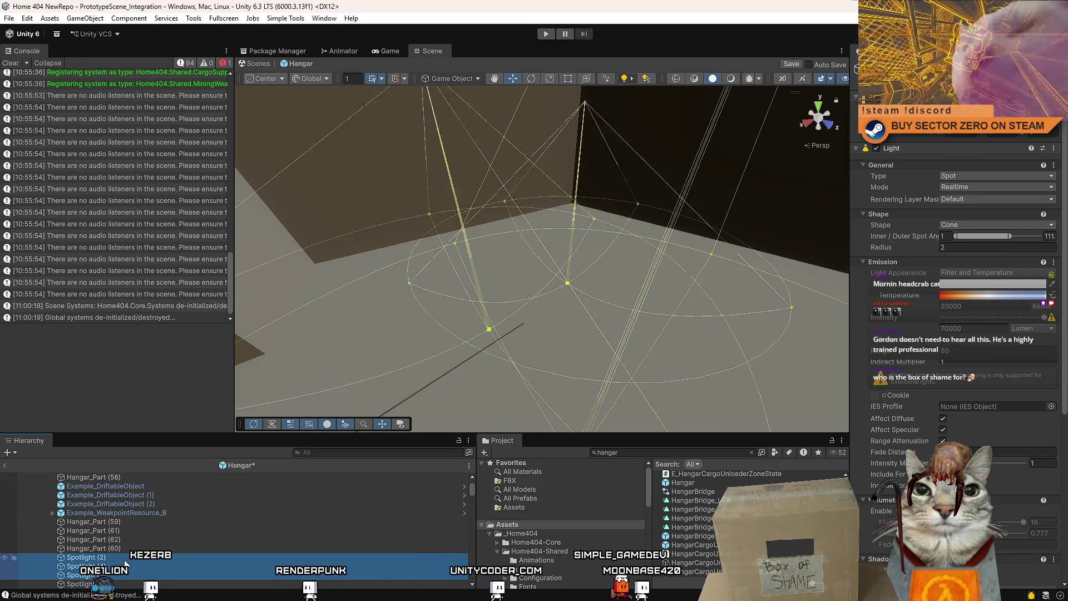
pyautogui.click(121, 559)
pyautogui.press('f')
pyautogui.click(117, 565)
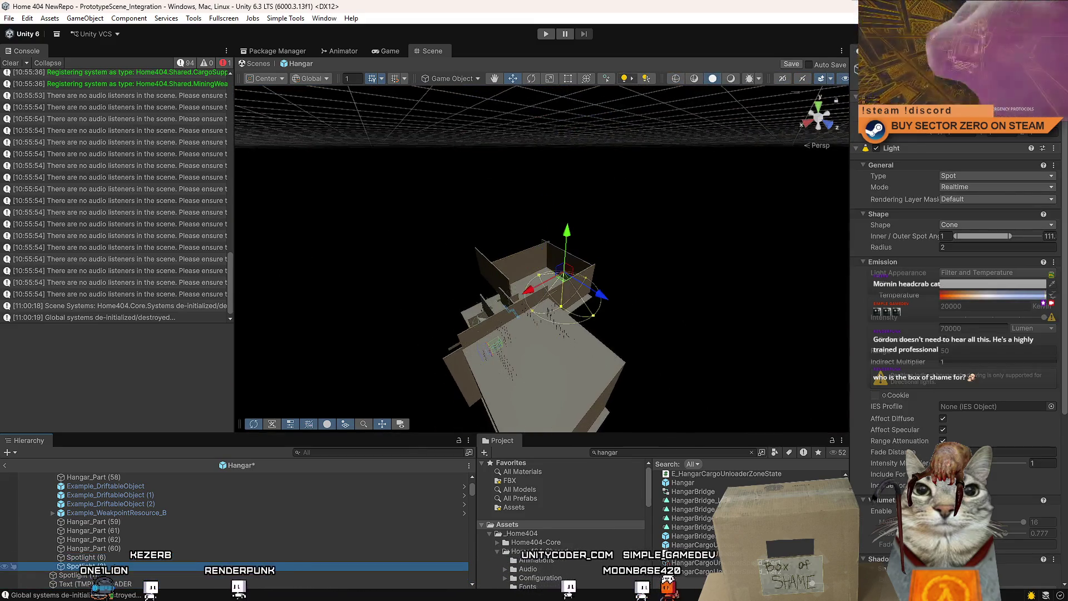
pyautogui.click(556, 284)
# Step: Select the Example_WeakpointResource_B crystal and frame it in the Scene view
pyautogui.moveTo(556, 284)
pyautogui.mouseDown()
pyautogui.moveTo(596, 291)
pyautogui.moveTo(548, 278)
pyautogui.moveTo(506, 352)
pyautogui.moveTo(259, 352)
pyautogui.moveTo(201, 318)
pyautogui.moveTo(1030, 249)
pyautogui.moveTo(603, 295)
pyautogui.mouseUp()
pyautogui.click(602, 295)
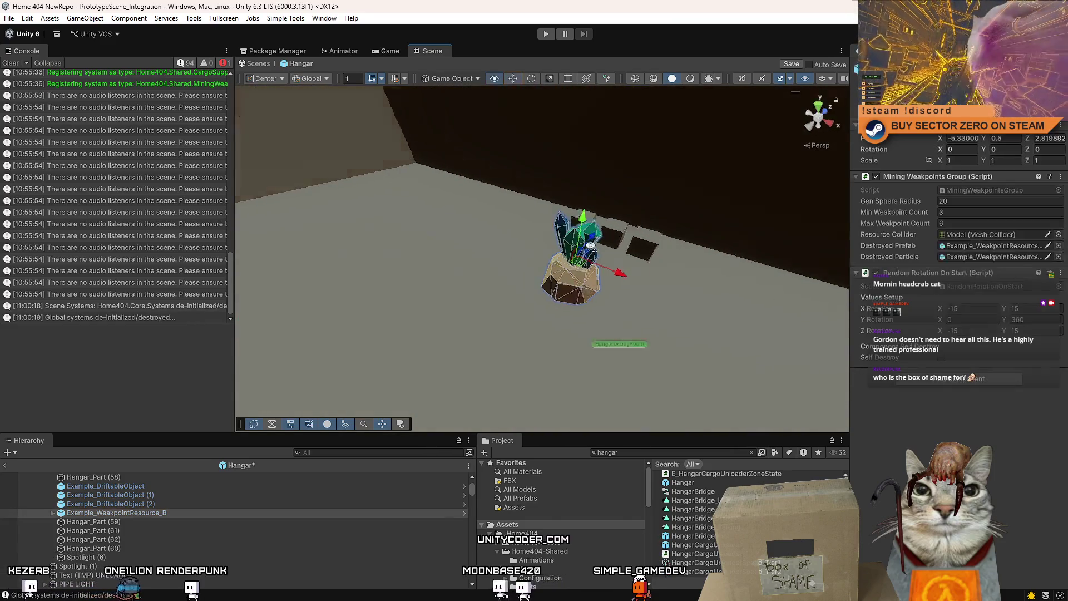
pyautogui.press('f')
pyautogui.moveTo(727, 253); pyautogui.dragTo(579, 252)
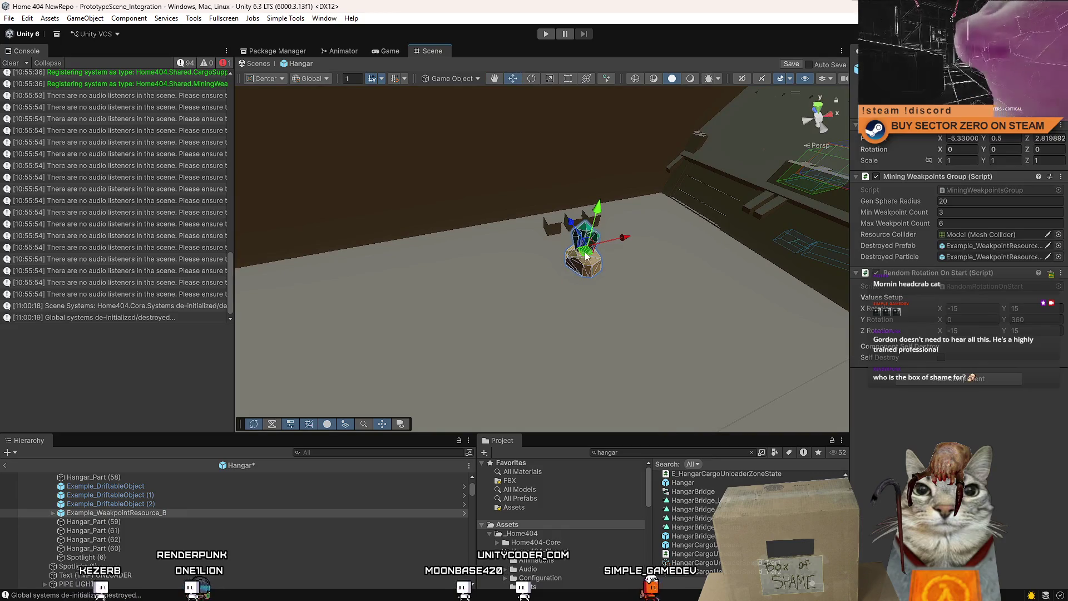
pyautogui.press('f')
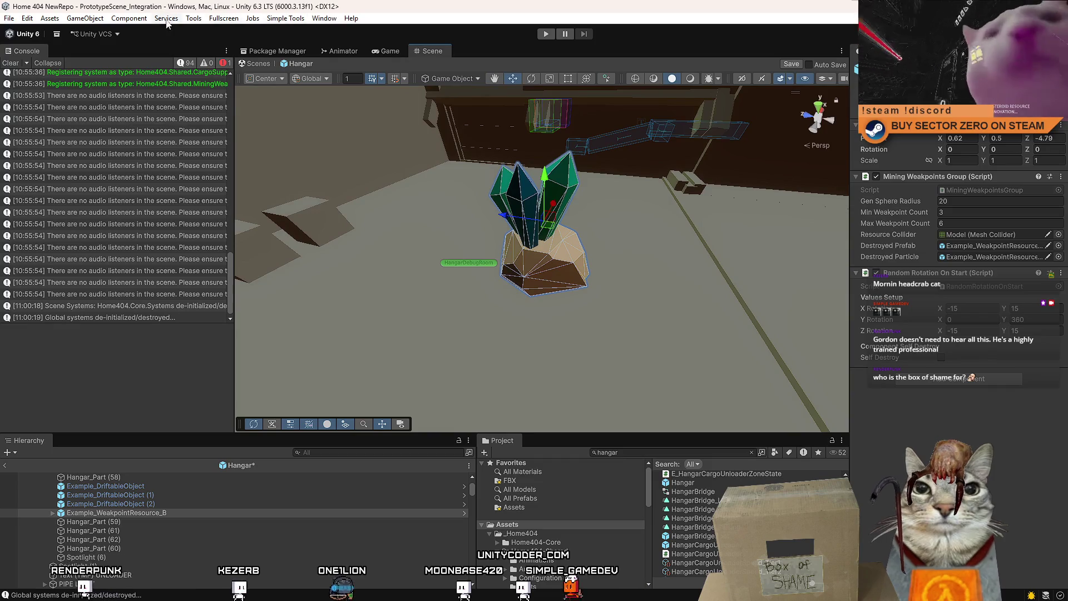
pyautogui.click(85, 18)
# Step: Create a cube, move it under the crystal and scale it into a flat pad
pyautogui.moveTo(100, 90)
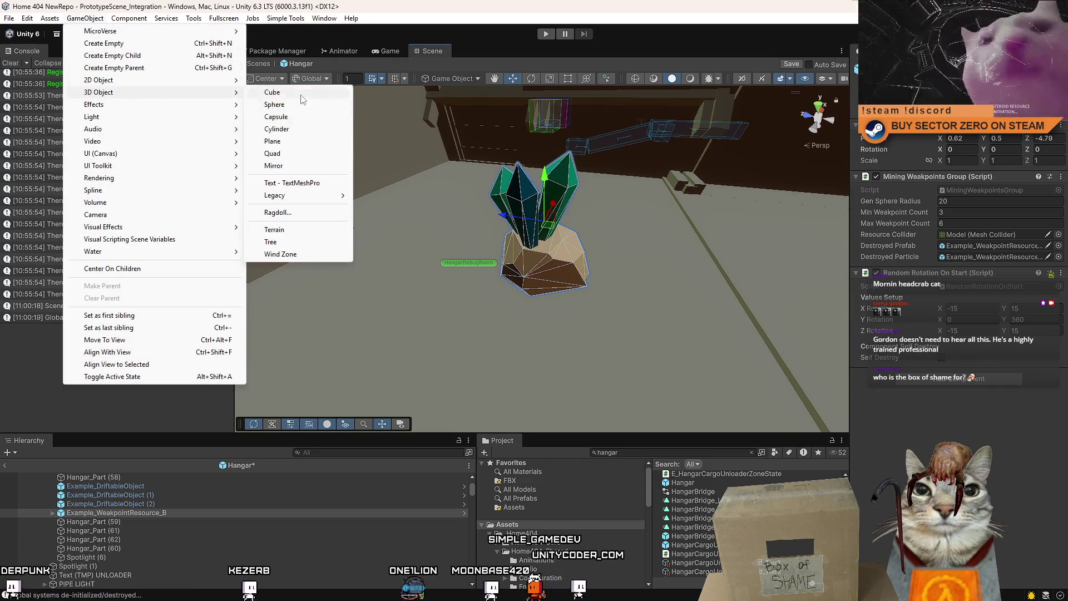
pyautogui.click(267, 90)
pyautogui.moveTo(594, 195)
pyautogui.mouseDown()
pyautogui.moveTo(492, 230)
pyautogui.moveTo(609, 171)
pyautogui.moveTo(448, 194)
pyautogui.moveTo(459, 286)
pyautogui.moveTo(462, 270)
pyautogui.moveTo(560, 245)
pyautogui.moveTo(499, 192)
pyautogui.mouseUp()
pyautogui.press('r')
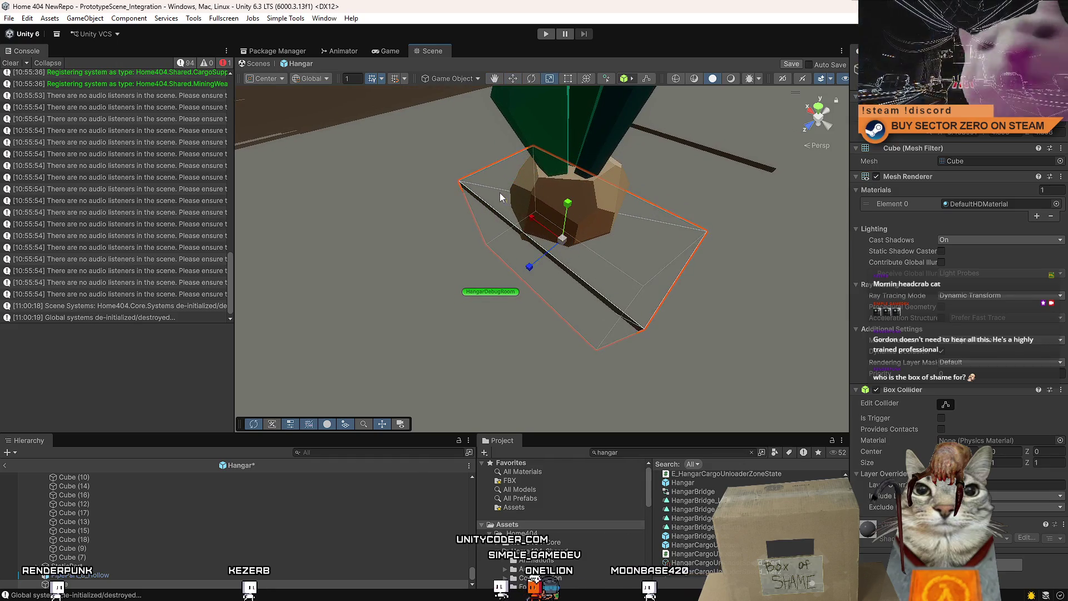
pyautogui.moveTo(532, 271); pyautogui.dragTo(497, 274)
pyautogui.moveTo(559, 252); pyautogui.dragTo(546, 262)
pyautogui.click(979, 495)
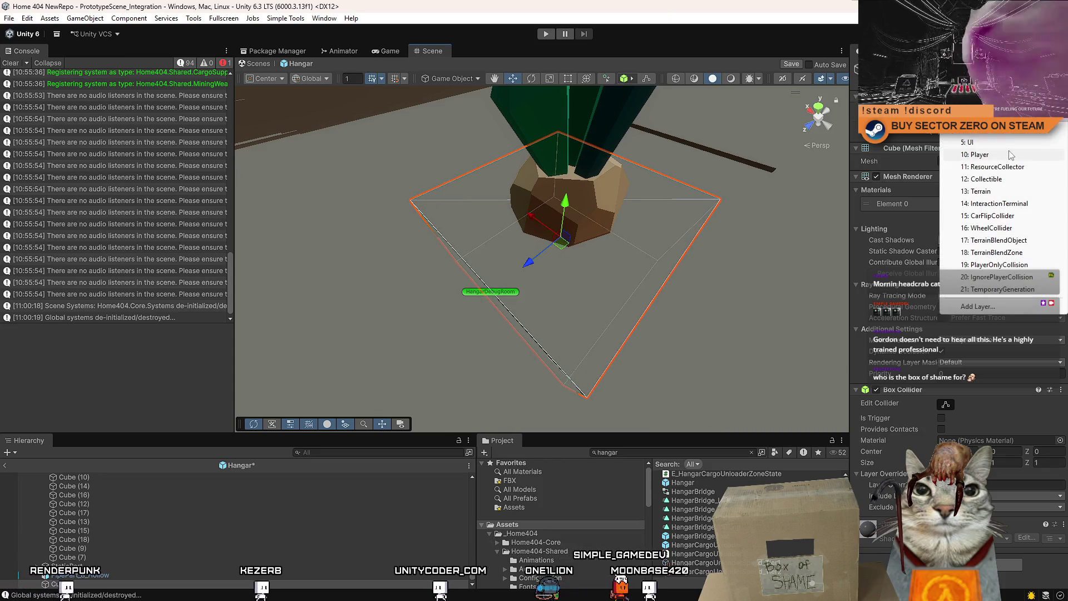
pyautogui.click(1005, 192)
# Step: Assign the GroundLines material to the cube pad's Element 0 in the material picker
pyautogui.click(491, 182)
pyautogui.moveTo(492, 182)
pyautogui.mouseDown()
pyautogui.moveTo(817, 149)
pyautogui.moveTo(742, 162)
pyautogui.moveTo(706, 201)
pyautogui.moveTo(481, 245)
pyautogui.mouseUp()
pyautogui.click(542, 255)
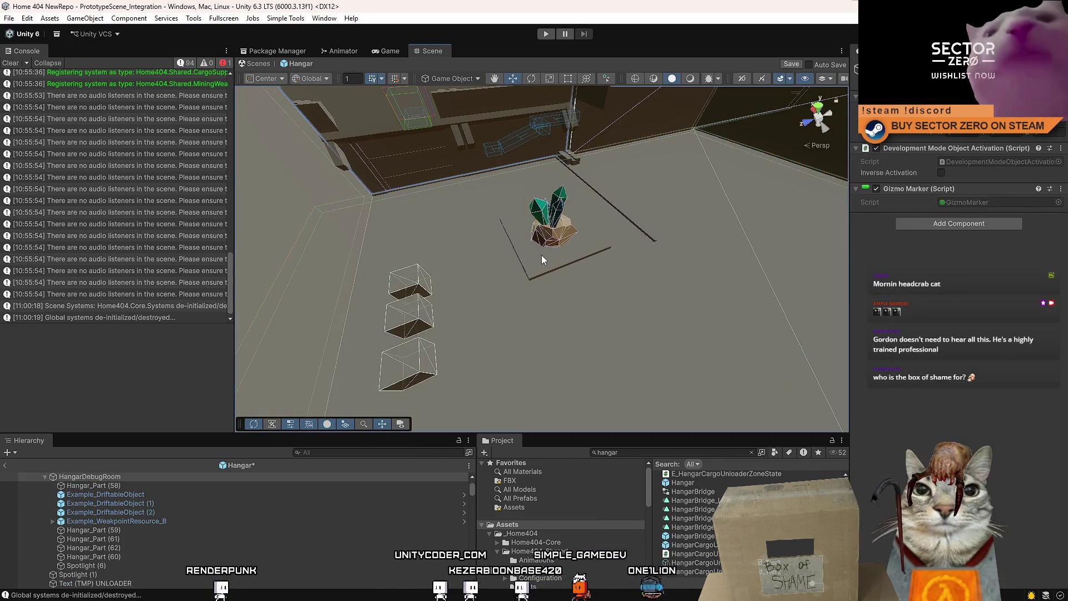
pyautogui.click(594, 258)
pyautogui.click(1056, 203)
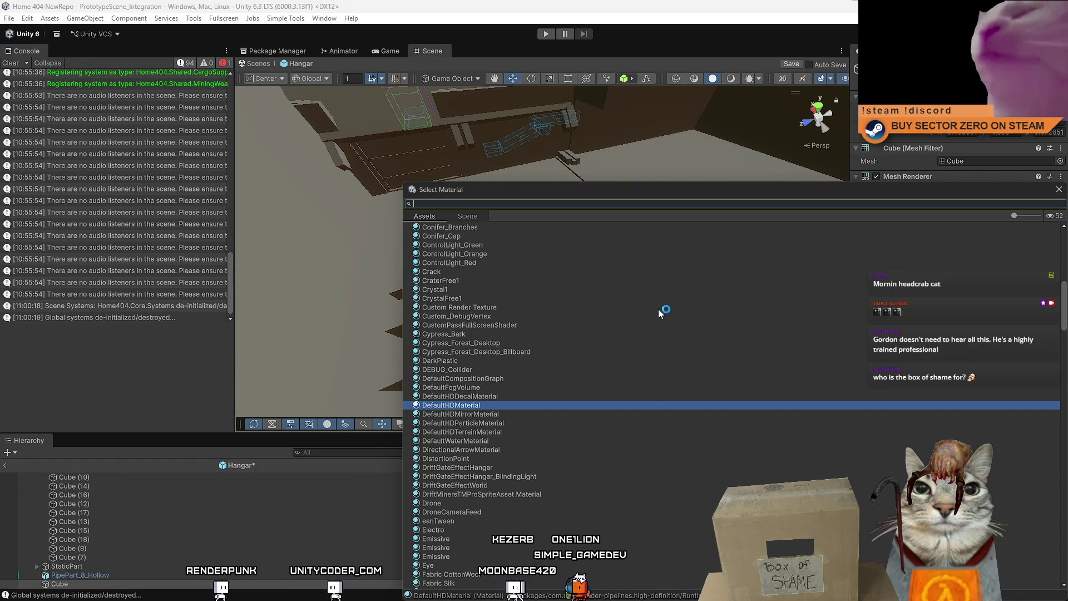
pyautogui.scroll(1, 638, 315)
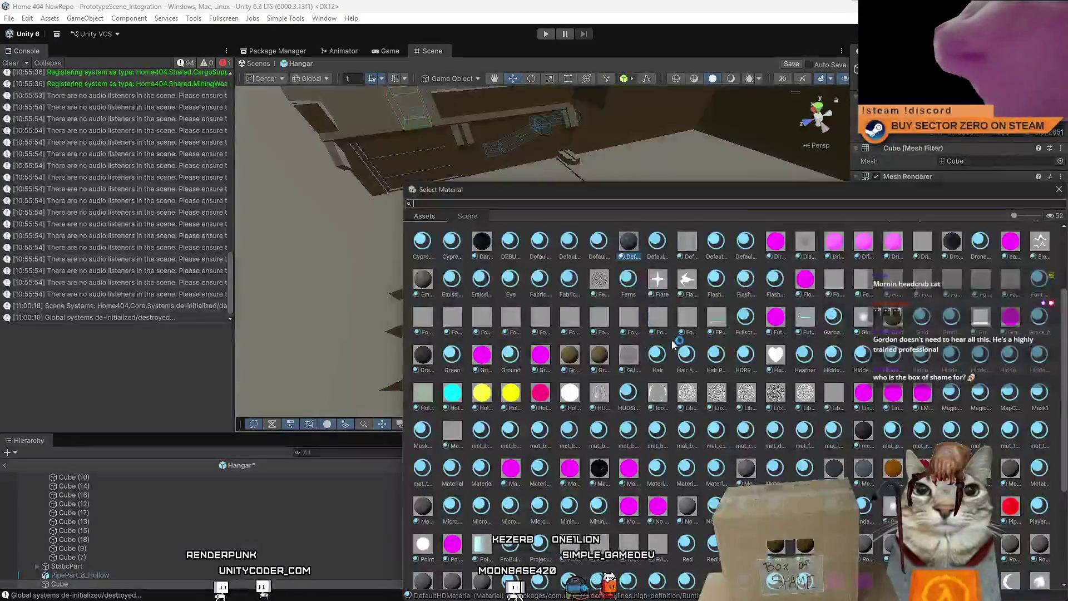
pyautogui.scroll(2, 672, 339)
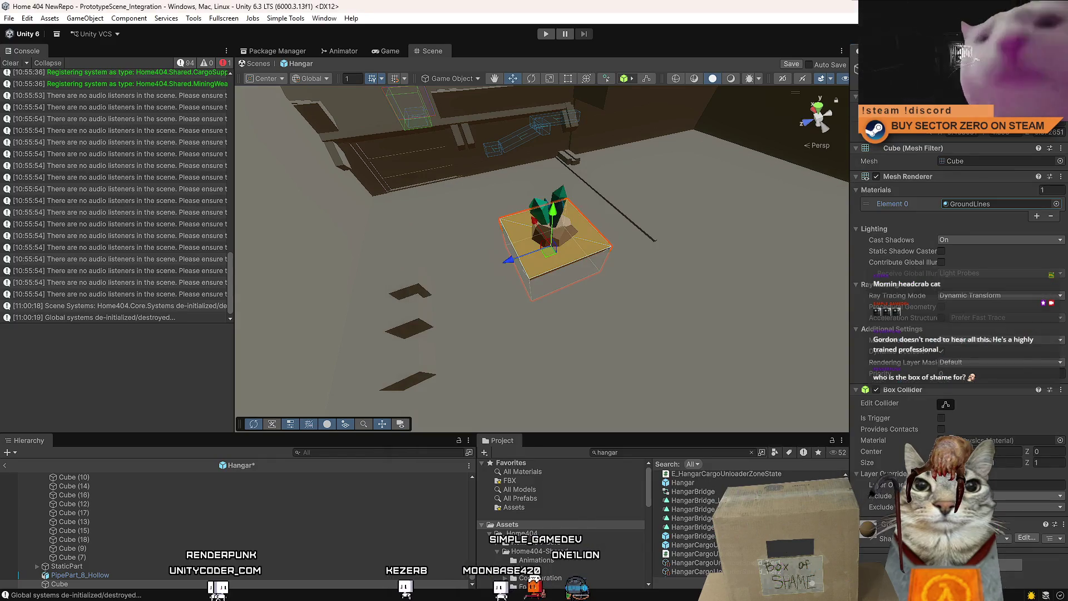
pyautogui.press('Return')
pyautogui.scroll(5, 682, 306)
pyautogui.click(682, 306)
pyautogui.moveTo(682, 305)
pyautogui.mouseDown()
pyautogui.moveTo(570, 317)
pyautogui.moveTo(545, 300)
pyautogui.mouseUp()
# Step: Clear the Console messages and save the Hangar prefab with Ctrl+S
pyautogui.scroll(-5, 570, 317)
pyautogui.click(11, 62)
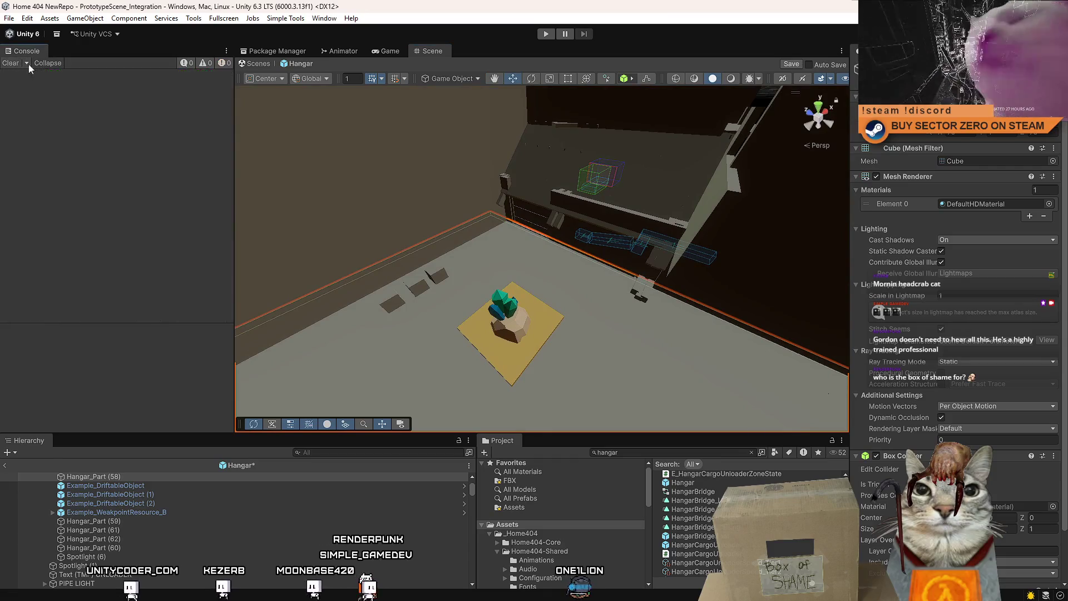
pyautogui.scroll(-2, 507, 131)
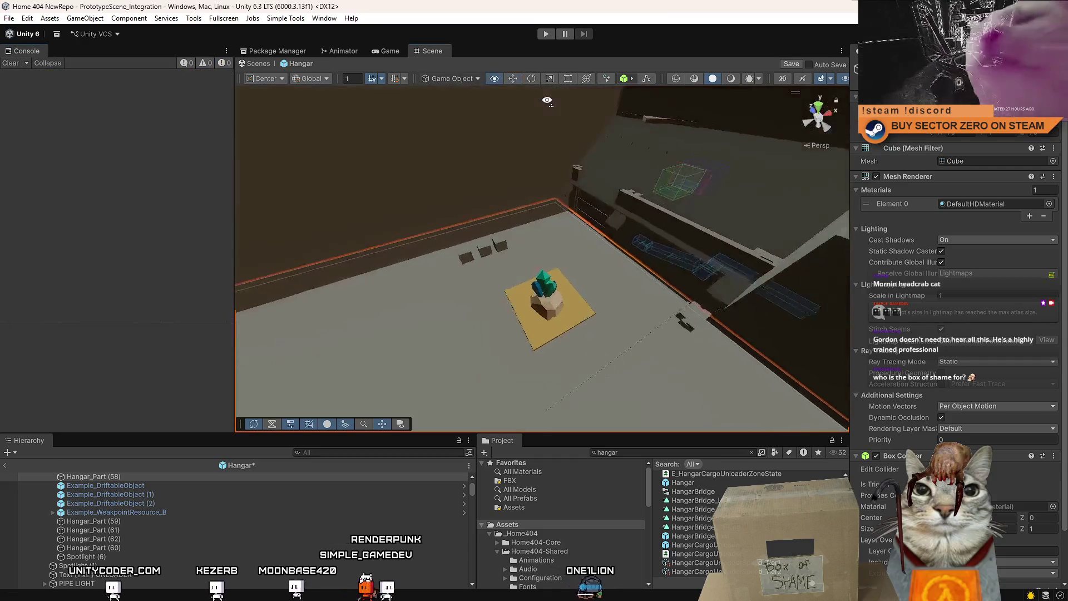
pyautogui.moveTo(508, 131); pyautogui.dragTo(586, 148)
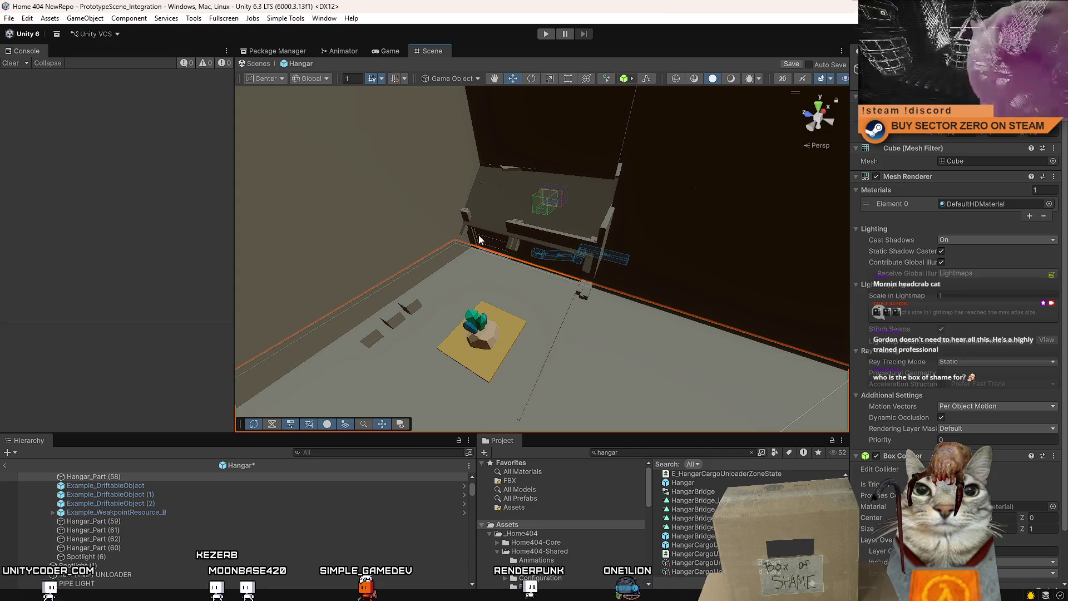
pyautogui.hotkey('ctrl', 's')
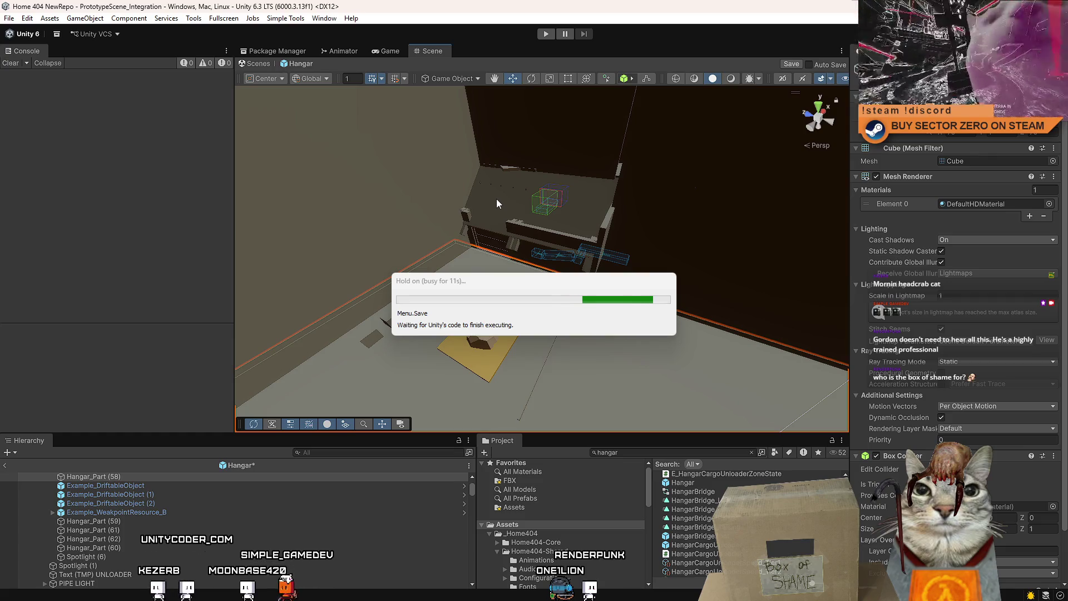
pyautogui.moveTo(566, 199)
pyautogui.mouseDown()
pyautogui.moveTo(523, 239)
pyautogui.moveTo(573, 310)
pyautogui.moveTo(431, 278)
pyautogui.moveTo(480, 287)
pyautogui.mouseUp()
pyautogui.click(589, 279)
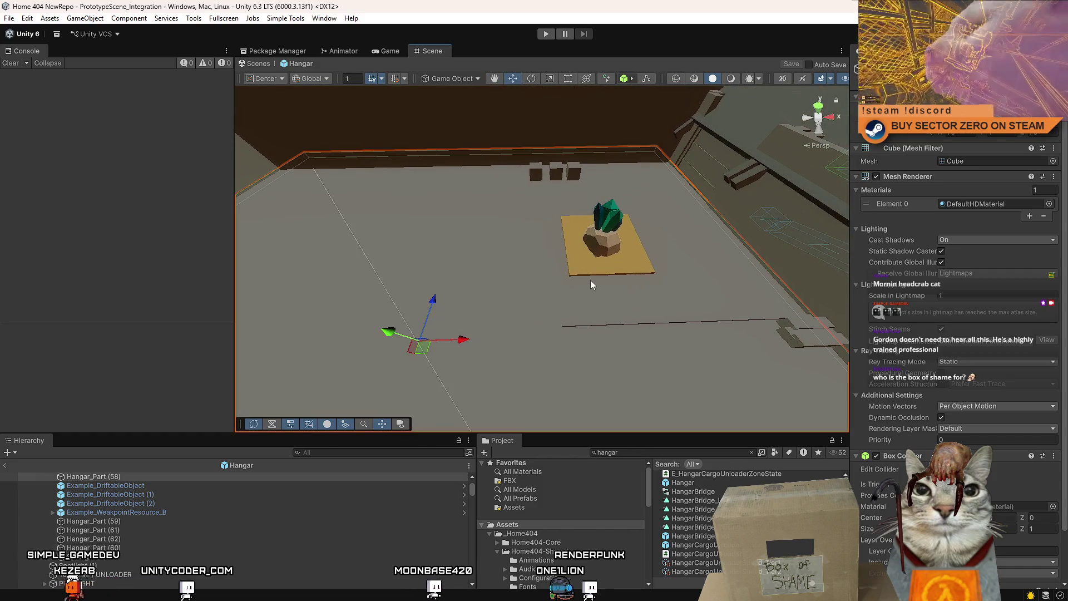
# Step: Duplicate the pad cube under the crystal to make a second pad
pyautogui.click(596, 270)
pyautogui.moveTo(597, 270)
pyautogui.mouseDown()
pyautogui.moveTo(641, 272)
pyautogui.moveTo(611, 256)
pyautogui.moveTo(572, 255)
pyautogui.mouseUp()
pyautogui.hotkey('ctrl', 'd')
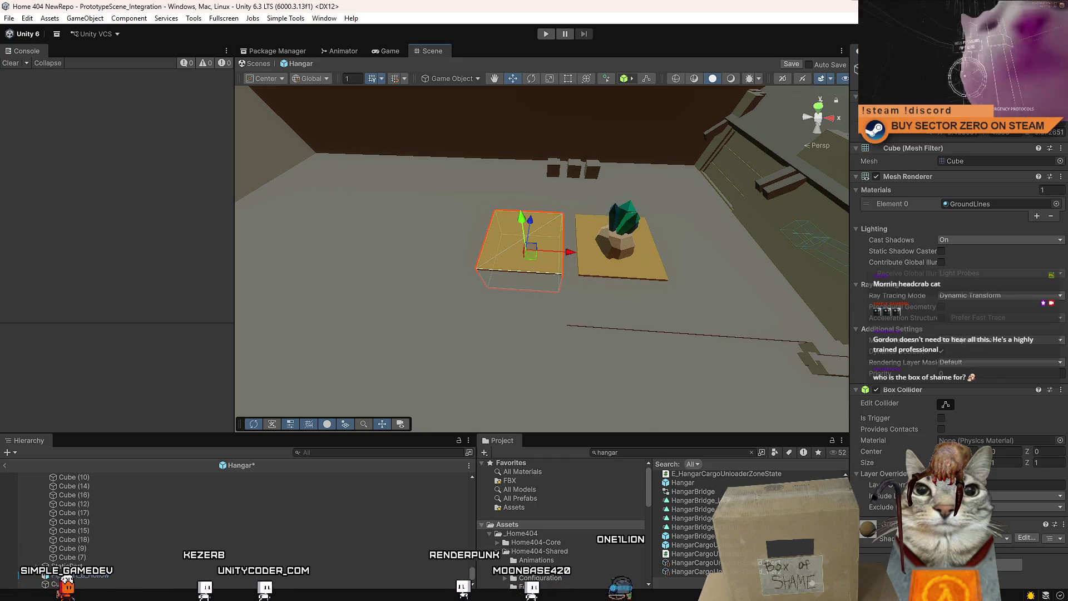
pyautogui.scroll(-4, 702, 502)
# Step: Place Example_WeakpointResource_A from Assets onto the new pad and adjust its position
pyautogui.click(553, 524)
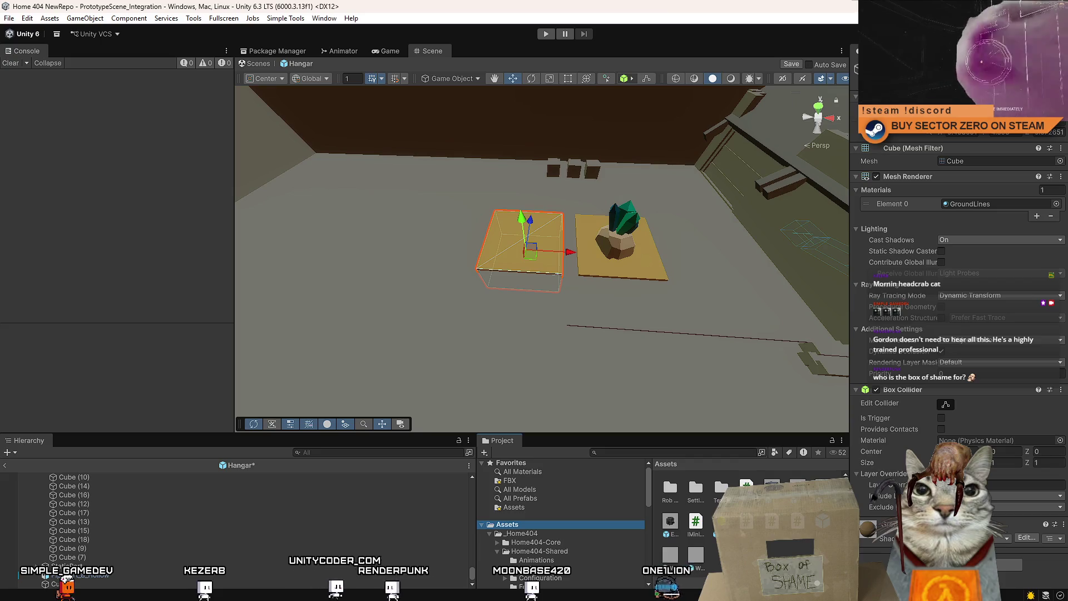
pyautogui.moveTo(674, 433); pyautogui.dragTo(509, 234)
pyautogui.press('f')
pyautogui.moveTo(468, 194); pyautogui.dragTo(468, 189)
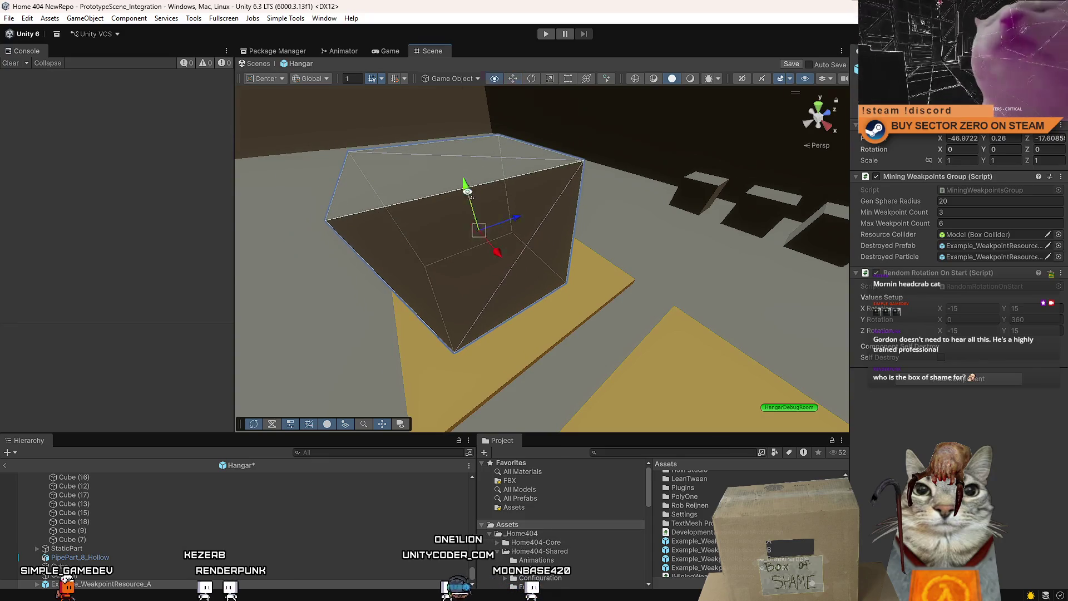
pyautogui.scroll(-5, 609, 270)
pyautogui.moveTo(514, 262); pyautogui.dragTo(868, 225)
pyautogui.scroll(-5, 659, 286)
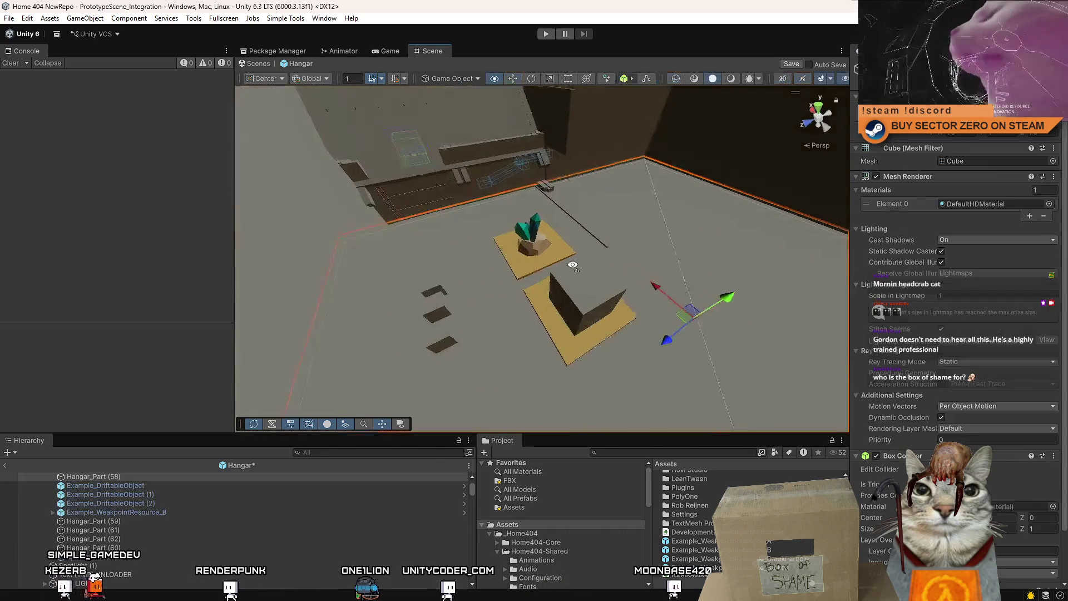
# Step: Switch to the Game view and enter play mode
pyautogui.click(388, 51)
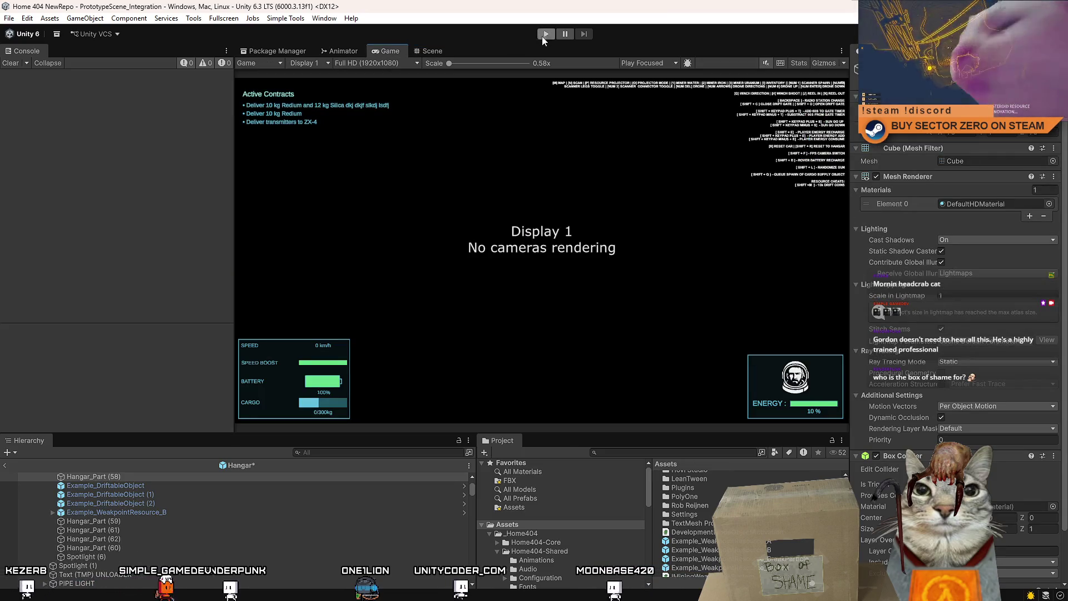
pyautogui.click(265, 512)
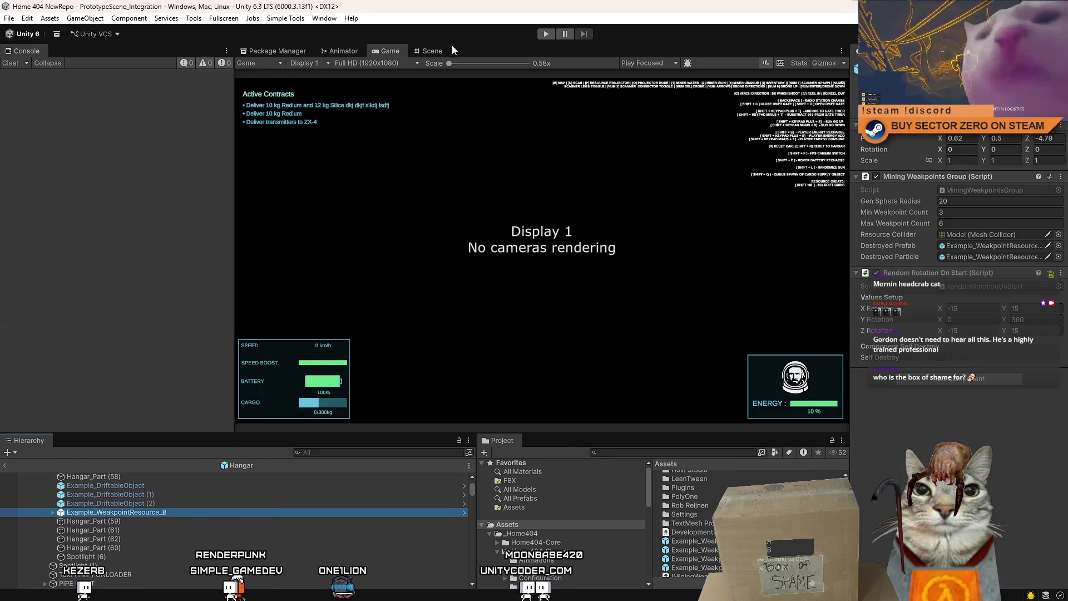
pyautogui.click(550, 35)
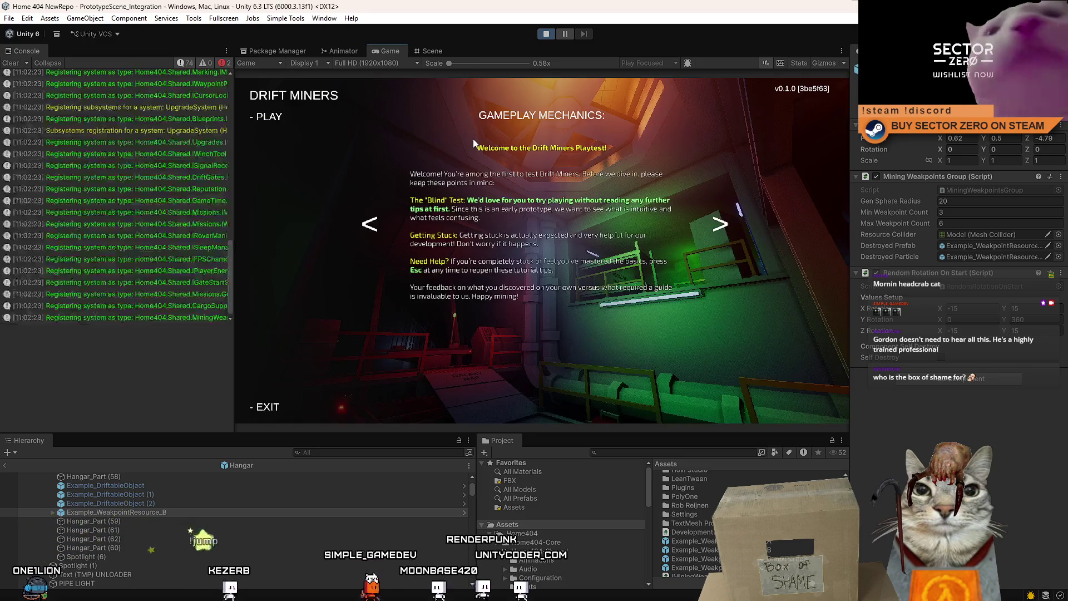
# Step: Start the game from its menu, walk to the Confirm Run panel, then view the Scene
pyautogui.click(284, 117)
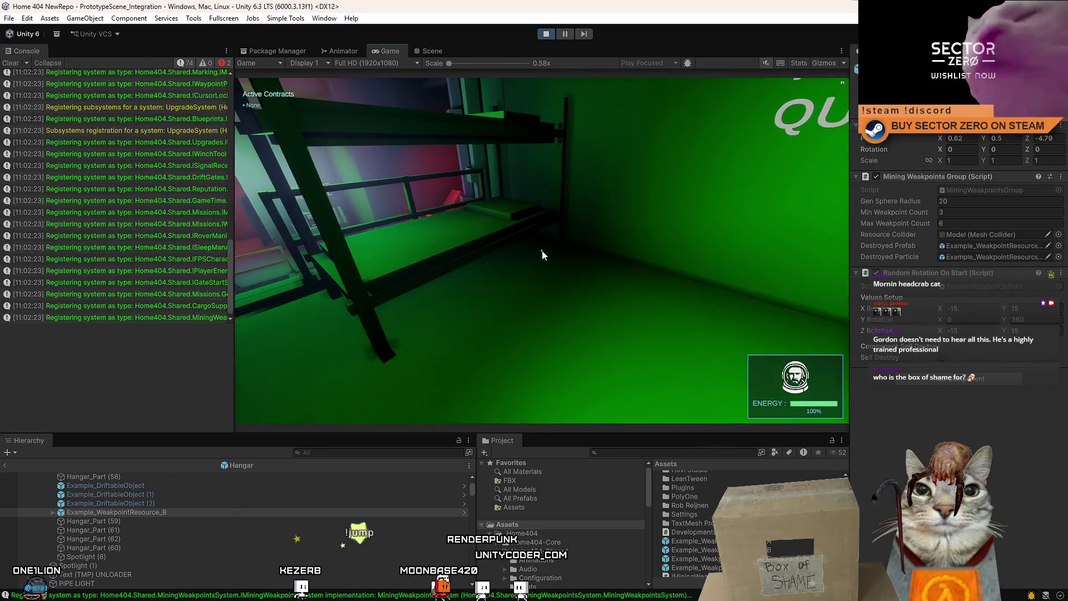
pyautogui.press('F10')
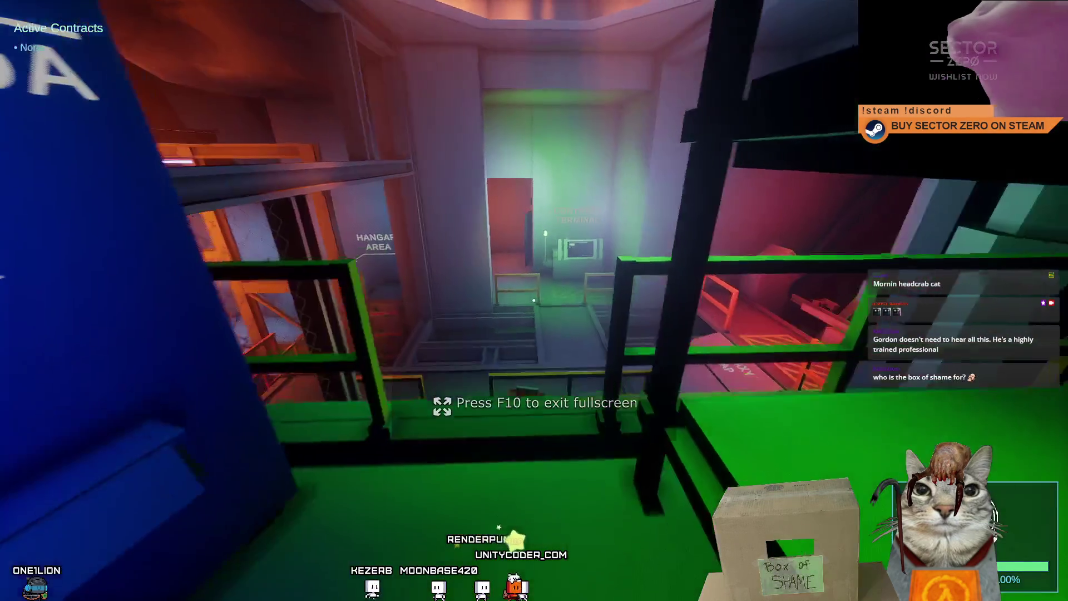
pyautogui.press('w')
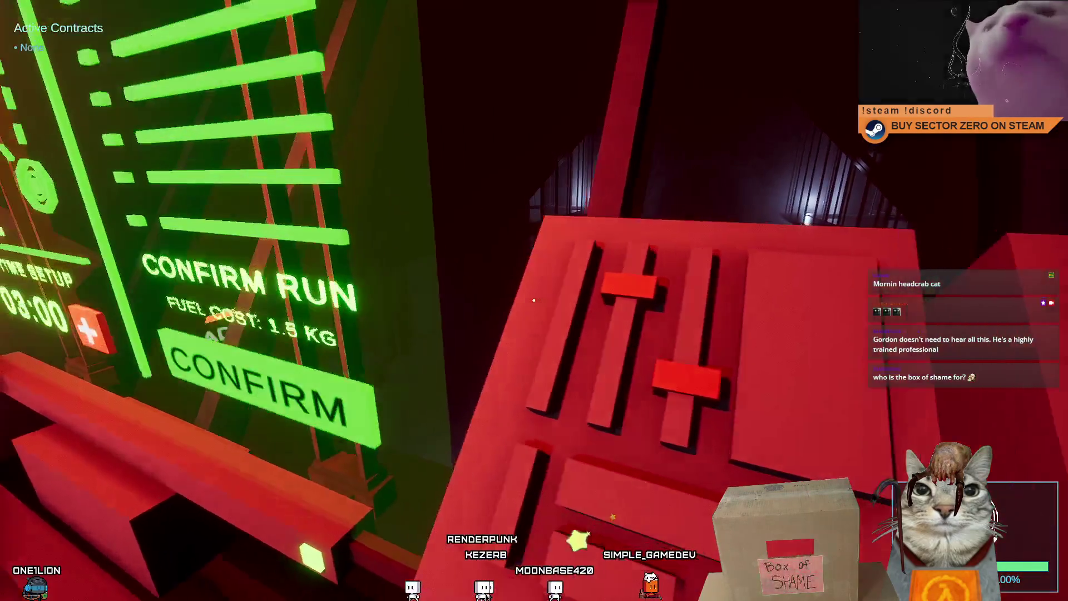
pyautogui.press('F10')
pyautogui.press('Escape')
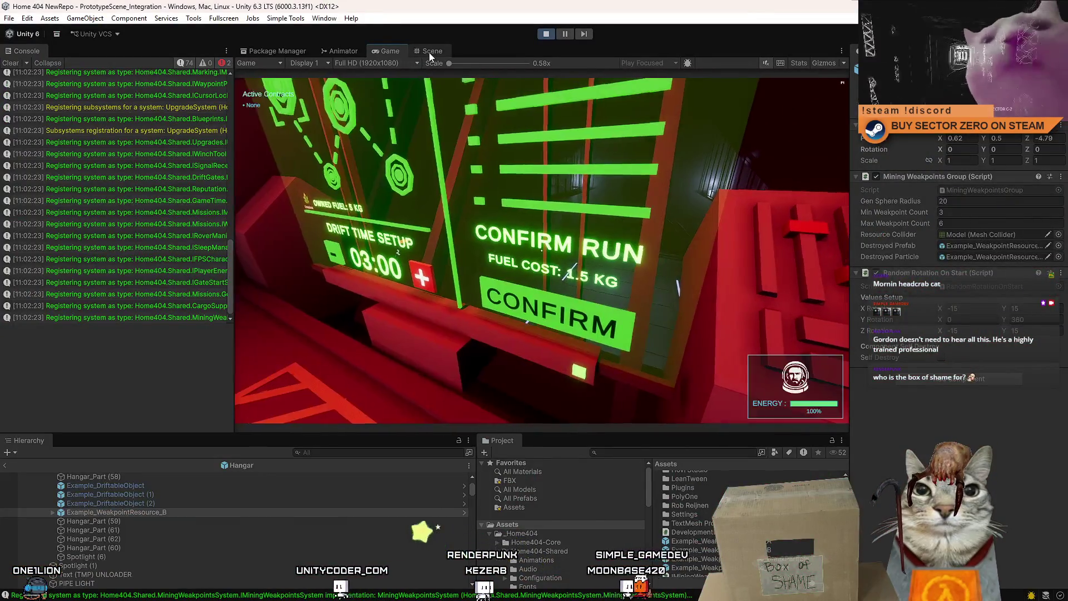
pyautogui.click(432, 51)
pyautogui.moveTo(456, 148)
pyautogui.mouseDown()
pyautogui.moveTo(722, 72)
pyautogui.moveTo(723, 83)
pyautogui.mouseUp()
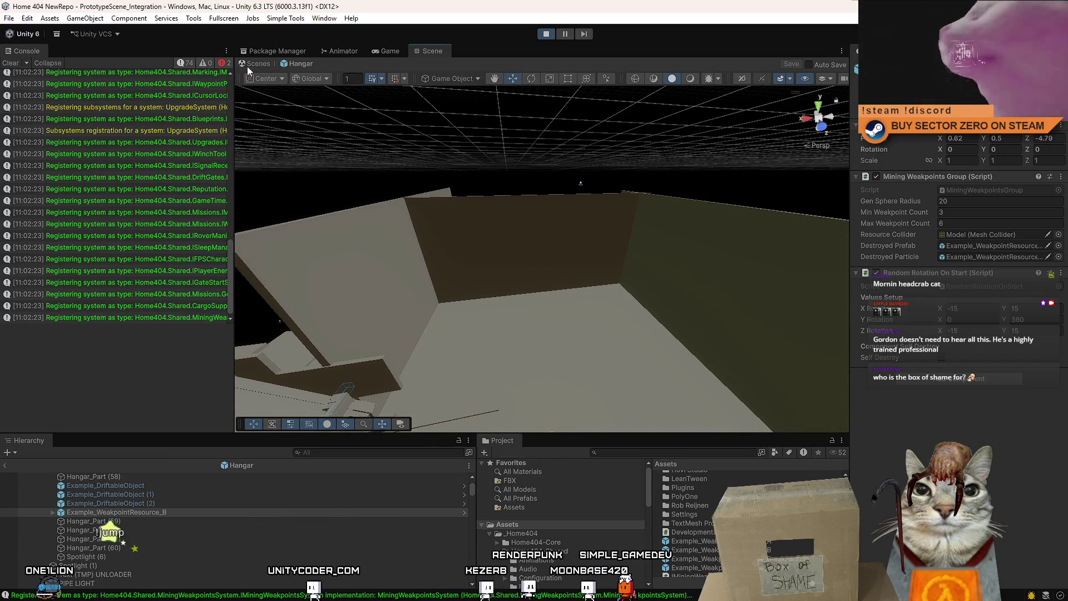
# Step: Exit to the full scene, inspect the spotlight over the lit hangar, and stop the game
pyautogui.click(249, 66)
pyautogui.moveTo(344, 234)
pyautogui.mouseDown()
pyautogui.moveTo(440, 278)
pyautogui.moveTo(423, 212)
pyautogui.moveTo(250, 232)
pyautogui.moveTo(392, 206)
pyautogui.mouseUp()
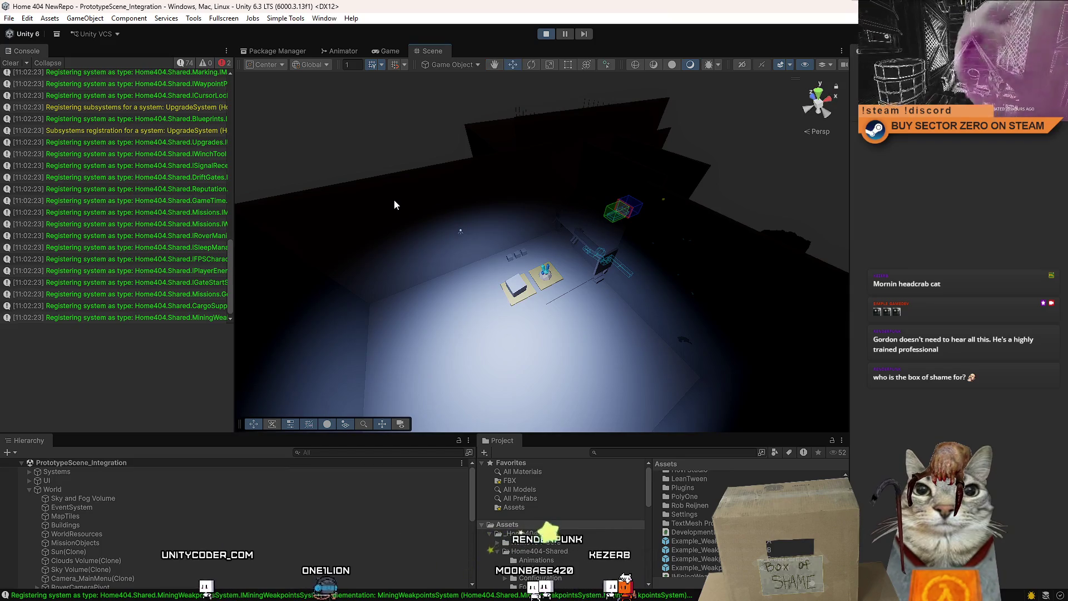
pyautogui.click(461, 231)
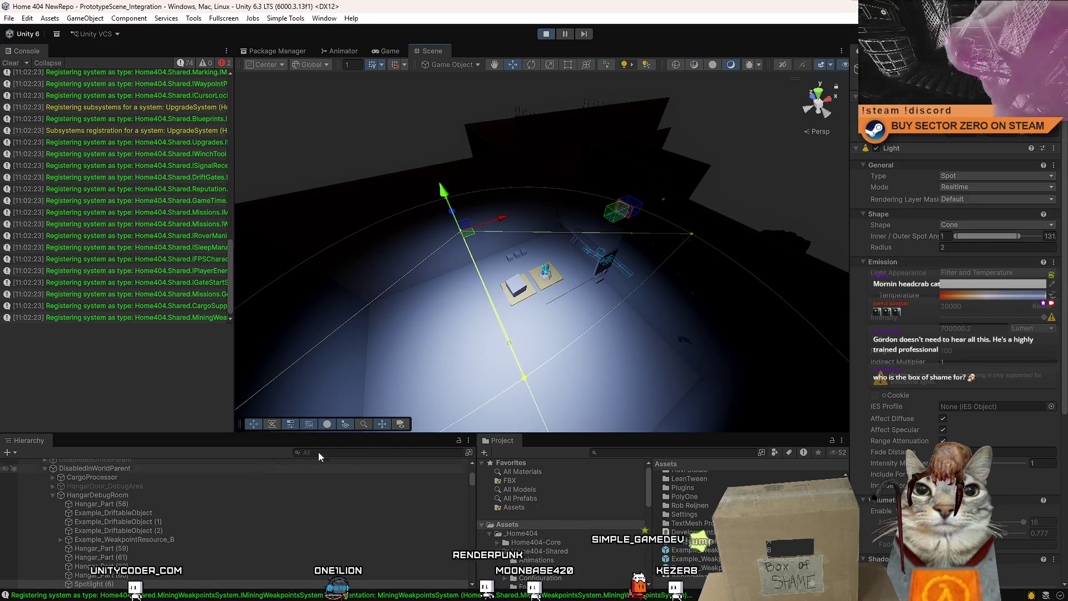
pyautogui.scroll(5, 129, 500)
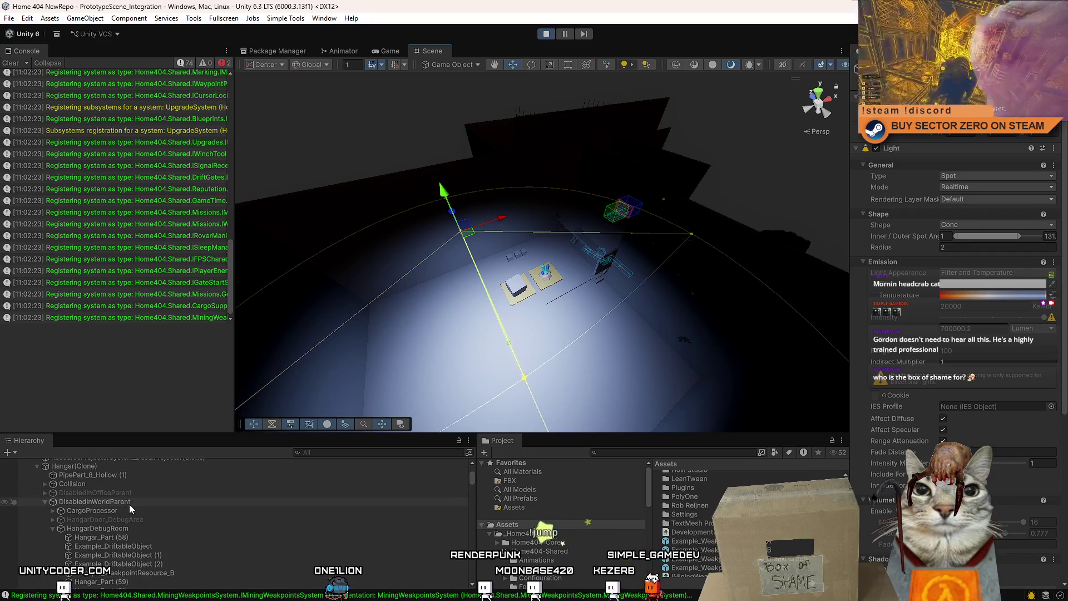
pyautogui.scroll(4, 152, 536)
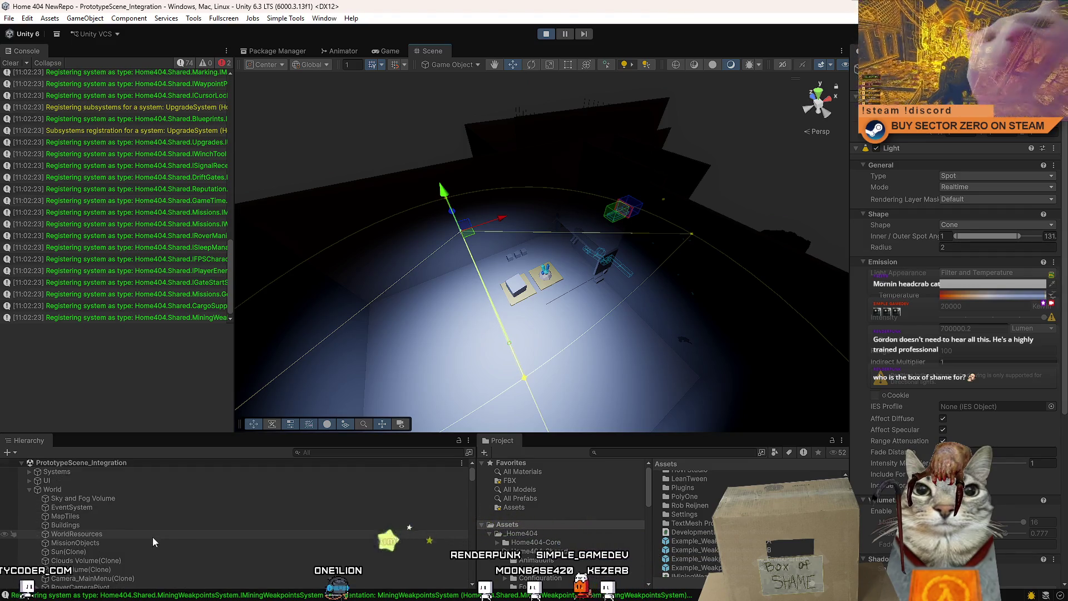
pyautogui.click(546, 33)
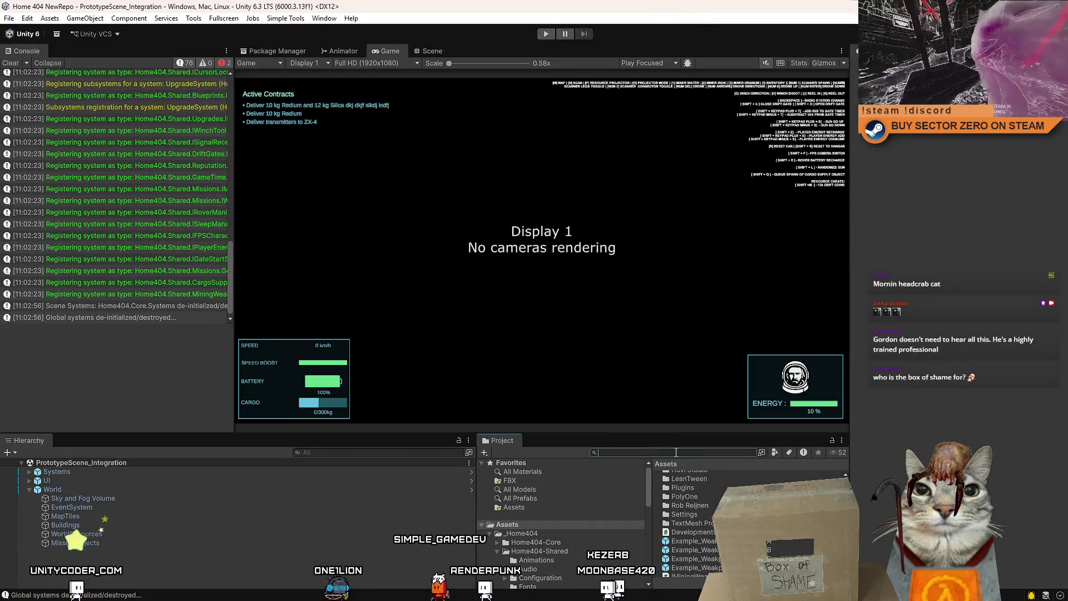
pyautogui.write('hangar')
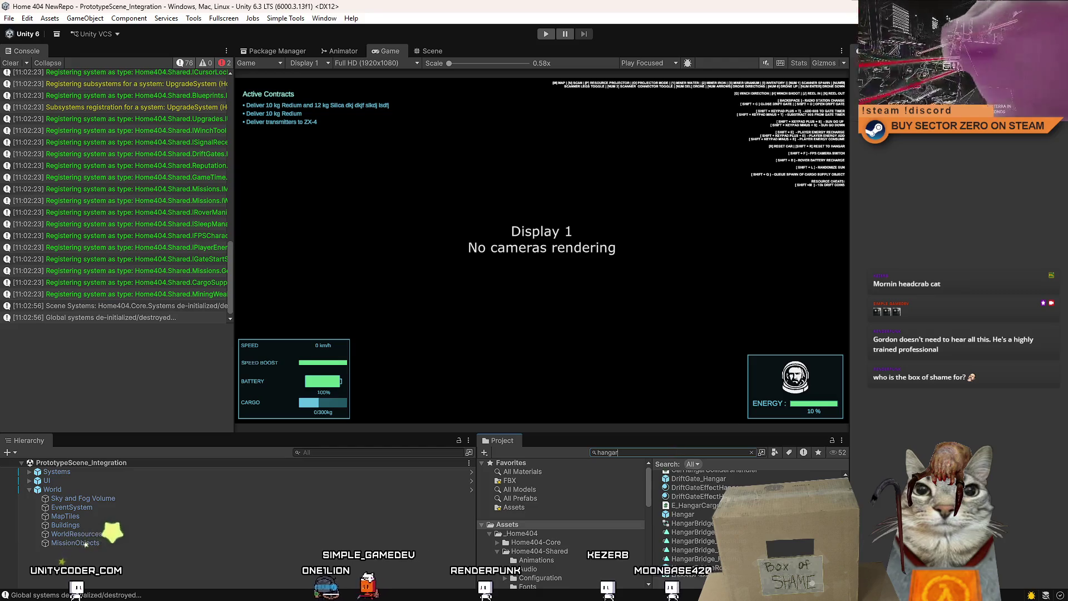
# Step: Open the Hangar prefab and expand DisabledInWorldParent to reveal HangarDebugRoom
pyautogui.click(683, 546)
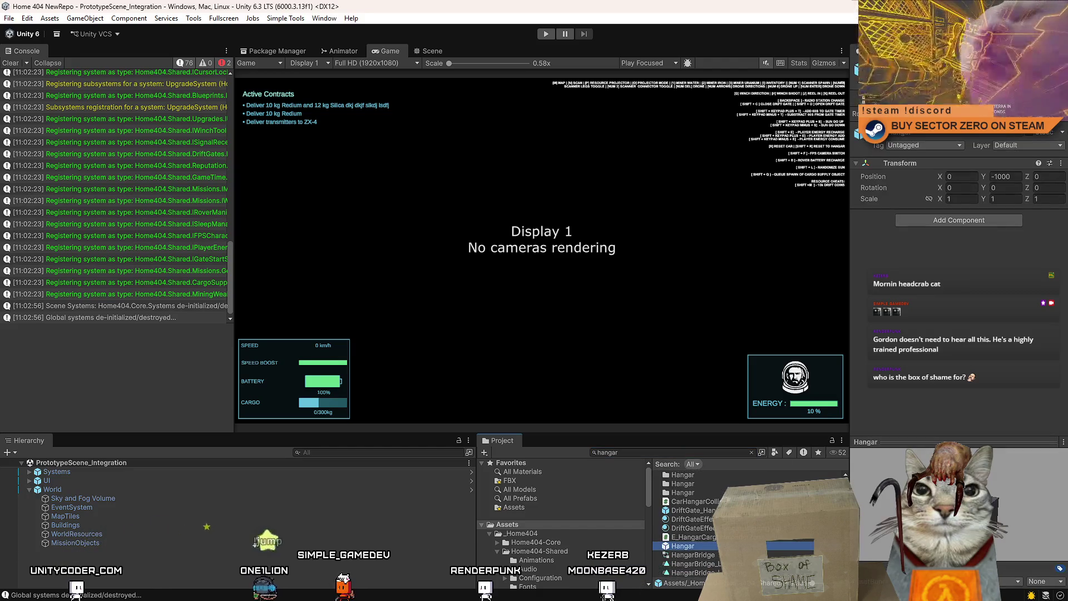
pyautogui.doubleClick(683, 547)
pyautogui.click(125, 510)
pyautogui.click(155, 504)
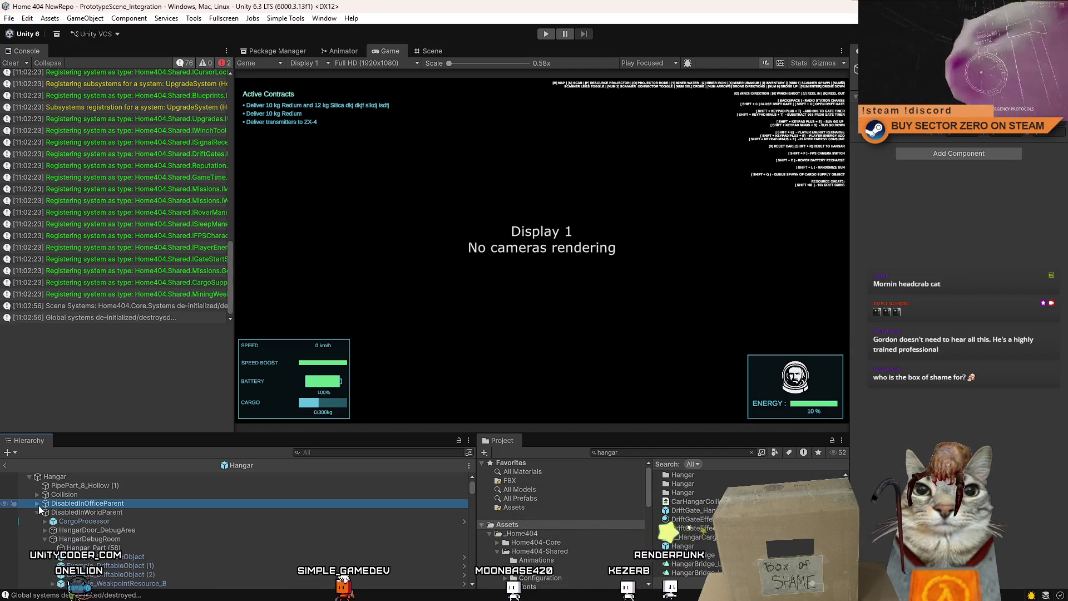
pyautogui.click(89, 513)
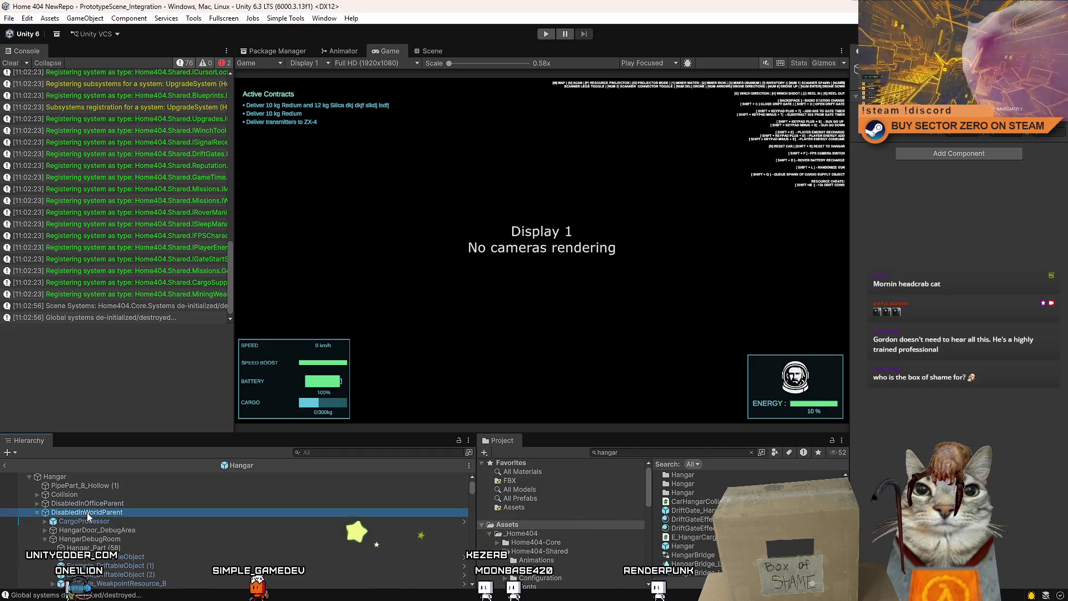
pyautogui.click(36, 513)
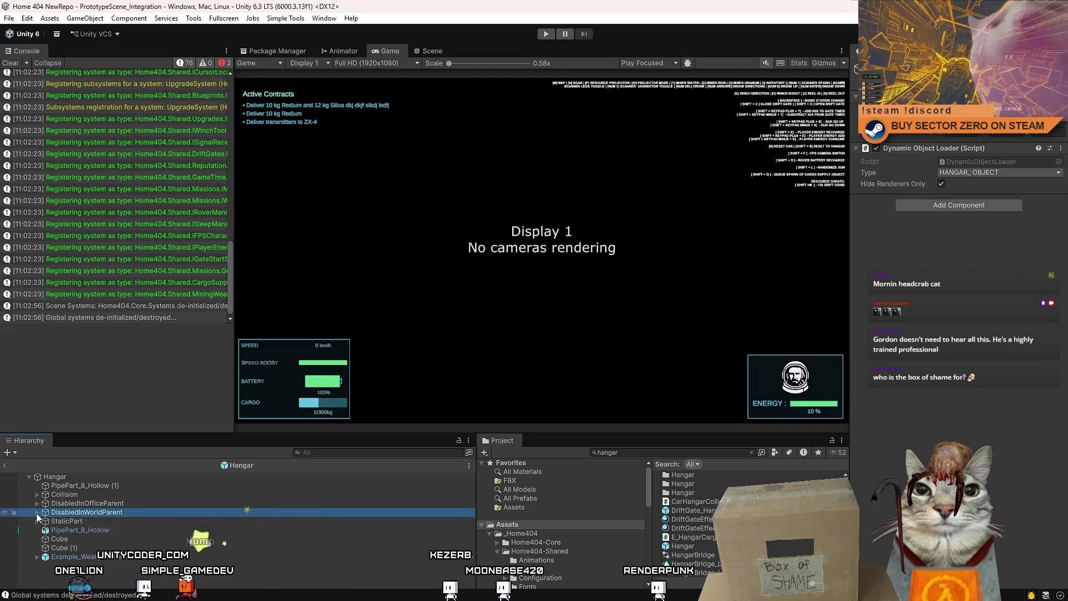
pyautogui.press('Up')
pyautogui.click(36, 512)
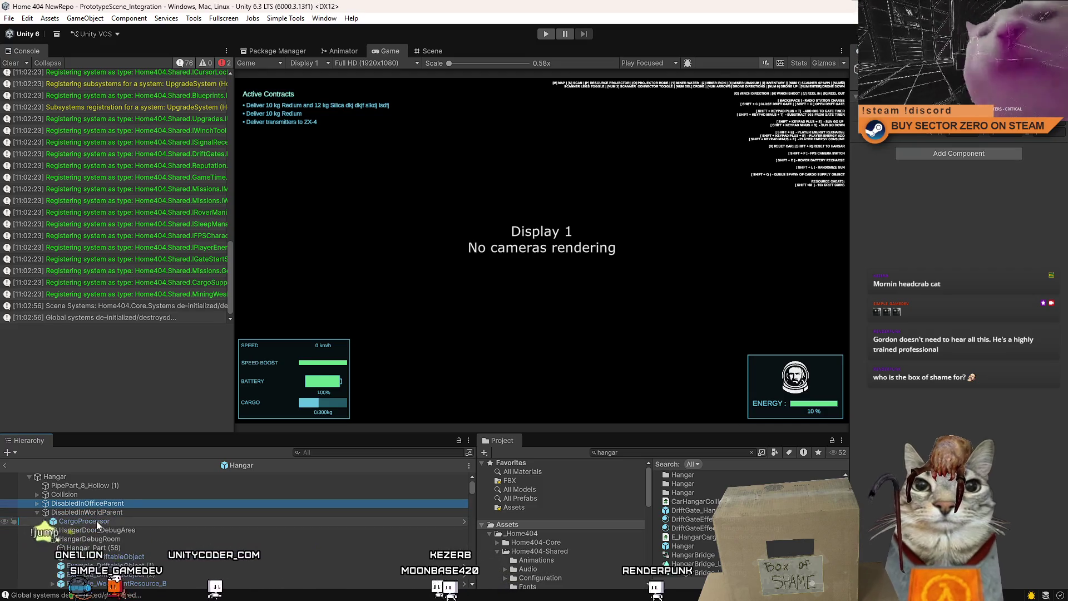
# Step: Drag HangarDebugRoom into DisabledInOfficeParent, verify the hierarchy, and restart play mode
pyautogui.click(95, 548)
pyautogui.click(94, 539)
pyautogui.press('Left')
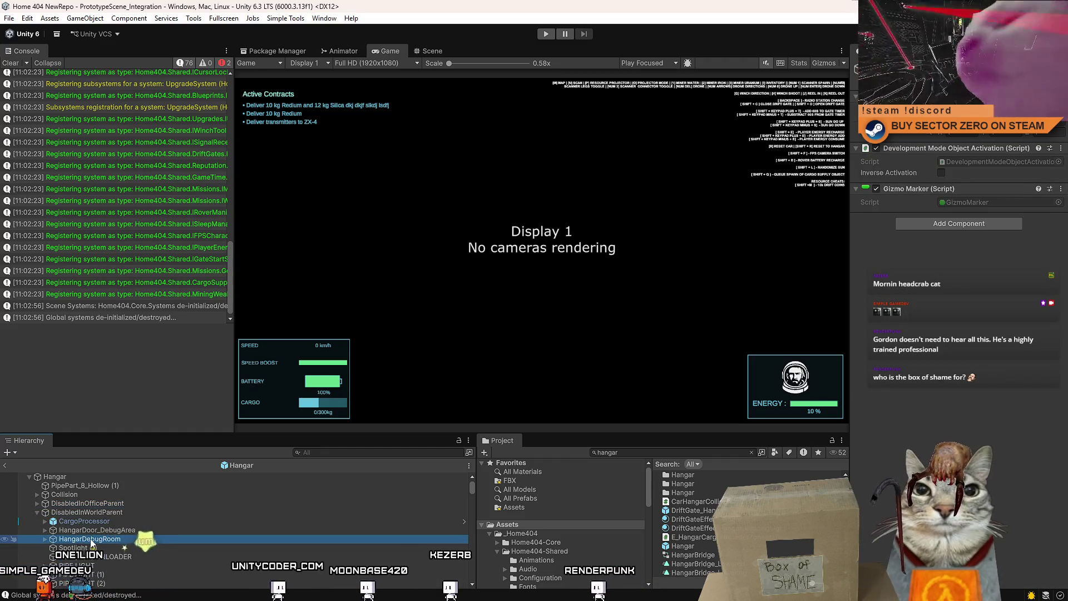
pyautogui.moveTo(91, 518); pyautogui.dragTo(85, 507)
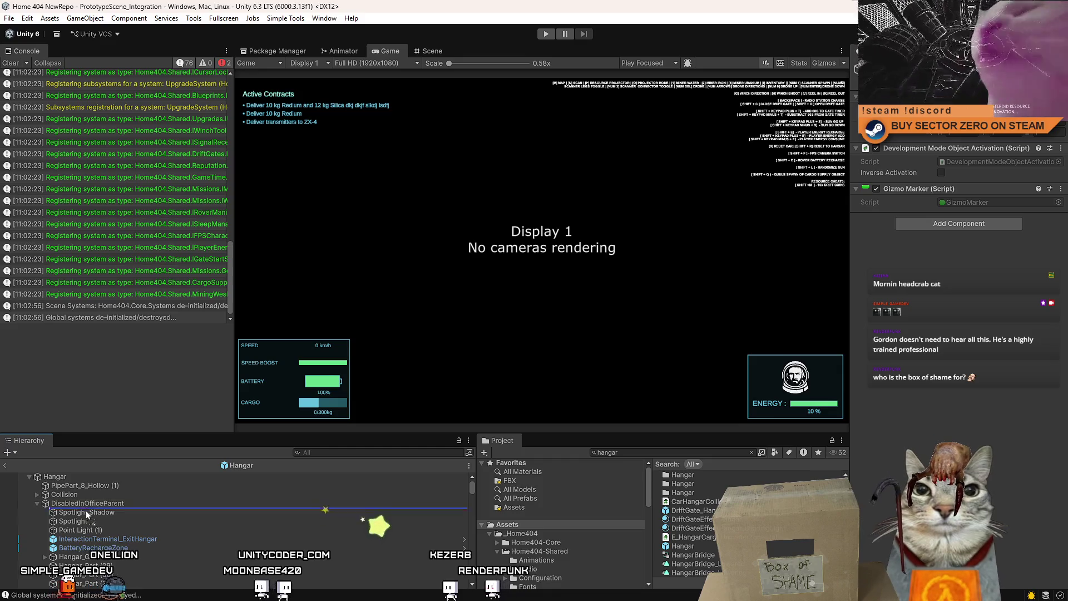
pyautogui.click(125, 503)
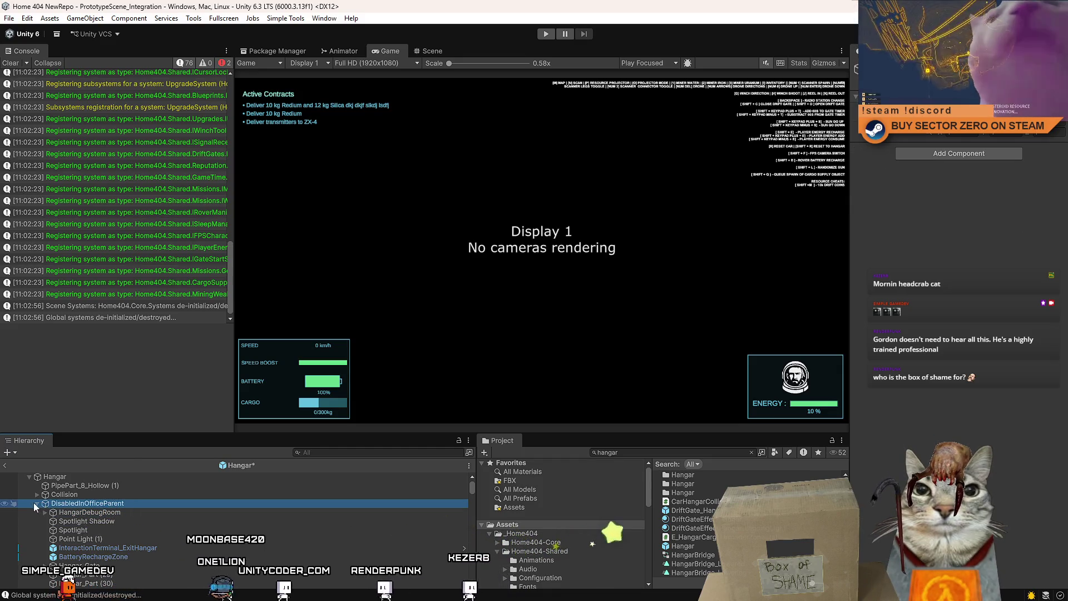
pyautogui.click(35, 503)
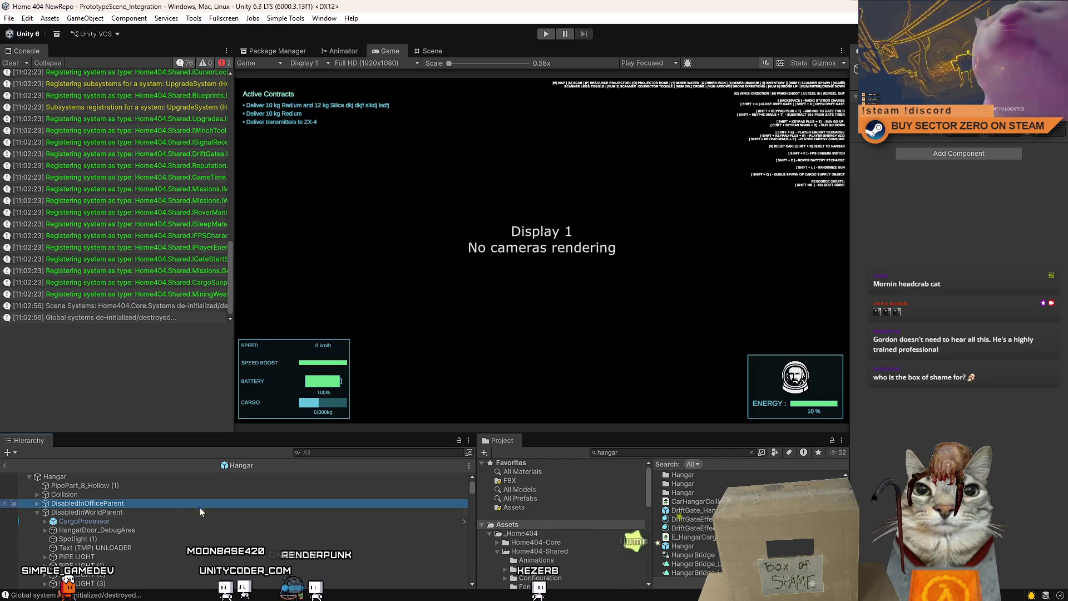
pyautogui.click(142, 512)
pyautogui.click(35, 511)
pyautogui.press('Up')
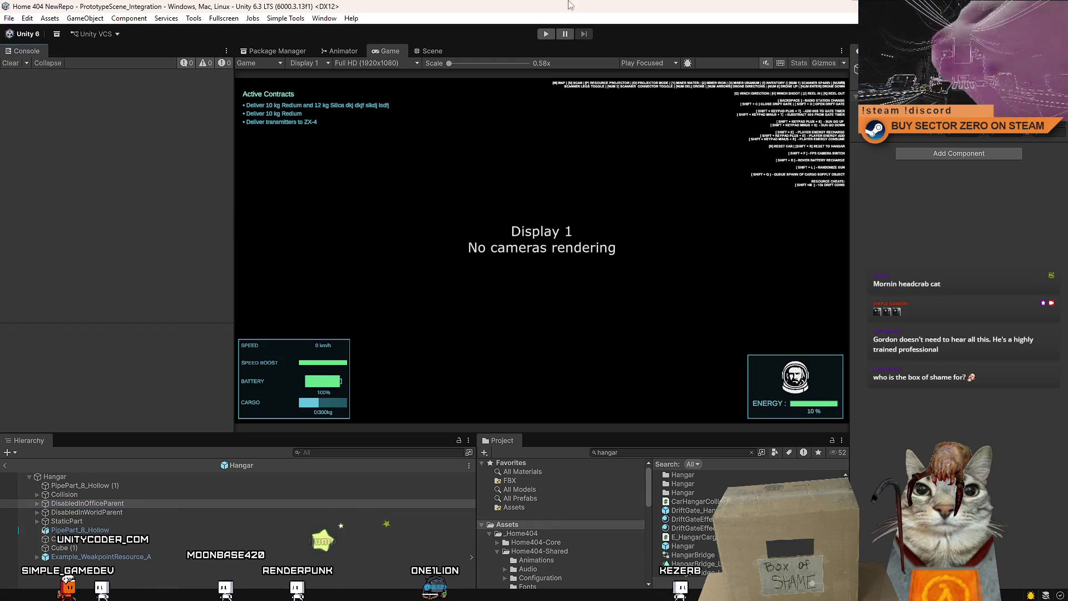
pyautogui.click(550, 33)
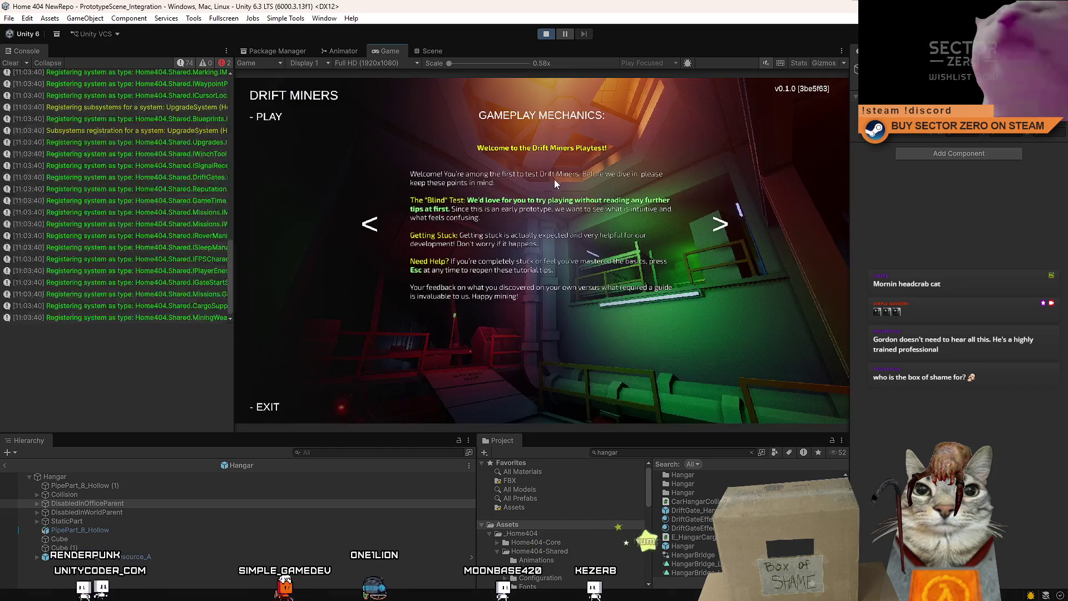
# Step: Start the game from its main menu, then switch to the Scene view
pyautogui.click(275, 118)
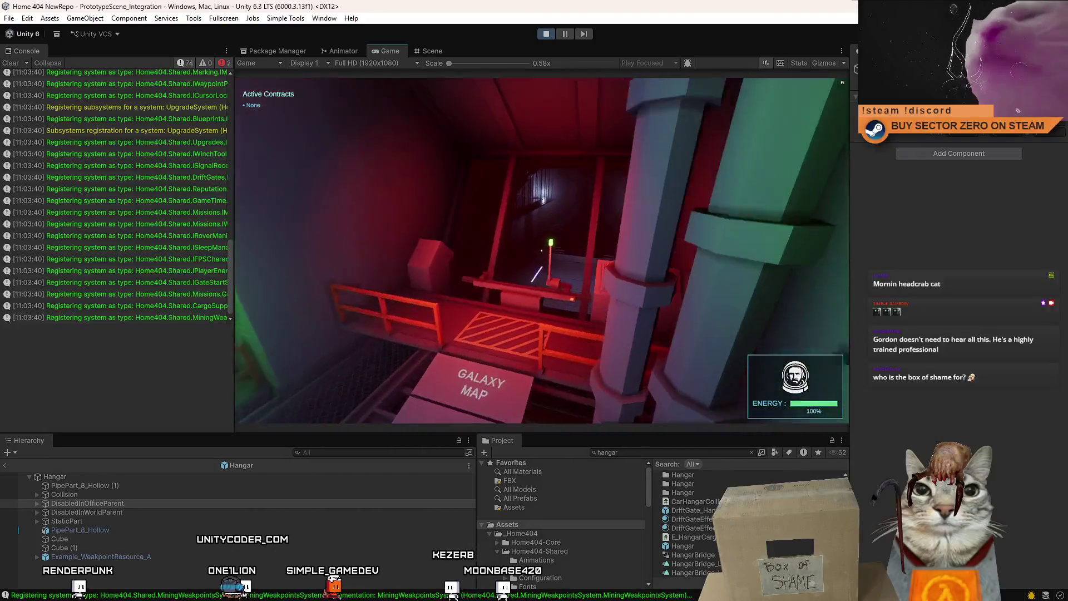
pyautogui.click(432, 51)
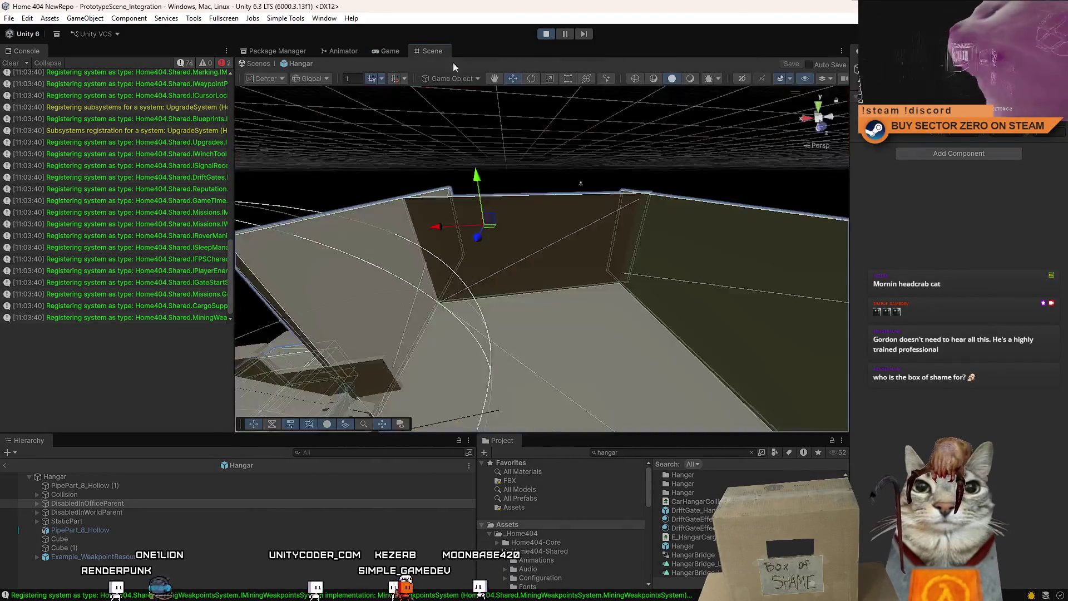
# Step: Exit to the full scene, inspect the left and right cube pads, then return to the Game view
pyautogui.click(258, 64)
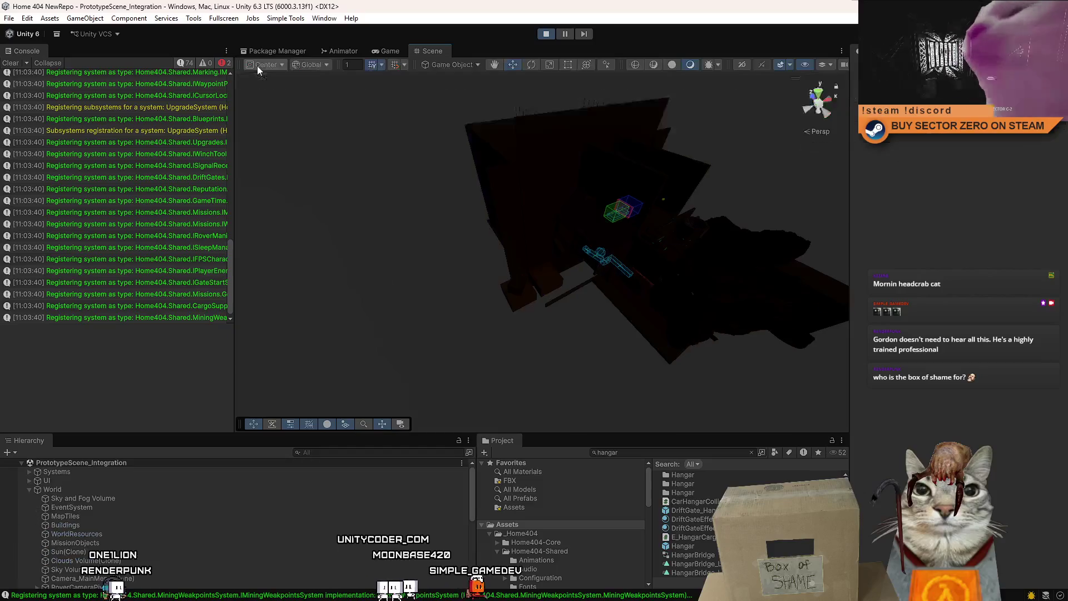
pyautogui.moveTo(585, 100)
pyautogui.mouseDown()
pyautogui.moveTo(325, 149)
pyautogui.moveTo(162, 164)
pyautogui.moveTo(99, 128)
pyautogui.moveTo(862, 172)
pyautogui.moveTo(719, 216)
pyautogui.mouseUp()
pyautogui.click(429, 295)
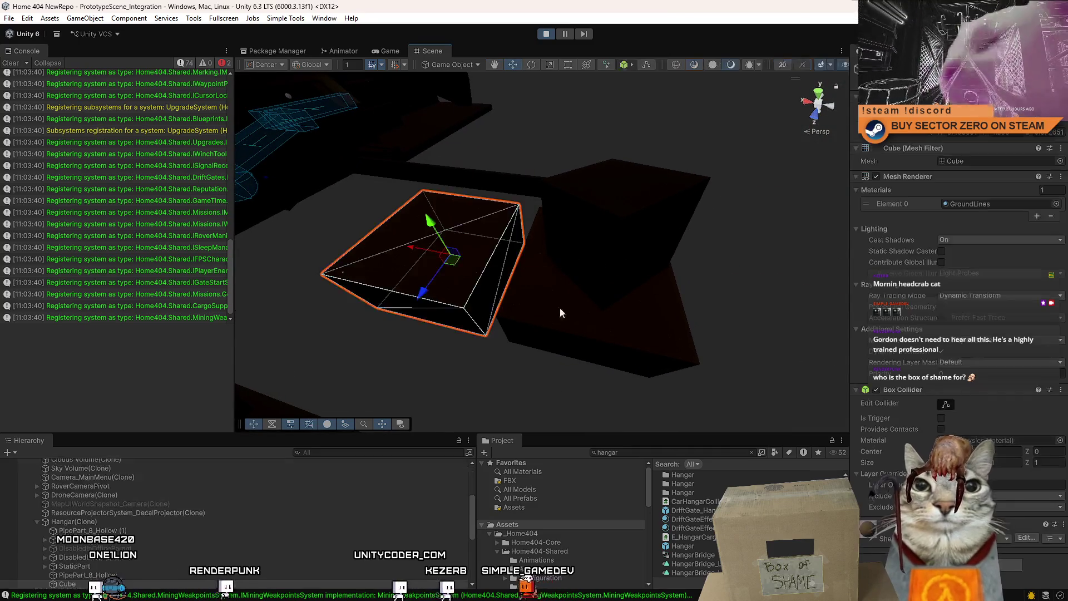
pyautogui.click(590, 300)
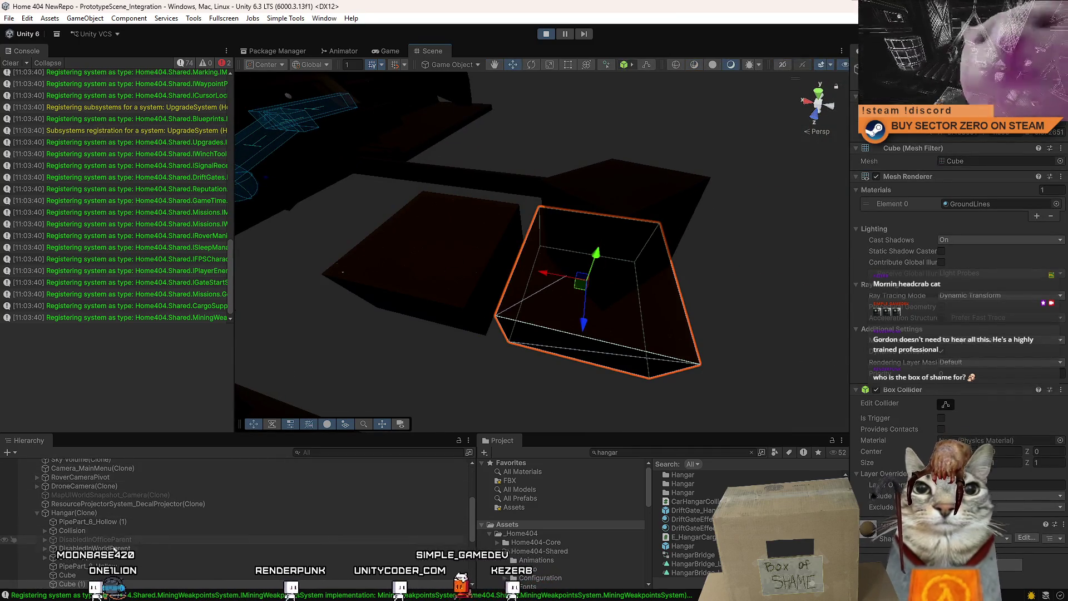
pyautogui.click(517, 245)
pyautogui.moveTo(518, 244)
pyautogui.mouseDown()
pyautogui.moveTo(576, 238)
pyautogui.moveTo(595, 249)
pyautogui.moveTo(696, 226)
pyautogui.moveTo(650, 205)
pyautogui.moveTo(675, 240)
pyautogui.moveTo(763, 221)
pyautogui.moveTo(434, 67)
pyautogui.mouseUp()
pyautogui.click(389, 51)
# Step: Walk through the corridors past the Hangar Area sign and confirm the run at the Galaxy Map console
pyautogui.press('w')
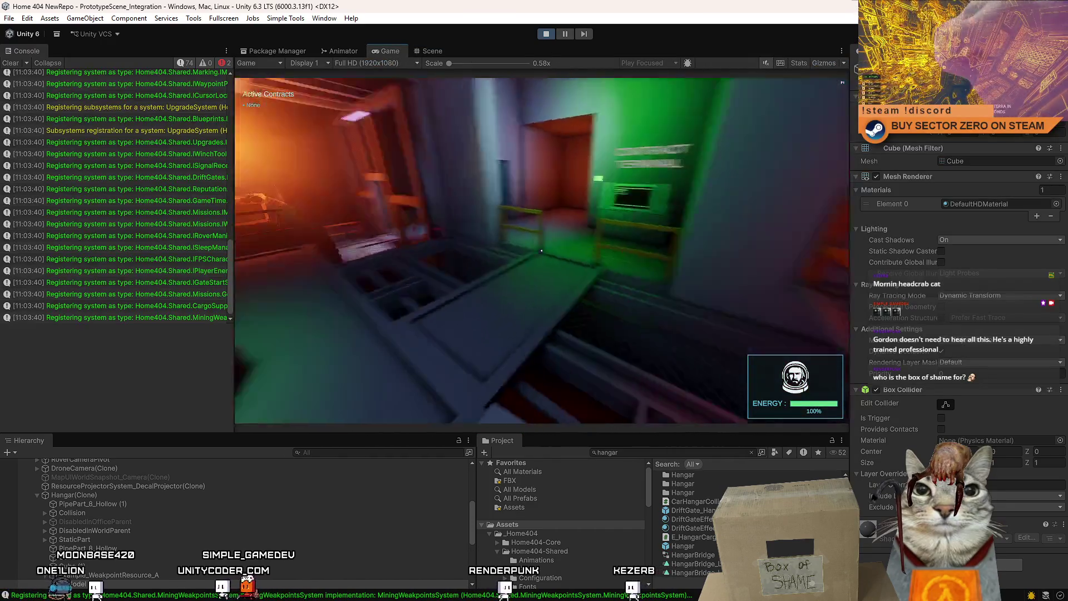
pyautogui.press('w')
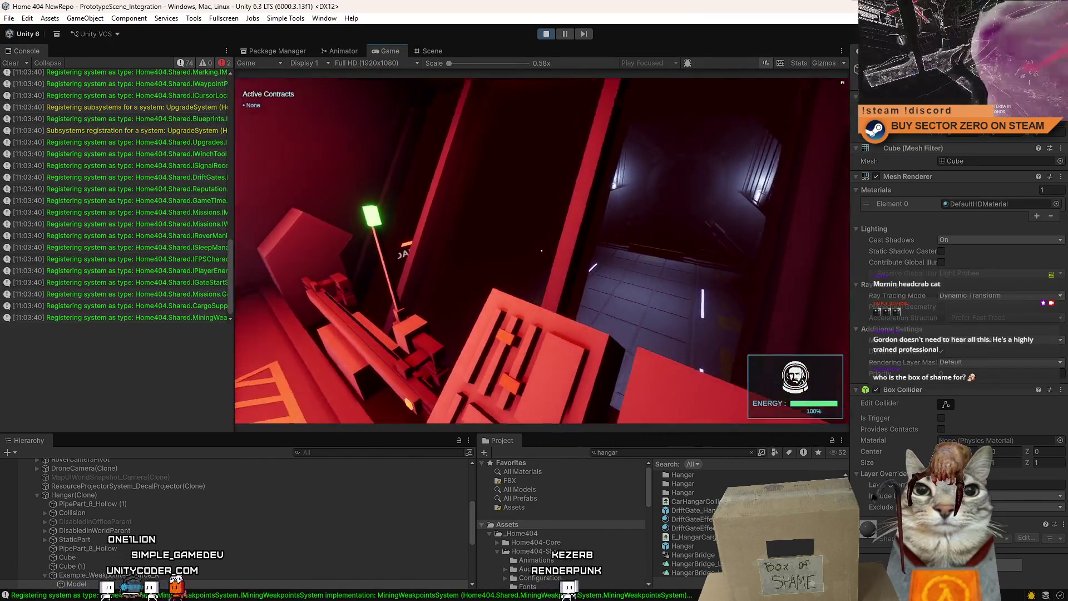
pyautogui.press('w')
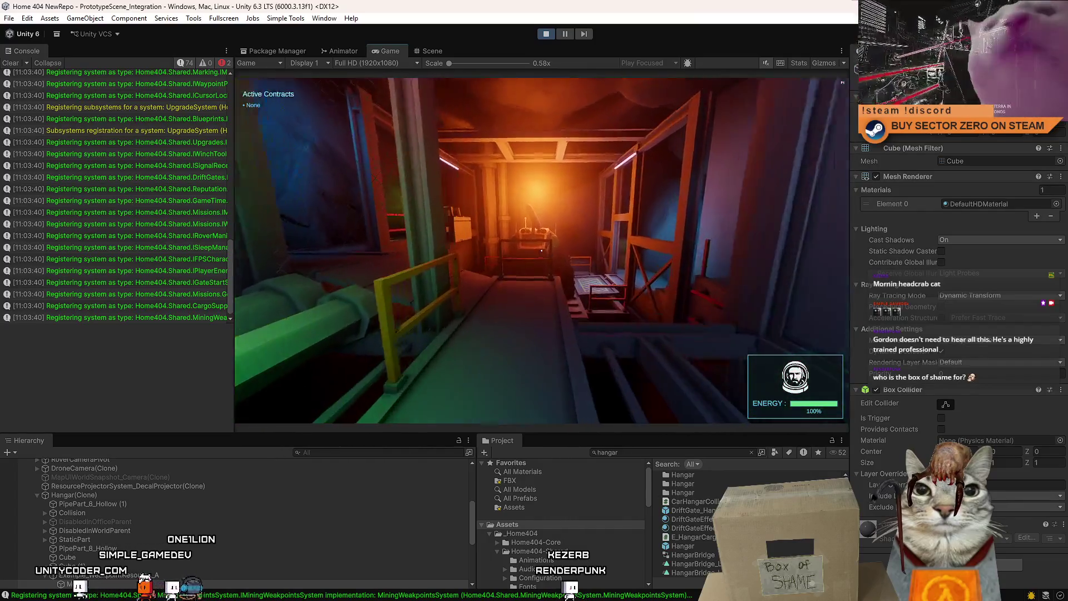
pyautogui.press('w')
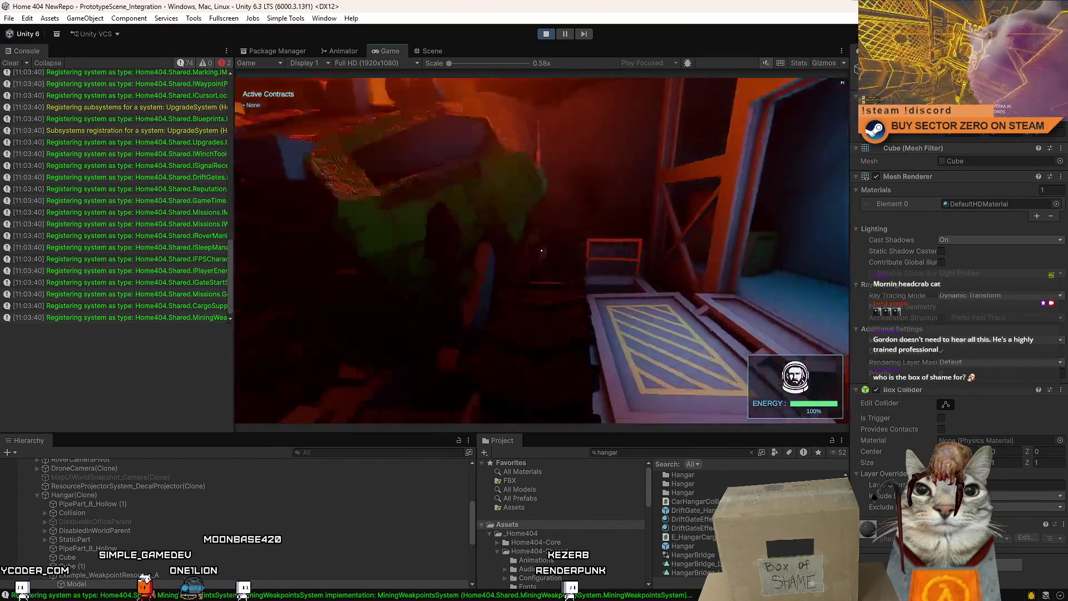
pyautogui.press('e')
pyautogui.press('w')
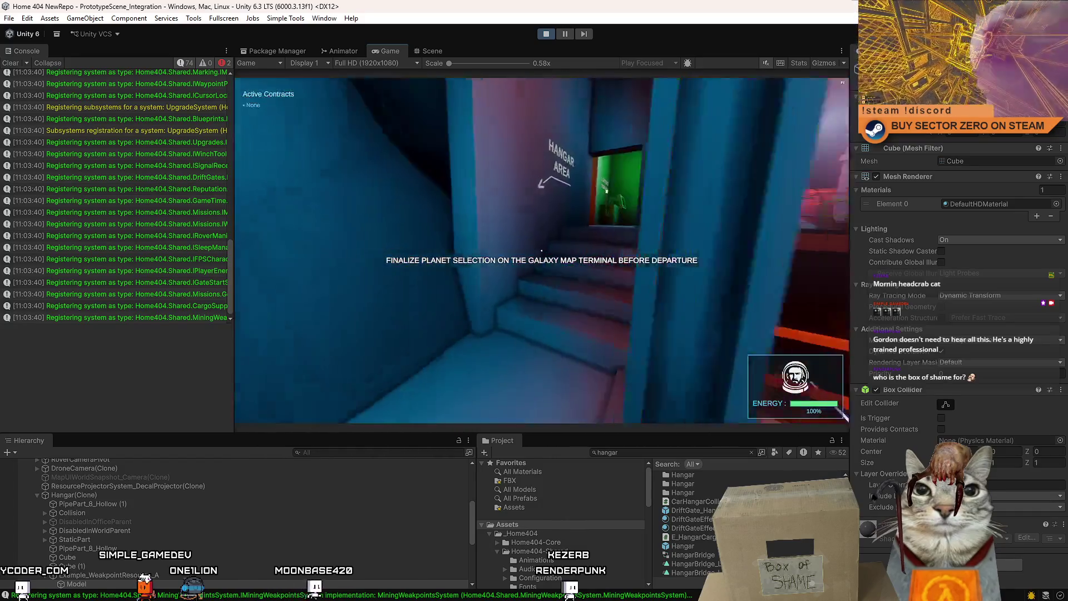
pyautogui.press('w')
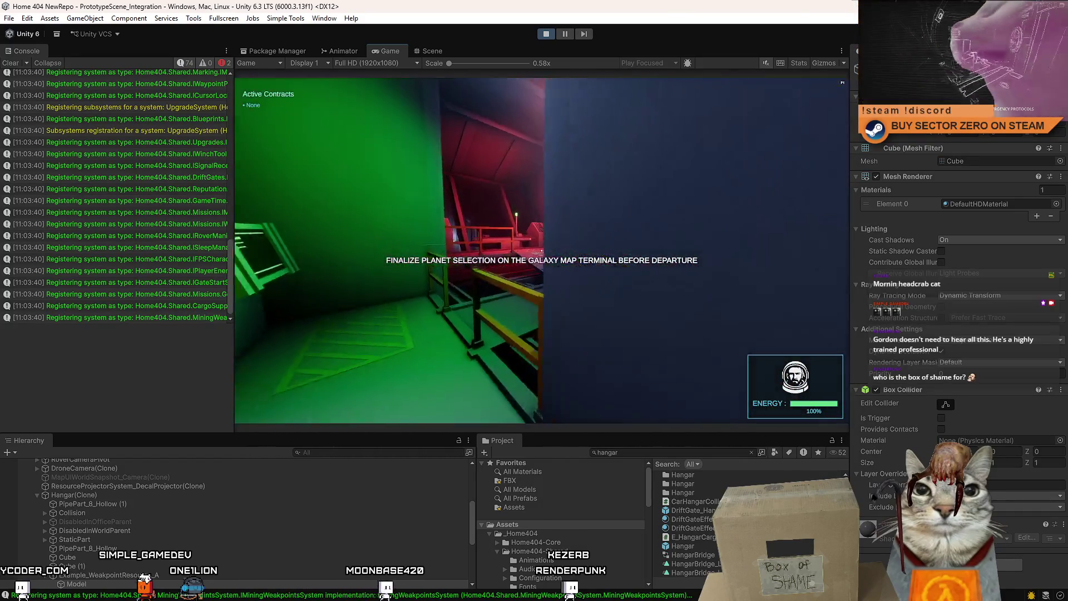
pyautogui.press('w')
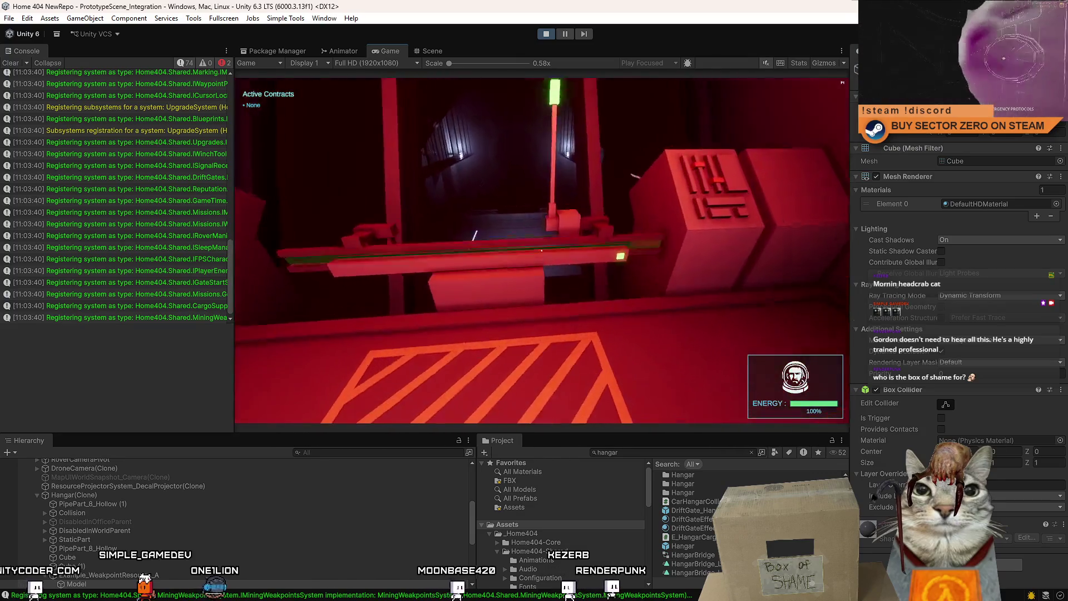
pyautogui.press('e')
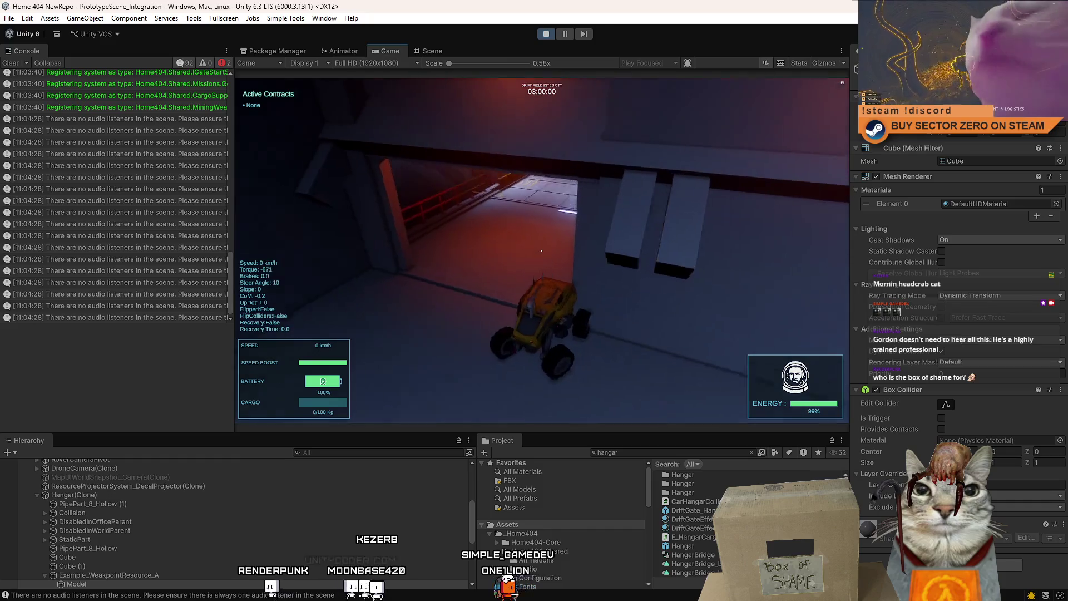
# Step: Drive and boost the rover through the red ring, then pause and return to the Scene view
pyautogui.press('w')
pyautogui.press('s')
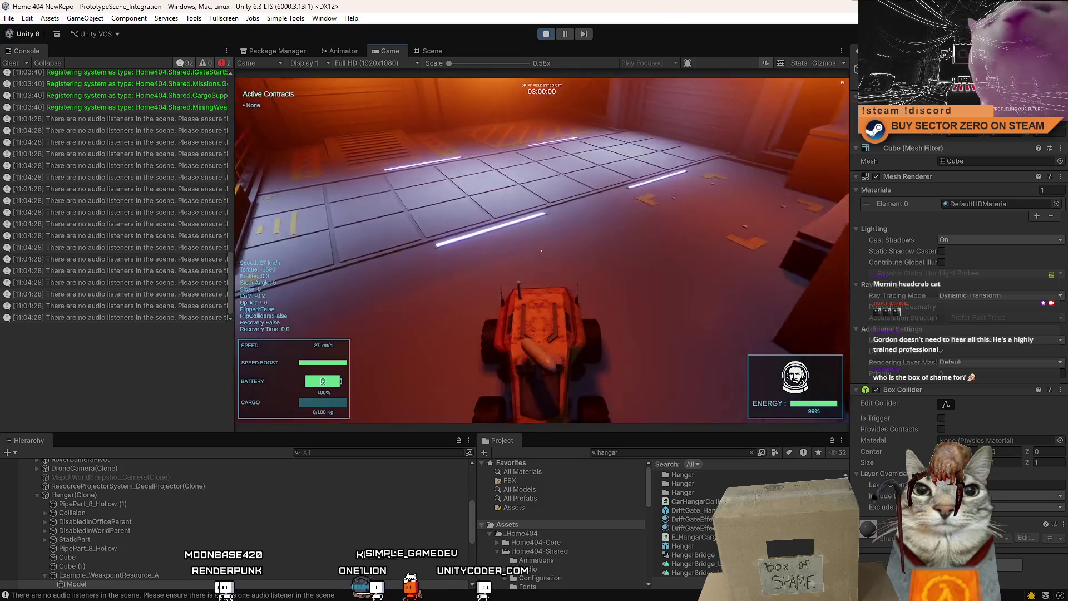
pyautogui.press('w')
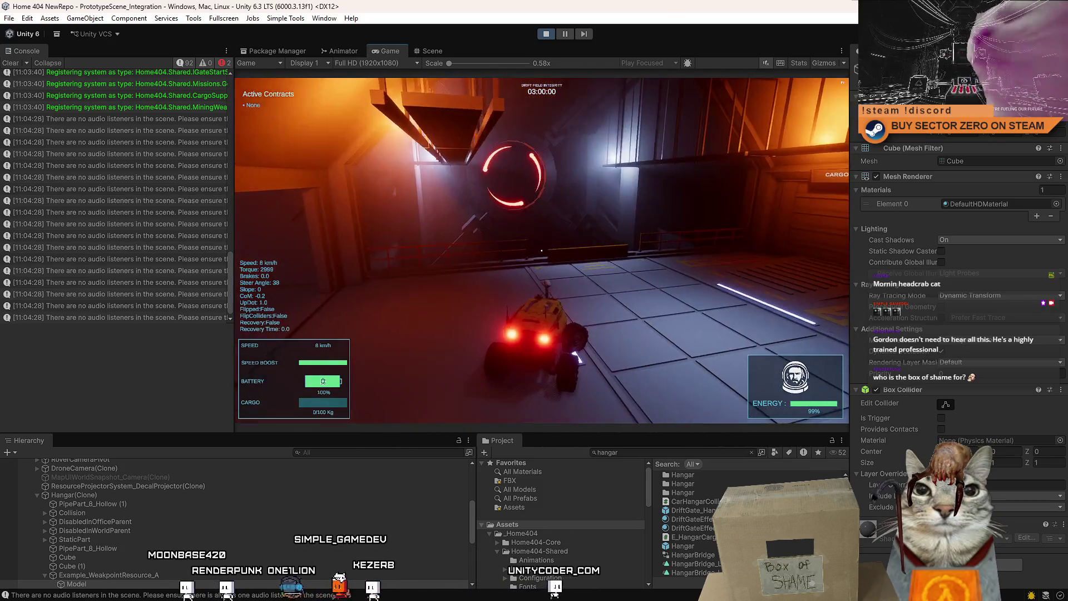
pyautogui.press('d')
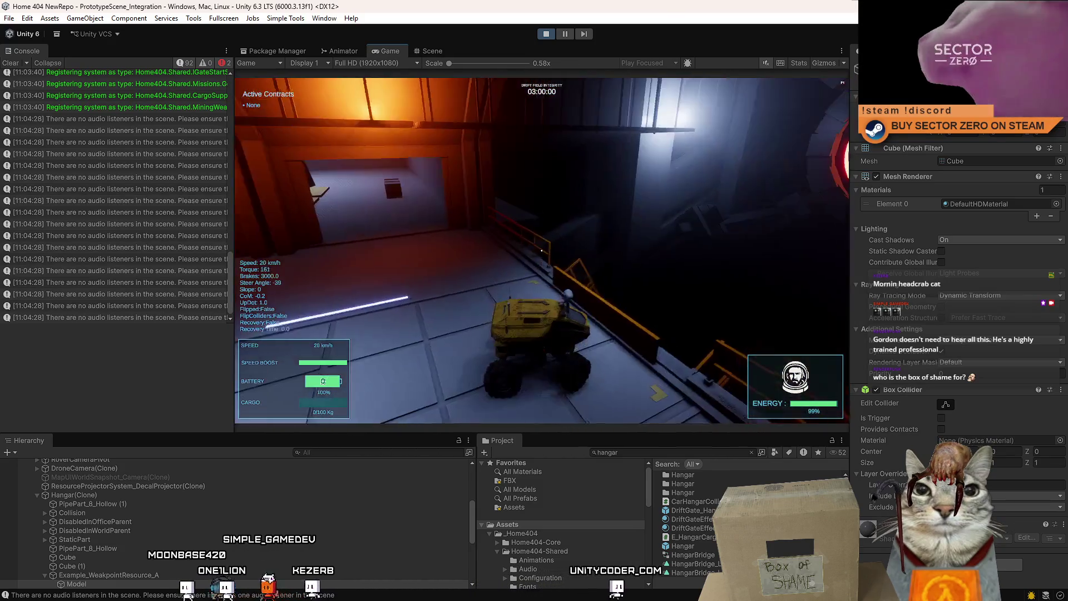
pyautogui.press('shift')
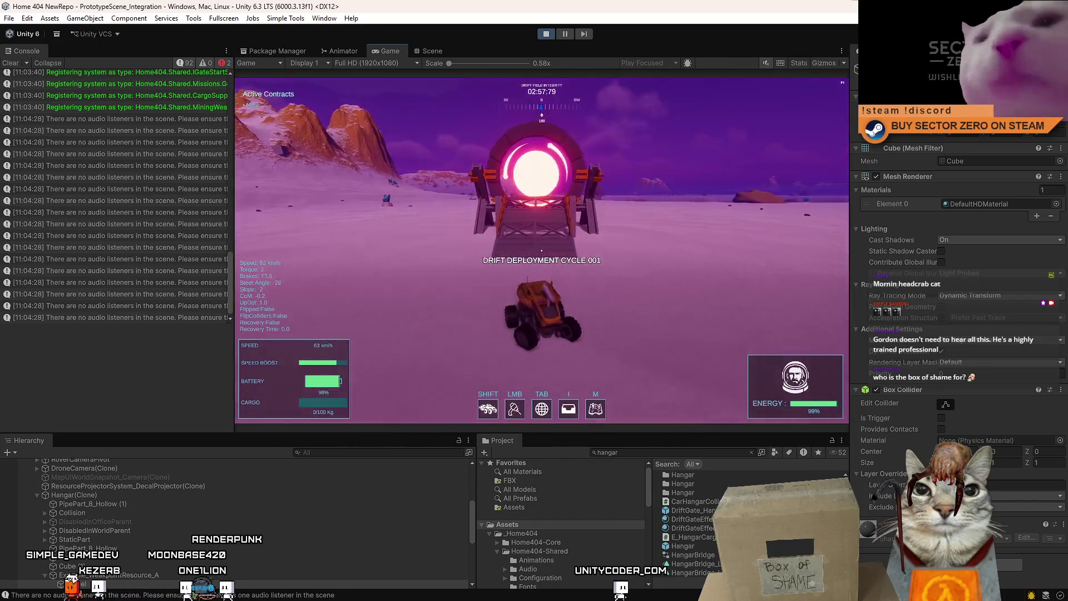
pyautogui.press('Escape')
pyautogui.click(432, 51)
# Step: Orbit the running scene and select the pink hollow pipe
pyautogui.moveTo(632, 117)
pyautogui.mouseDown()
pyautogui.moveTo(518, 227)
pyautogui.moveTo(382, 210)
pyautogui.moveTo(362, 174)
pyautogui.moveTo(580, 98)
pyautogui.moveTo(711, 139)
pyautogui.moveTo(555, 238)
pyautogui.moveTo(616, 252)
pyautogui.moveTo(479, 208)
pyautogui.moveTo(549, 222)
pyautogui.mouseUp()
pyautogui.click(478, 208)
pyautogui.click(547, 223)
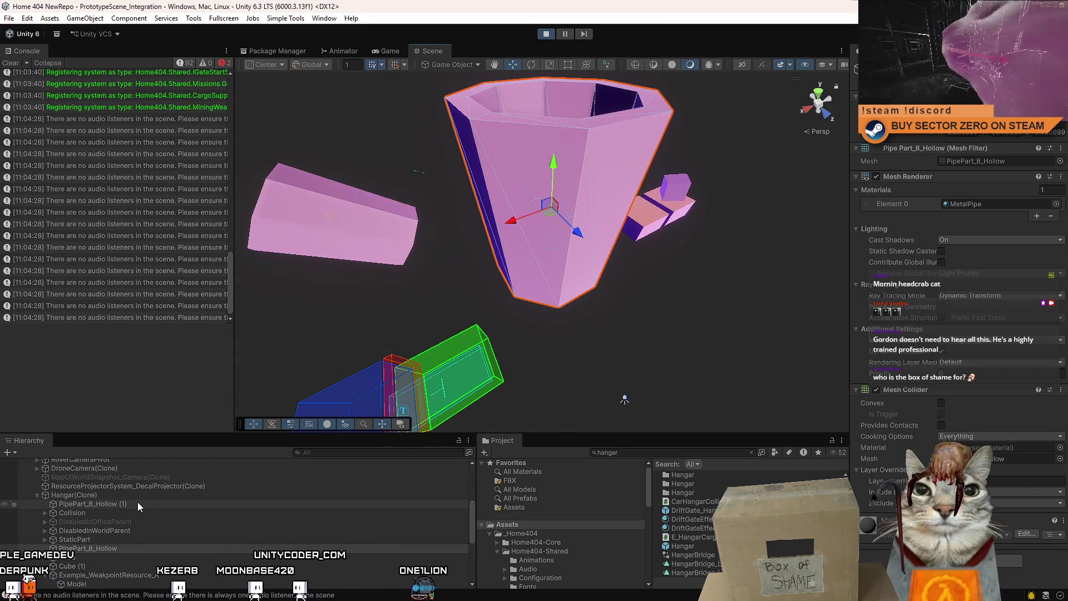
# Step: Frame and orbit around the Cube from the Hierarchy, then exit Play mode
pyautogui.doubleClick(109, 557)
pyautogui.moveTo(617, 234)
pyautogui.mouseDown()
pyautogui.moveTo(548, 269)
pyautogui.moveTo(564, 210)
pyautogui.mouseUp()
pyautogui.click(546, 34)
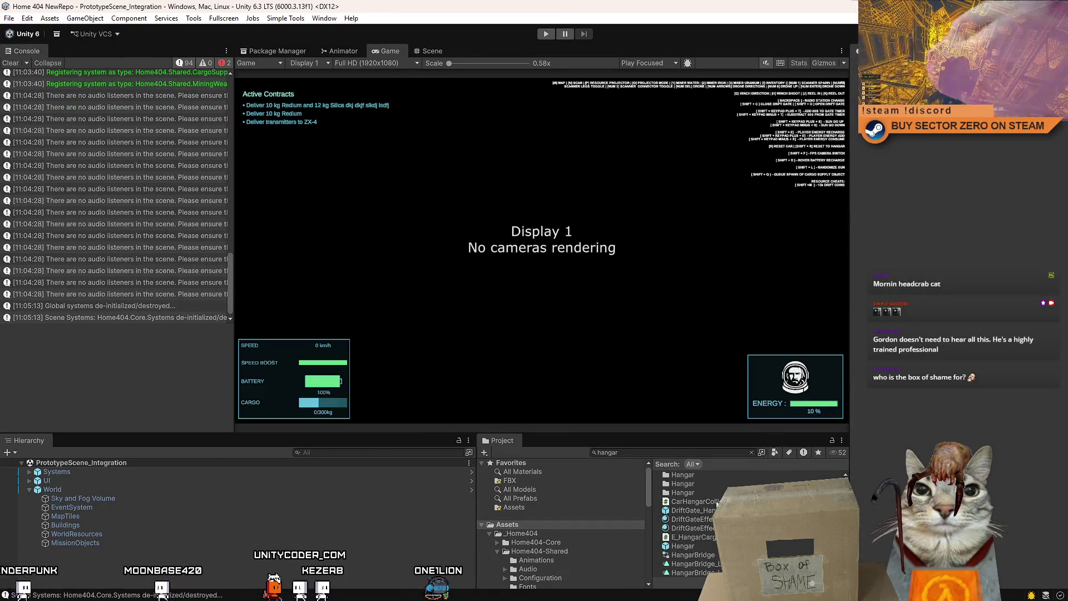
# Step: Open the Hangar prefab in the Scene view and select Example_WeakpointResource_A and the floor plates
pyautogui.click(709, 549)
pyautogui.doubleClick(708, 548)
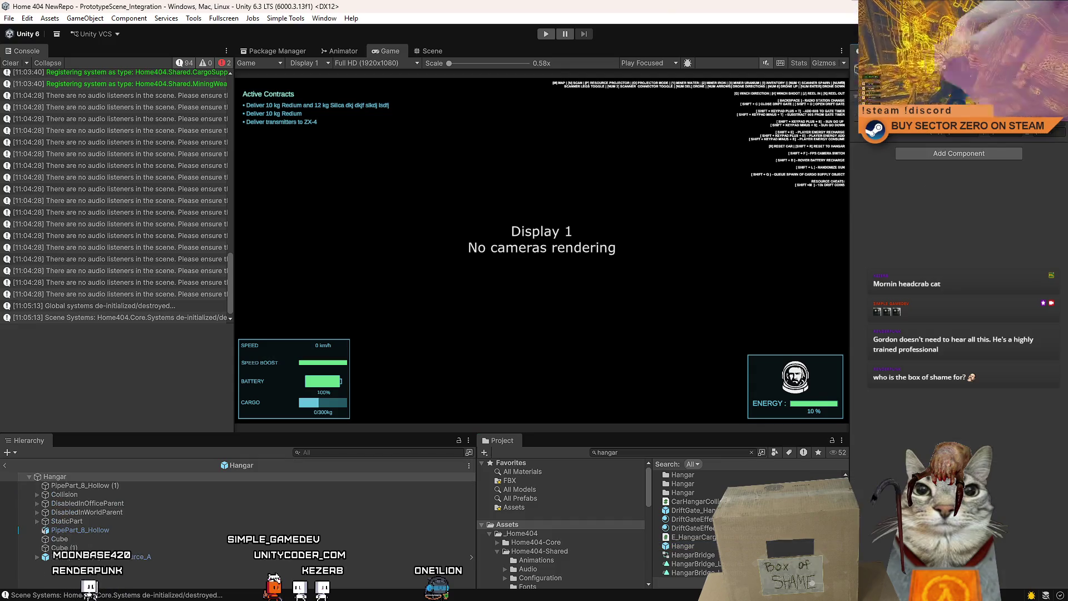
pyautogui.click(432, 51)
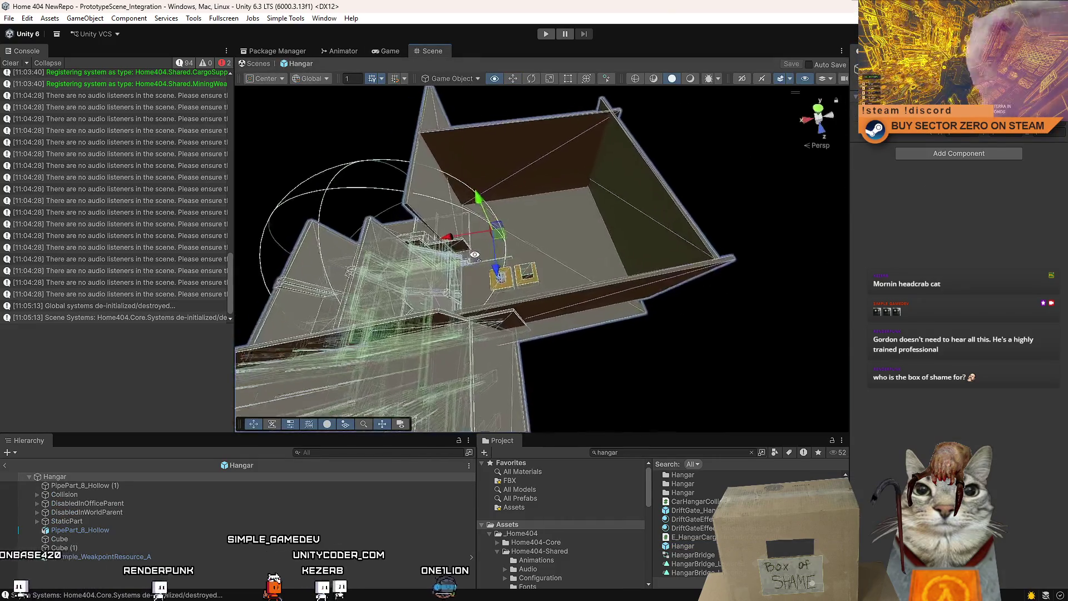
pyautogui.click(501, 294)
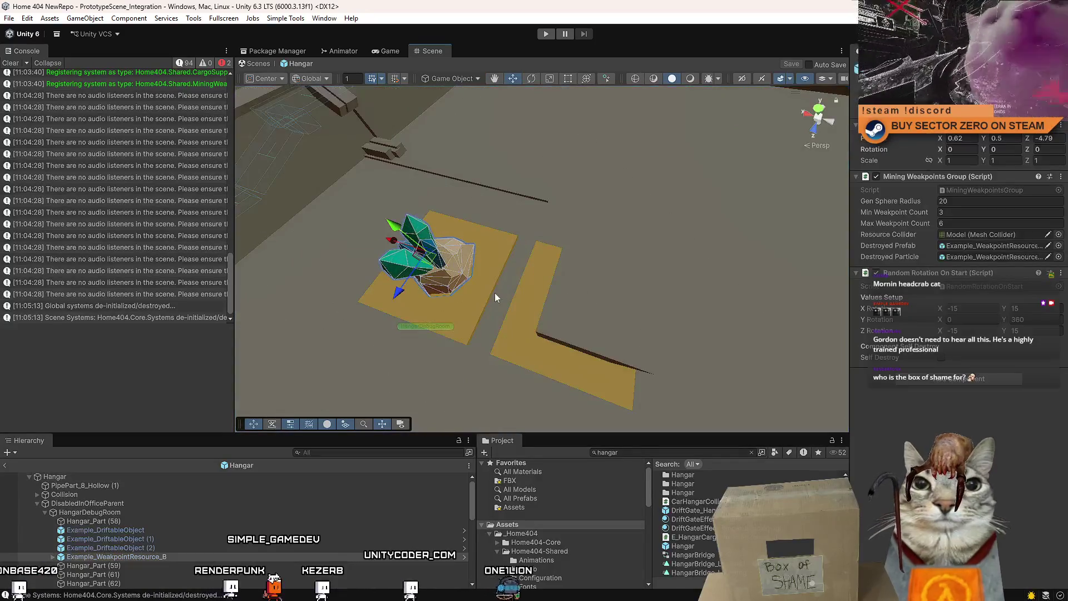
pyautogui.click(614, 290)
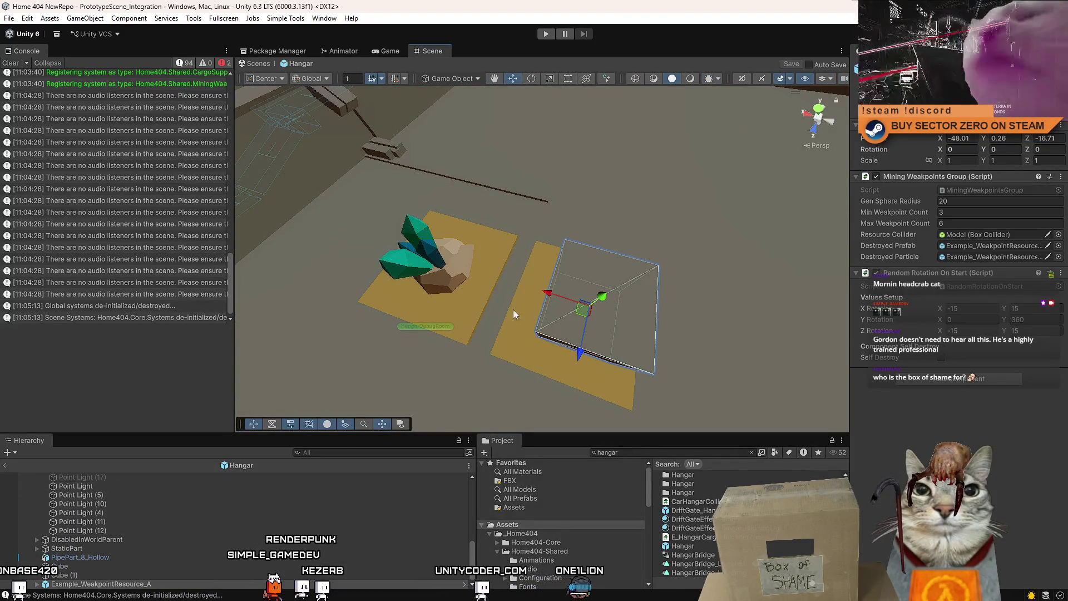
pyautogui.keyDown('shift'); pyautogui.click(482, 294); pyautogui.keyUp('shift')
pyautogui.keyDown('shift'); pyautogui.click(519, 325); pyautogui.keyUp('shift')
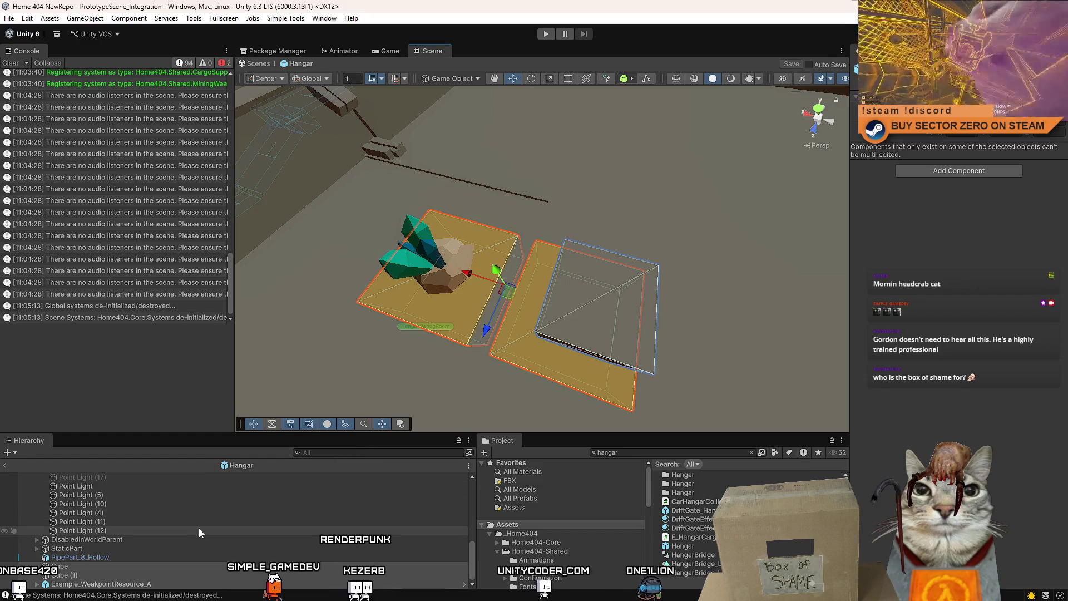
# Step: Select HangarDebugRoom and frame it at eye level in the hangar
pyautogui.scroll(5, 147, 545)
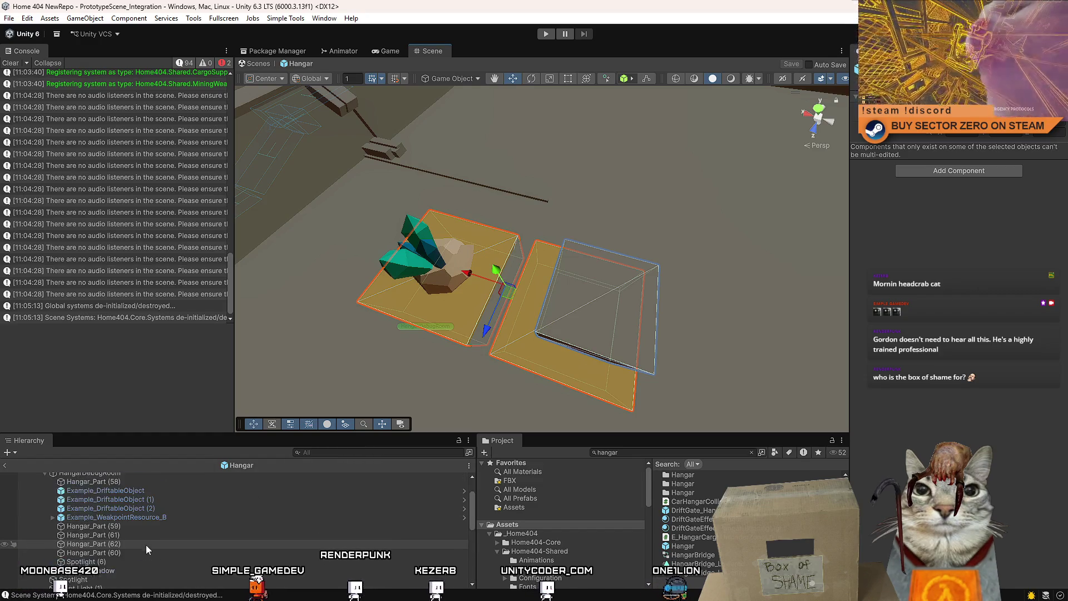
pyautogui.click(119, 521)
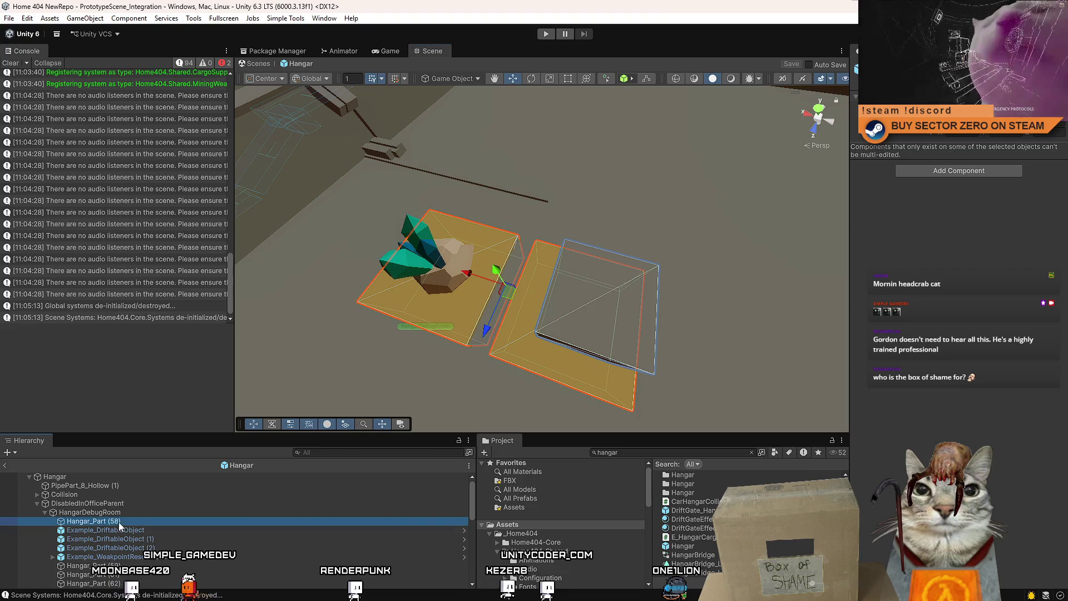
pyautogui.moveTo(384, 312)
pyautogui.mouseDown()
pyautogui.moveTo(406, 317)
pyautogui.moveTo(384, 313)
pyautogui.mouseUp()
pyautogui.click(164, 511)
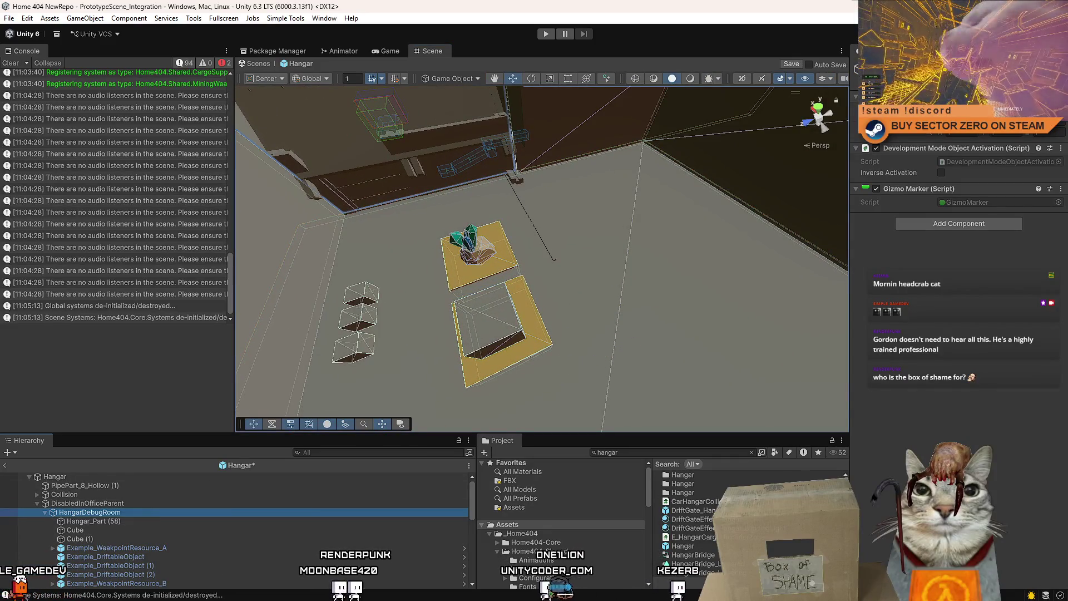
pyautogui.hotkey('alt', 'shift', 'a')
pyautogui.moveTo(609, 361)
pyautogui.mouseDown()
pyautogui.moveTo(607, 30)
pyautogui.moveTo(598, 583)
pyautogui.moveTo(573, 245)
pyautogui.moveTo(228, 479)
pyautogui.mouseUp()
# Step: Select PipePart_8_Hollow and frame it in the Scene view
pyautogui.click(465, 172)
pyautogui.press('f')
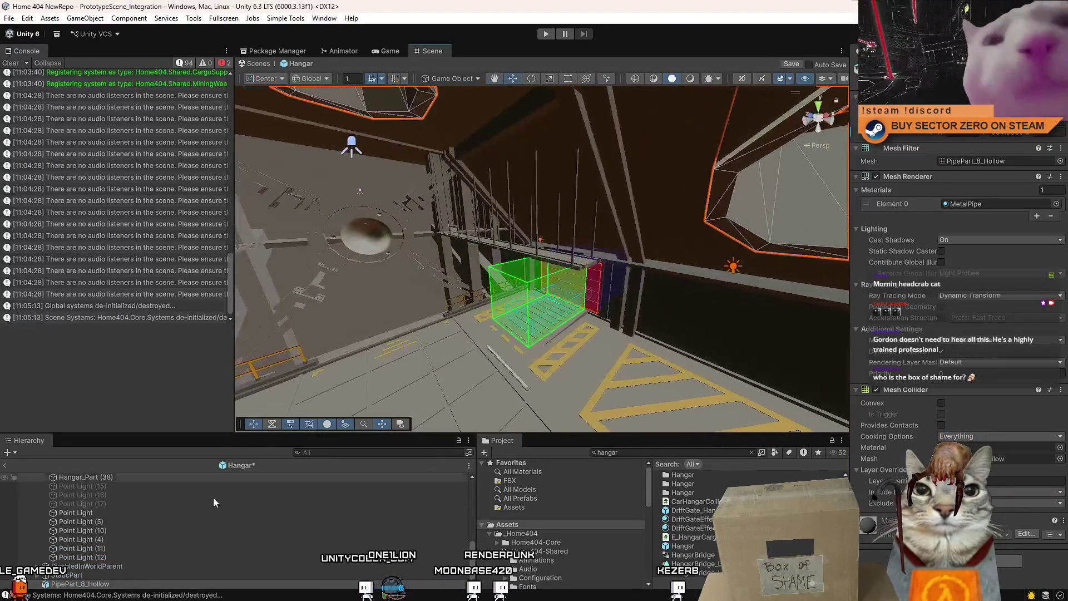
pyautogui.scroll(-5, 215, 548)
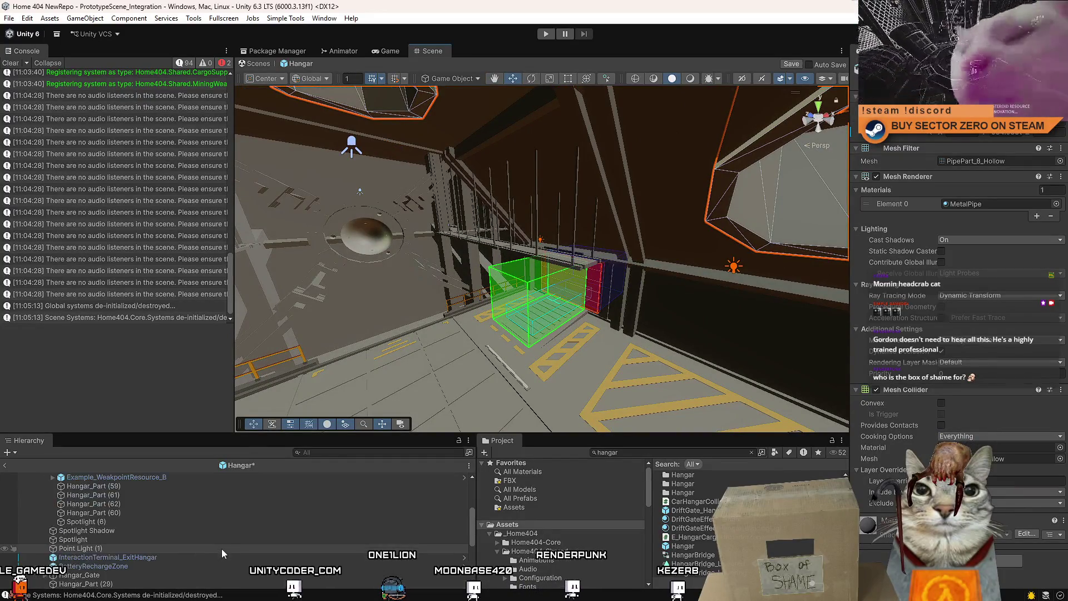
pyautogui.scroll(1, 128, 522)
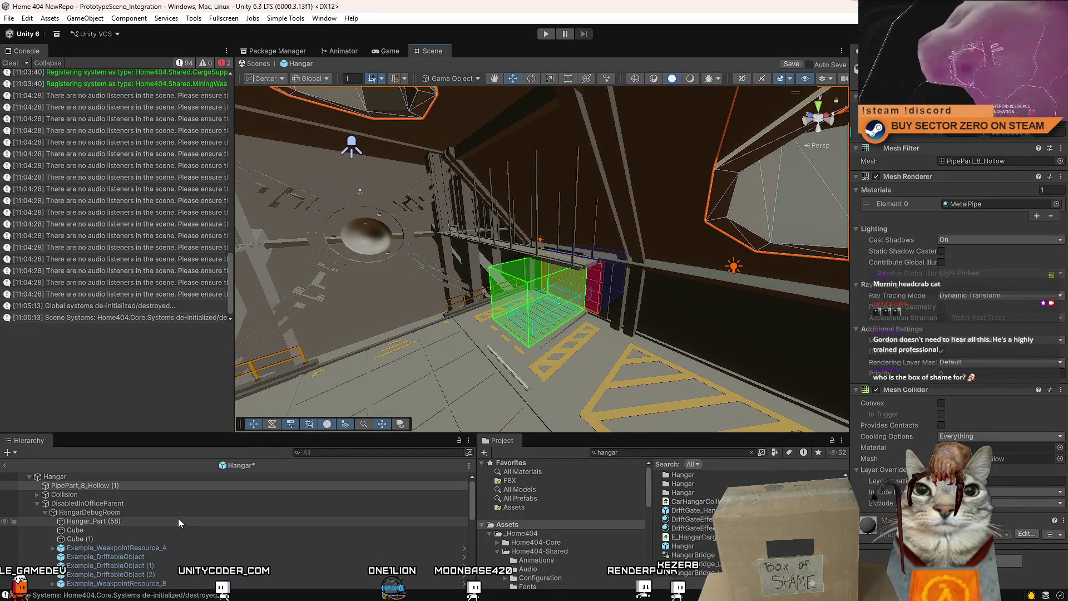
# Step: Drag both PipePart_8_Hollow pipes into DisabledInWorldParent and tidy the collapsed Hierarchy
pyautogui.click(45, 512)
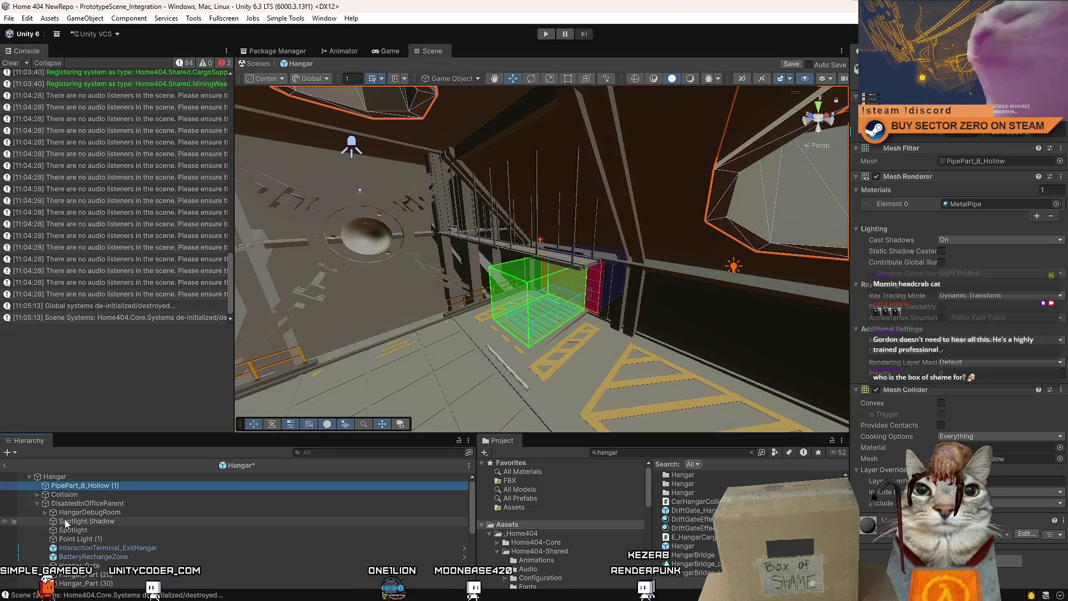
pyautogui.click(37, 503)
pyautogui.click(37, 512)
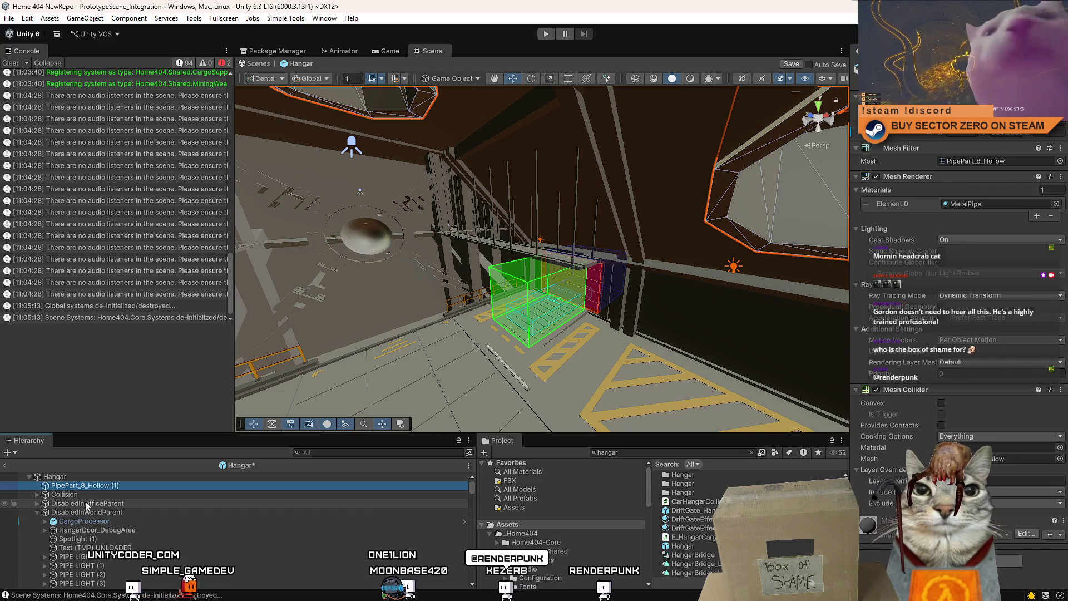
pyautogui.moveTo(91, 519); pyautogui.dragTo(115, 552)
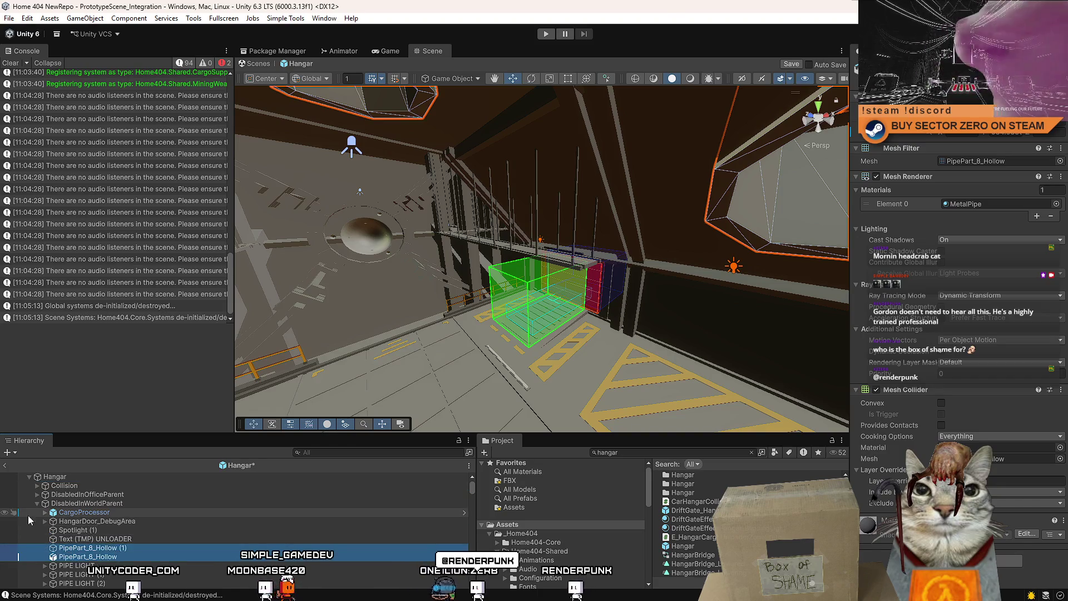
pyautogui.click(37, 503)
pyautogui.moveTo(423, 328)
pyautogui.mouseDown()
pyautogui.moveTo(433, 337)
pyautogui.moveTo(522, 310)
pyautogui.moveTo(392, 325)
pyautogui.mouseUp()
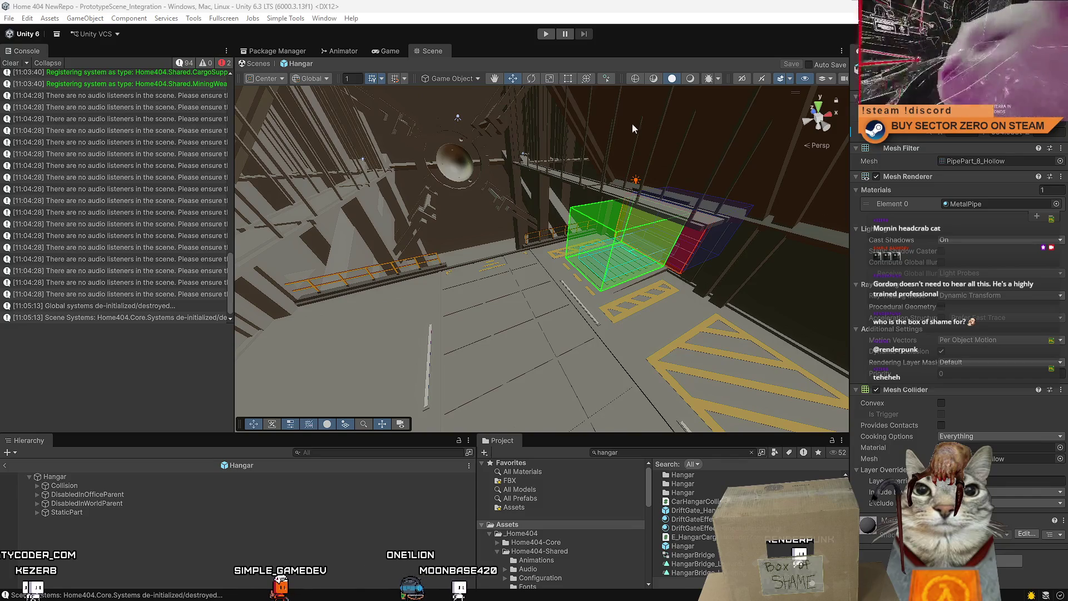
# Step: Clear the Console, fly past the crystal to a hangar overview, and enter Play mode
pyautogui.click(11, 64)
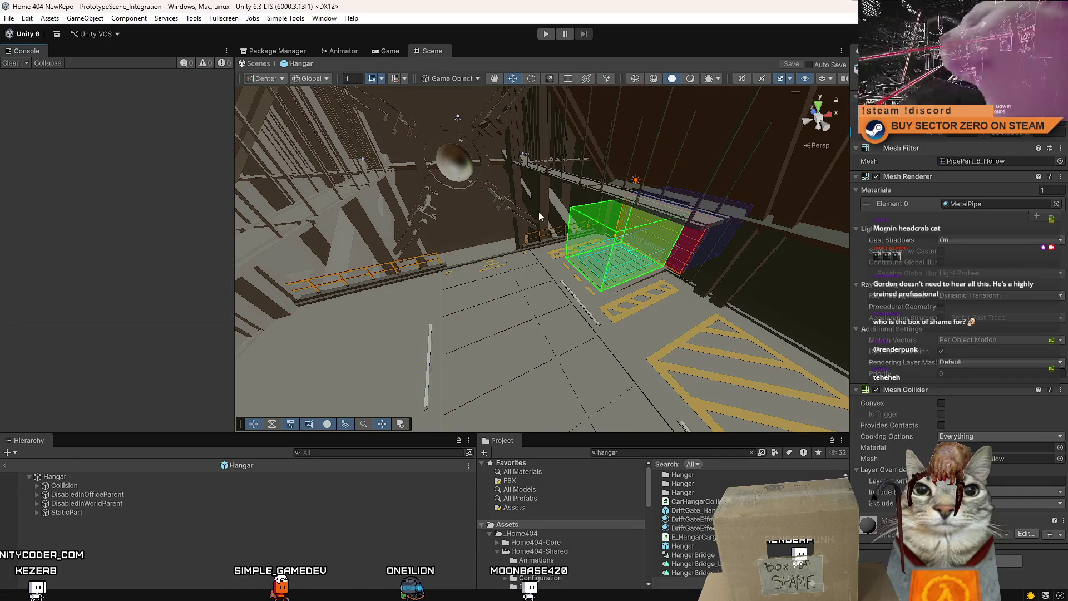
pyautogui.moveTo(603, 231)
pyautogui.mouseDown()
pyautogui.moveTo(535, 143)
pyautogui.moveTo(271, 340)
pyautogui.moveTo(331, 305)
pyautogui.moveTo(448, 286)
pyautogui.moveTo(369, 293)
pyautogui.moveTo(584, 303)
pyautogui.moveTo(375, 207)
pyautogui.moveTo(398, 229)
pyautogui.moveTo(276, 252)
pyautogui.moveTo(675, 281)
pyautogui.moveTo(696, 174)
pyautogui.moveTo(690, 159)
pyautogui.moveTo(181, 92)
pyautogui.moveTo(173, 104)
pyautogui.mouseUp()
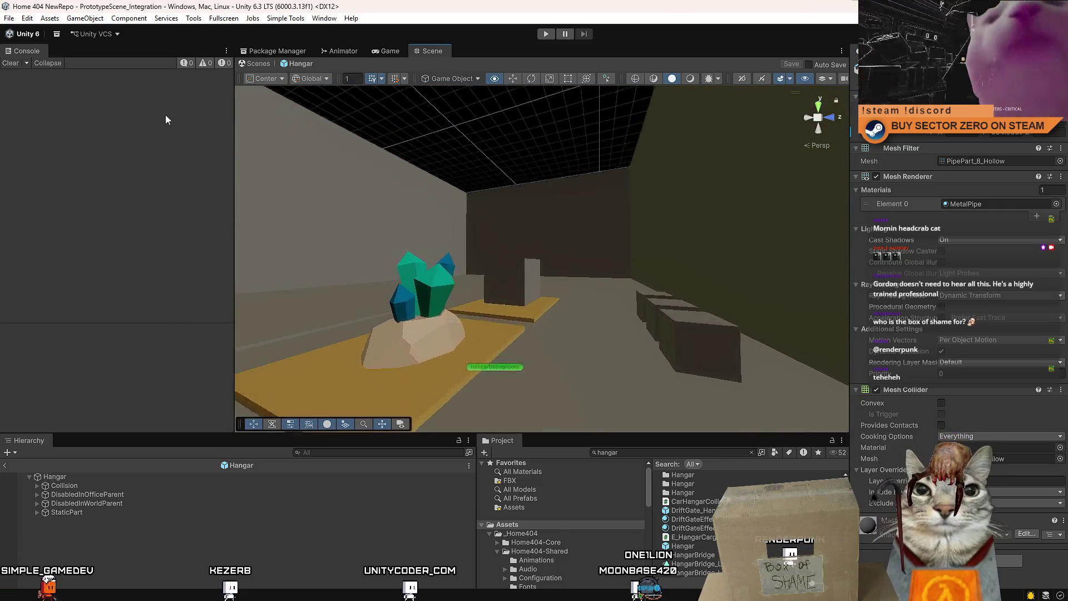
pyautogui.moveTo(390, 278)
pyautogui.mouseDown()
pyautogui.moveTo(402, 317)
pyautogui.moveTo(439, 304)
pyautogui.mouseUp()
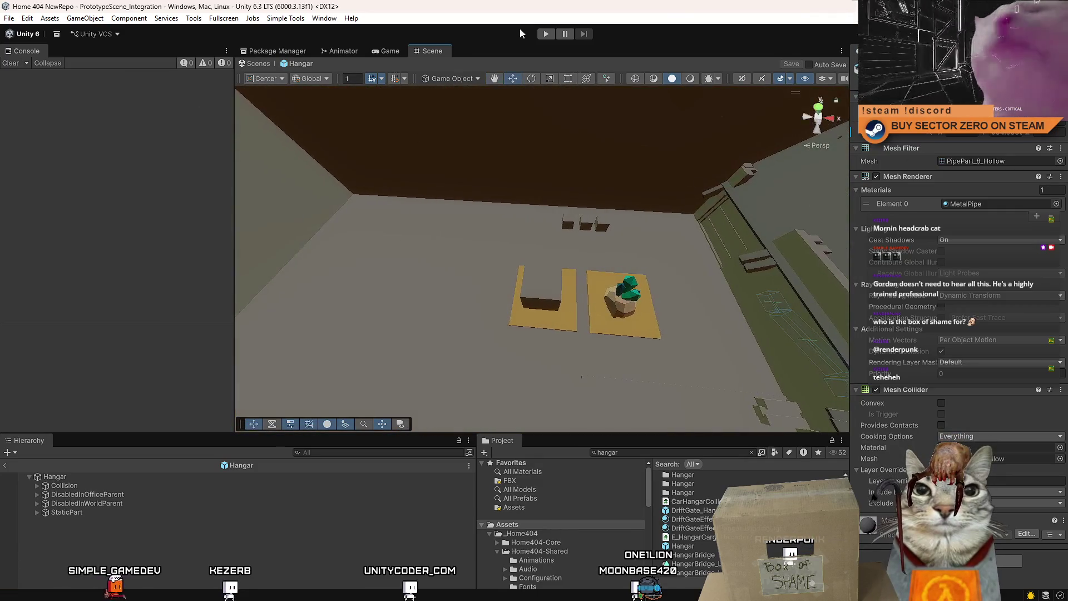
pyautogui.click(545, 35)
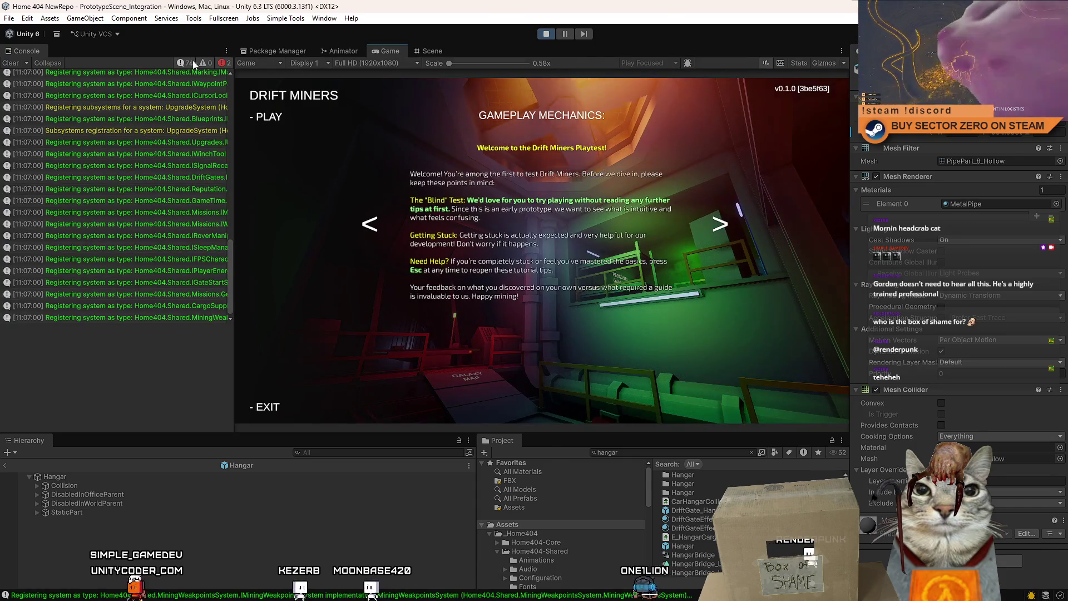
# Step: Start the game, confirm the run at the terminal, walk toward the floor hatch, and pause
pyautogui.click(273, 117)
pyautogui.press('w')
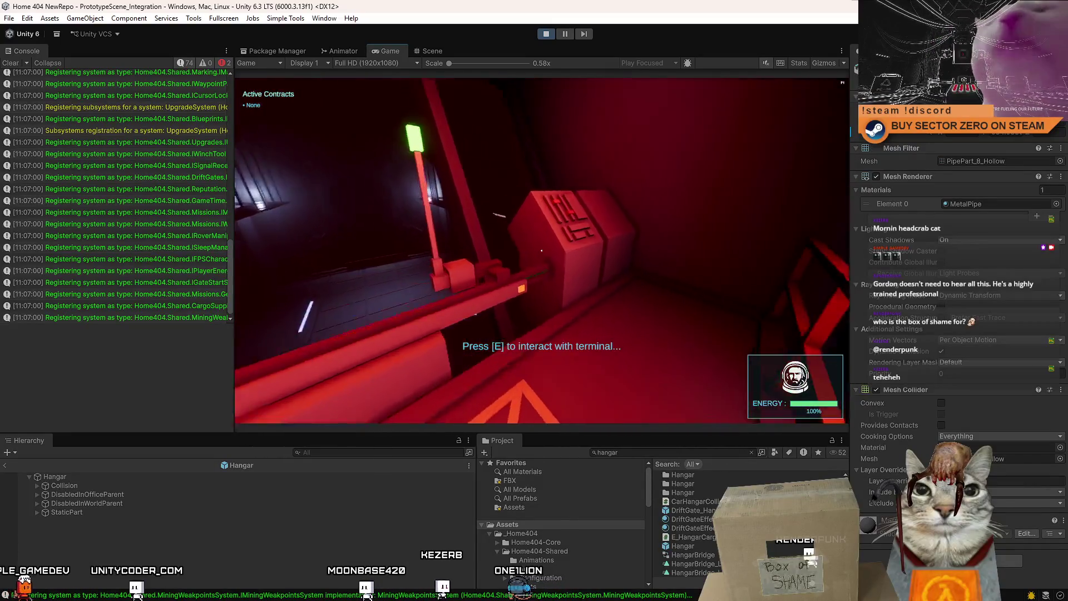
pyautogui.press('e')
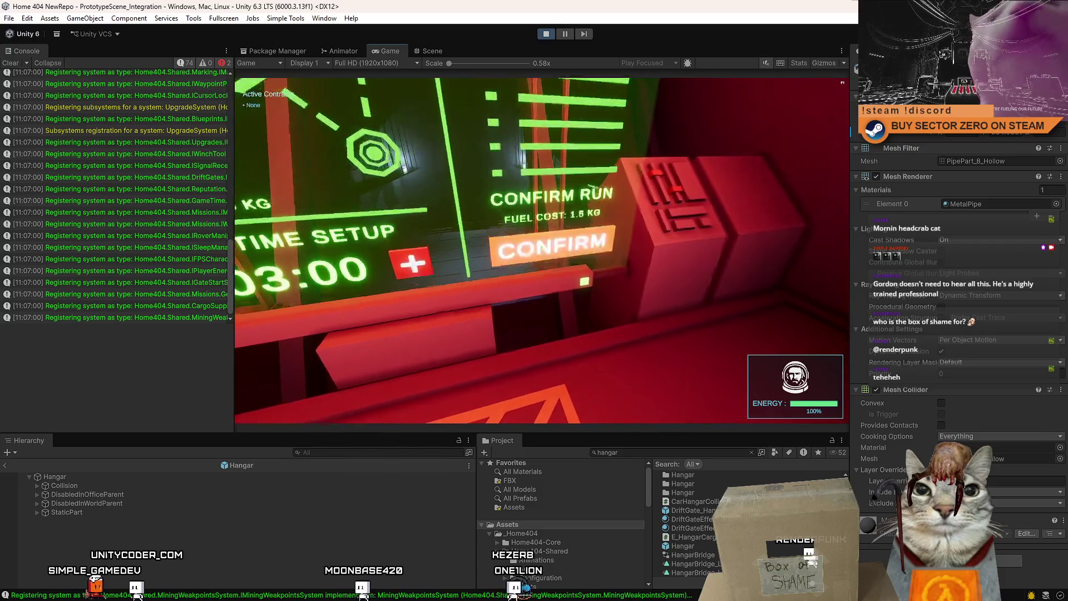
pyautogui.press('Escape')
pyautogui.press('w')
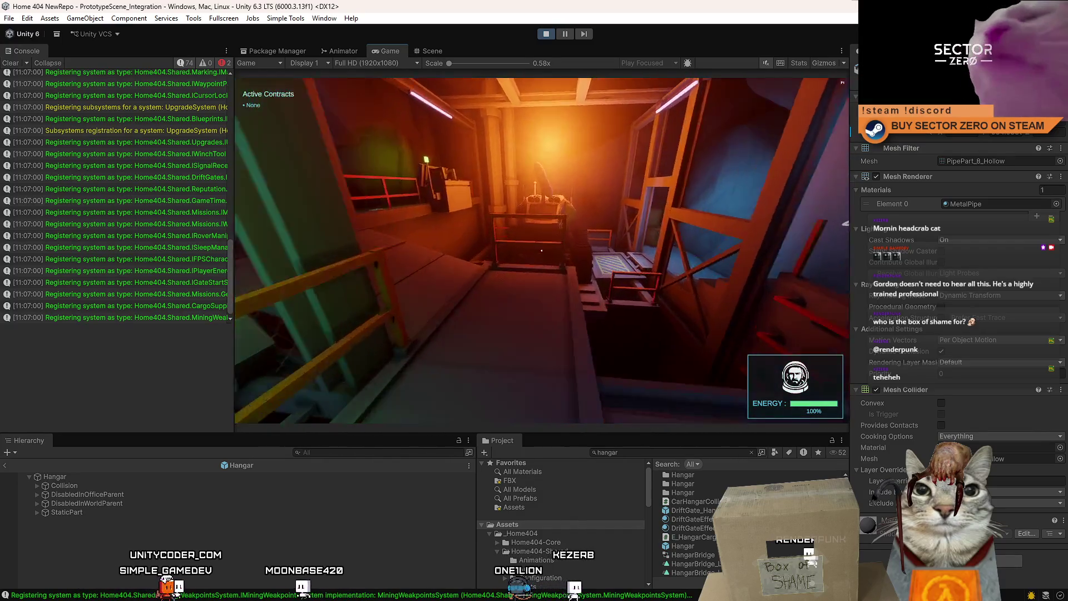
pyautogui.press('w')
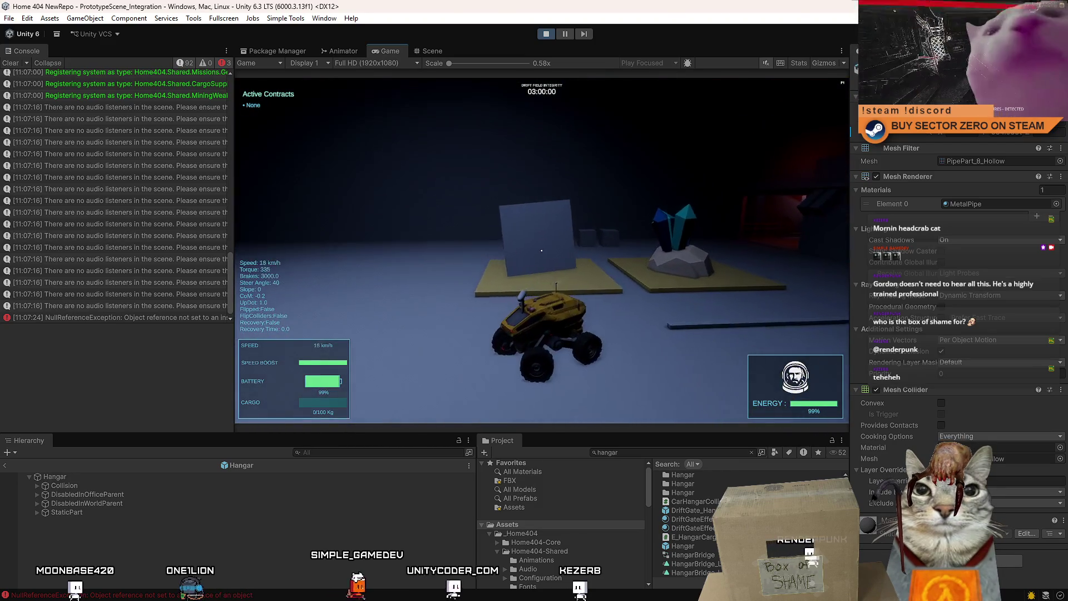
pyautogui.press('Escape')
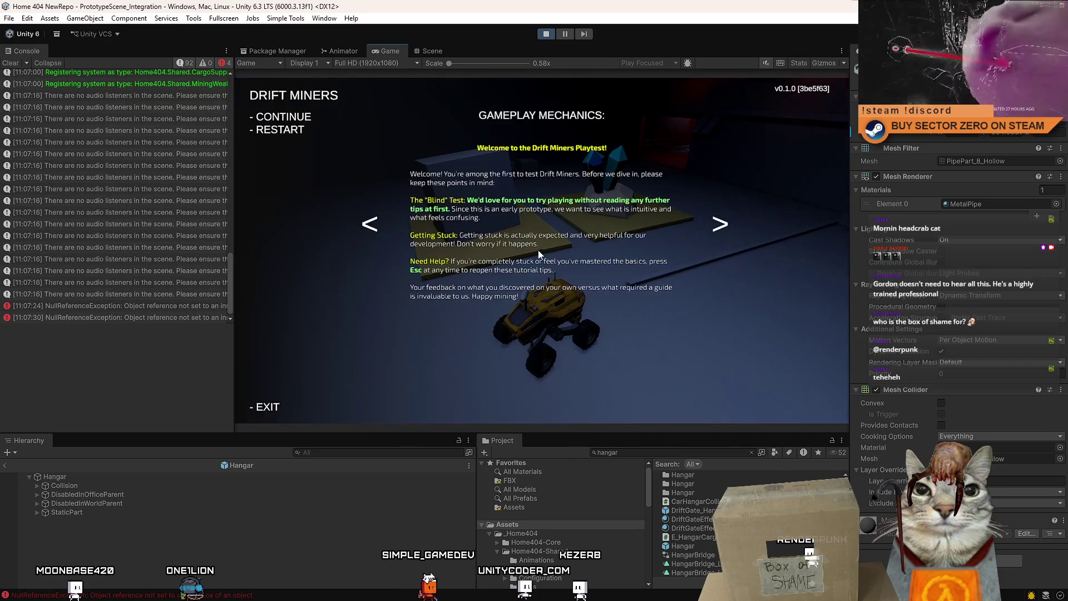
# Step: View the NullReferenceException stack trace, open its failing script line, and return to the Scene view
pyautogui.click(148, 306)
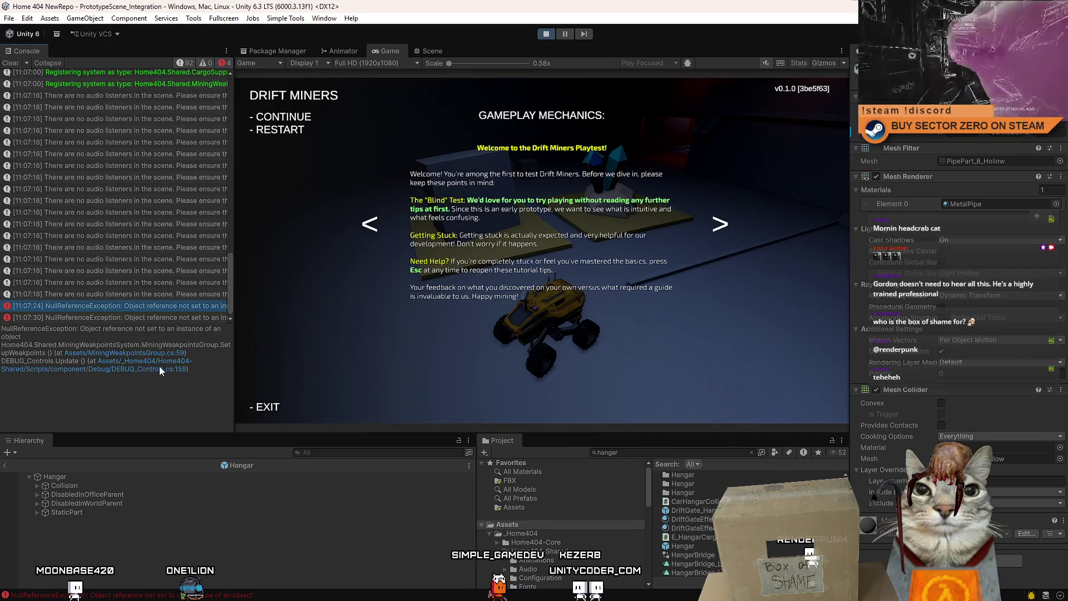
pyautogui.moveTo(188, 379); pyautogui.dragTo(518, 125)
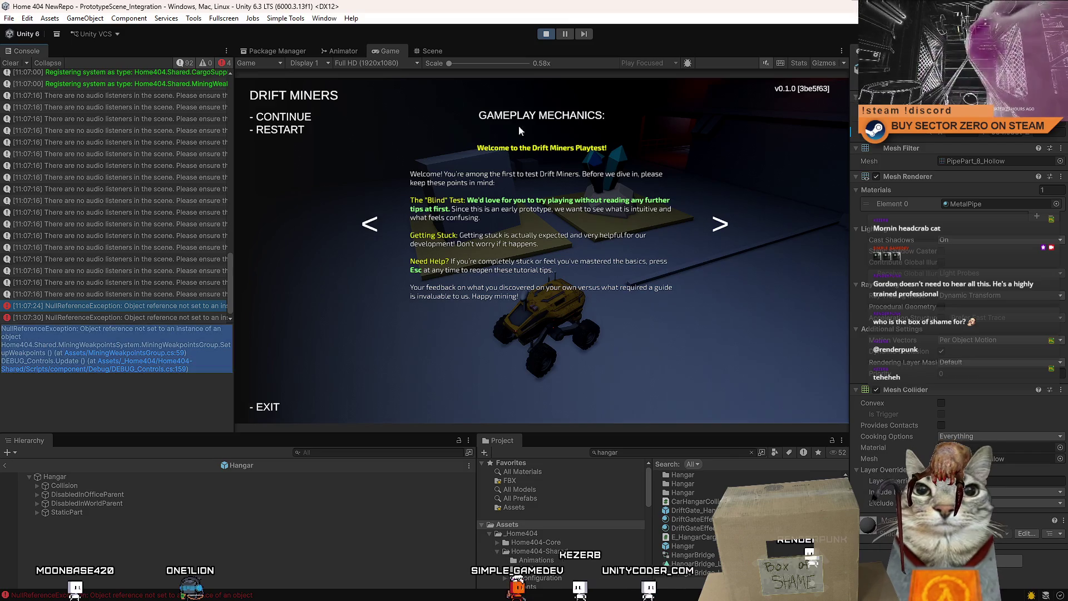
pyautogui.click(145, 406)
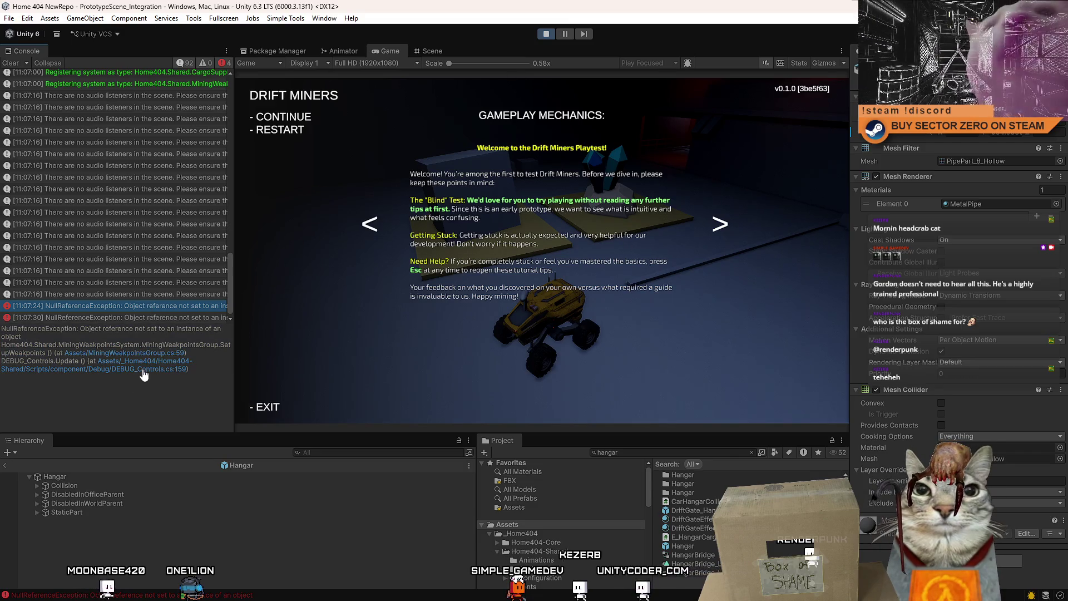
pyautogui.click(163, 356)
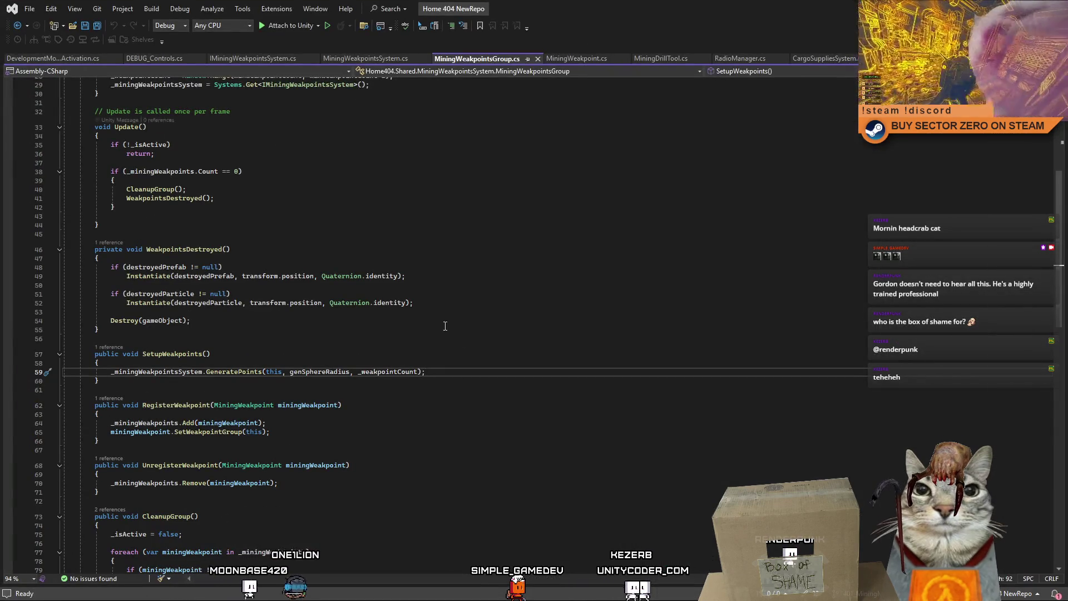
pyautogui.hotkey('alt', 'Tab')
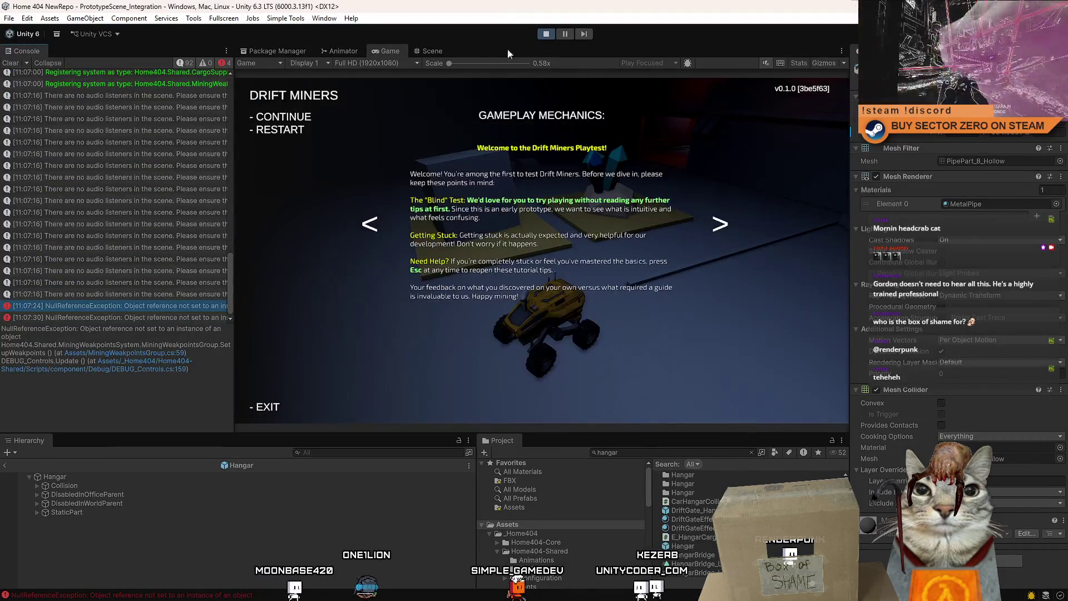
pyautogui.click(434, 50)
# Step: Inspect Example_WeakpointResource_A and its Model child on the pads
pyautogui.click(541, 259)
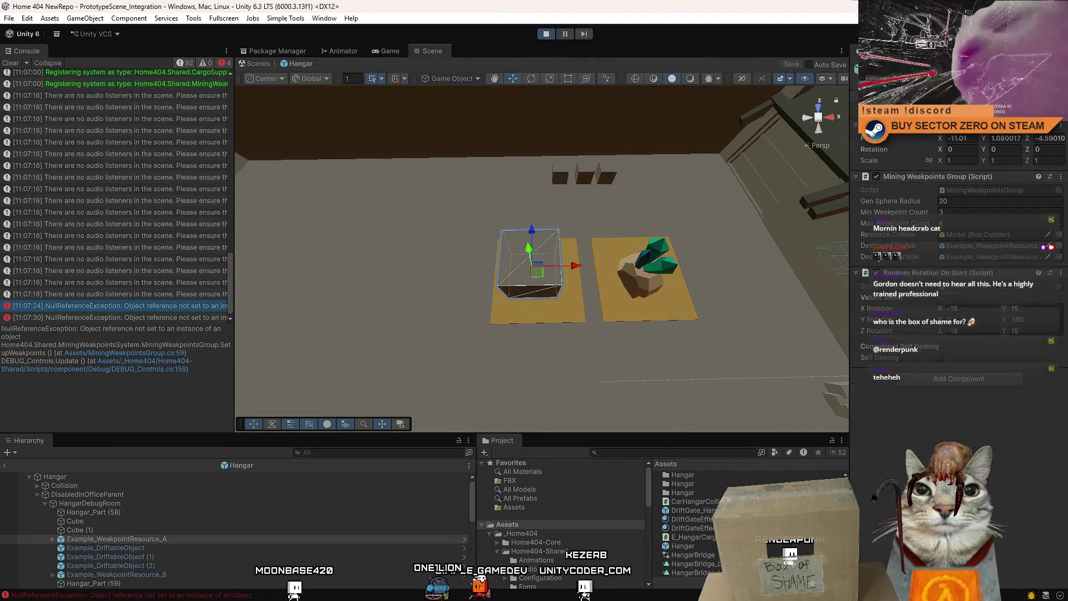
pyautogui.moveTo(559, 160)
pyautogui.mouseDown()
pyautogui.moveTo(733, 256)
pyautogui.moveTo(644, 174)
pyautogui.mouseUp()
pyautogui.scroll(-2, 643, 175)
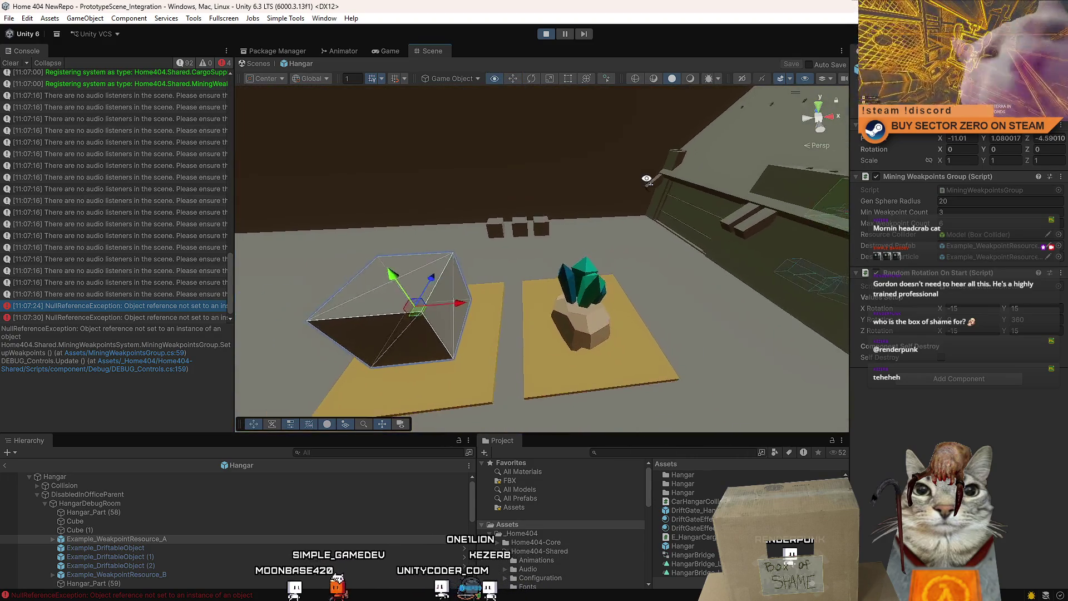
pyautogui.scroll(1, 632, 233)
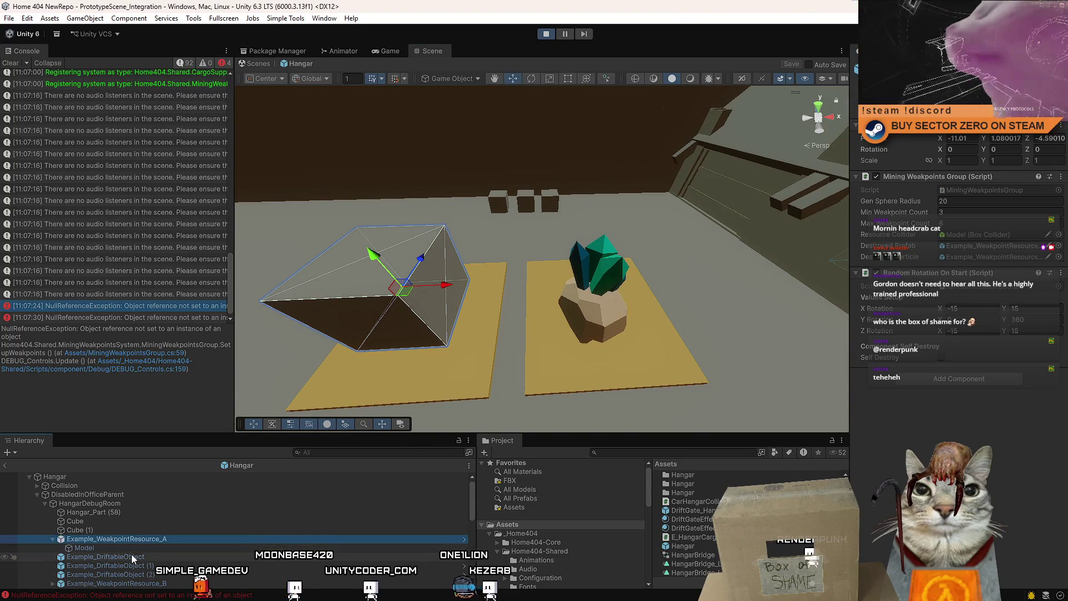
pyautogui.click(52, 539)
pyautogui.click(125, 549)
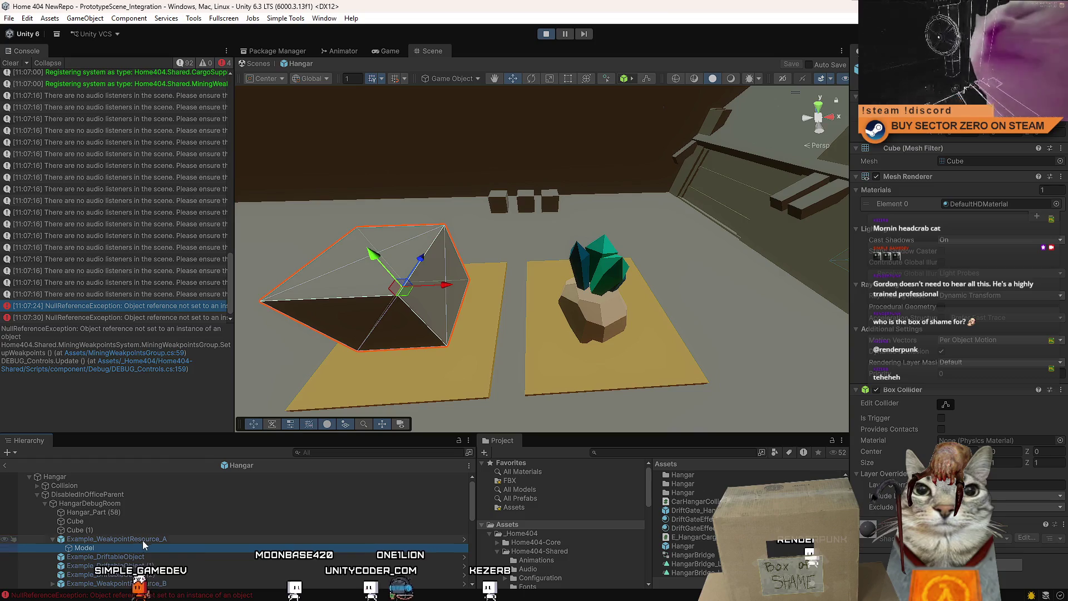
pyautogui.click(140, 539)
pyautogui.rightClick(131, 544)
pyautogui.click(88, 539)
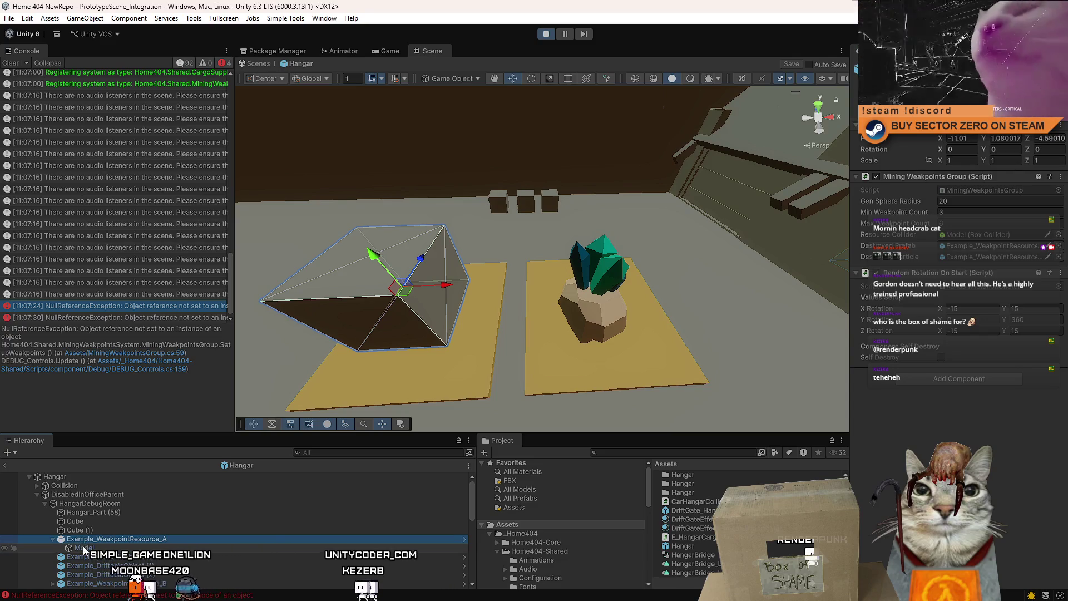
pyautogui.moveTo(830, 287); pyautogui.dragTo(726, 288)
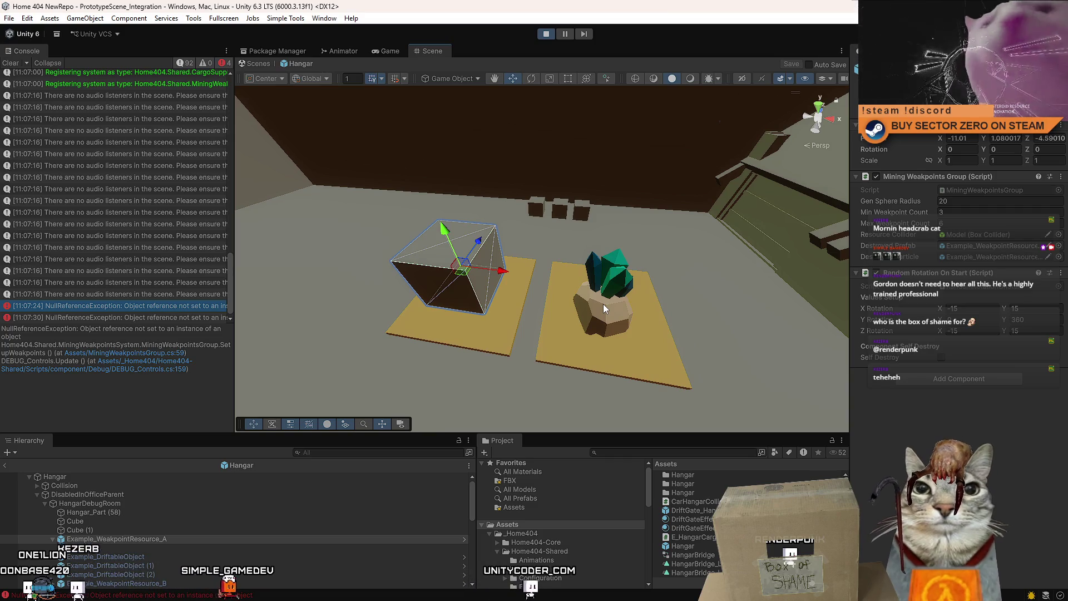
# Step: Select the crystal and box resources, then open the error's SetupWeakpoints source line
pyautogui.click(603, 304)
pyautogui.click(483, 277)
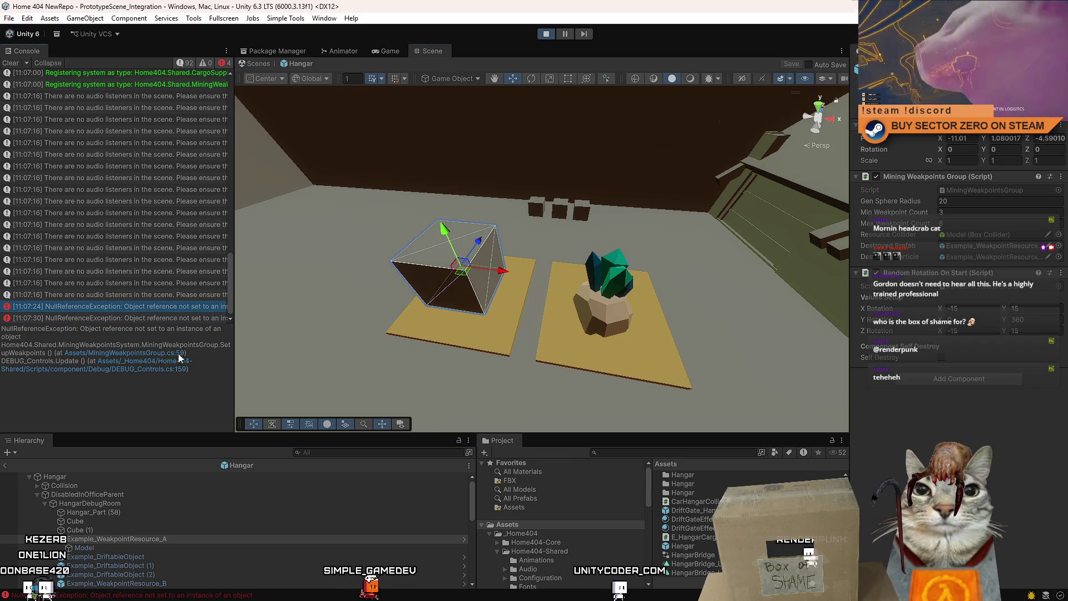
pyautogui.click(178, 353)
pyautogui.click(475, 272)
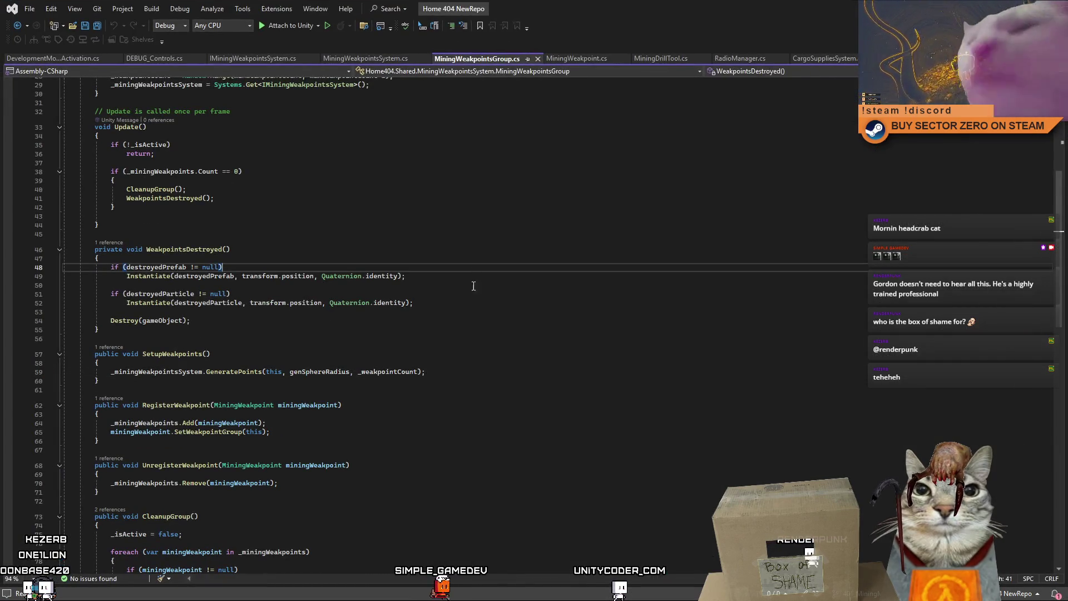
# Step: Examine the GeneratePoints call and uses of _miningWeakpointsSystem in MiningWeakpointsGroup.cs
pyautogui.doubleClick(235, 371)
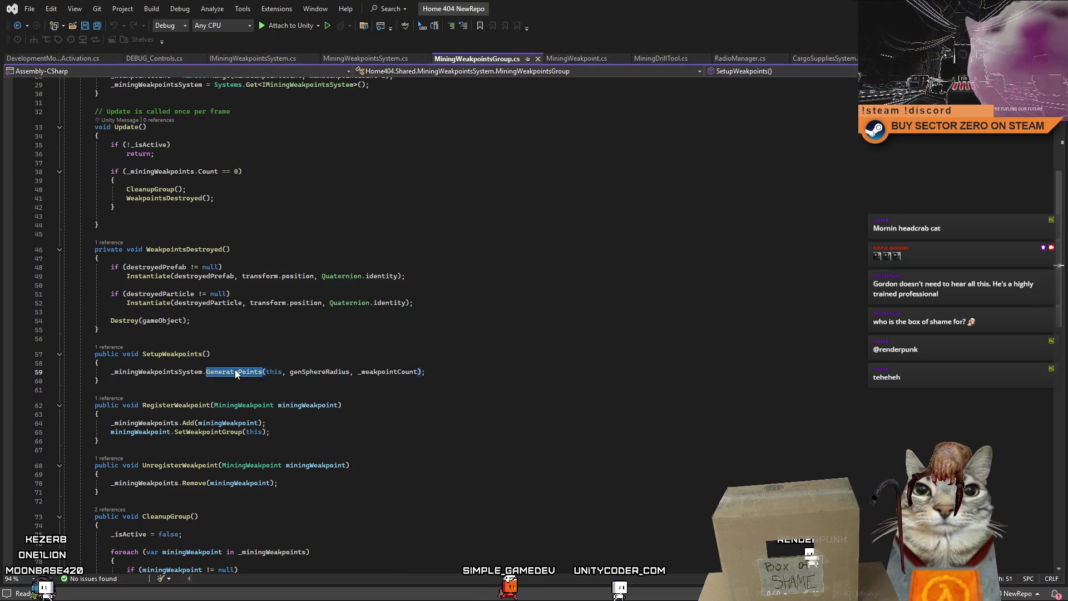
pyautogui.doubleClick(156, 372)
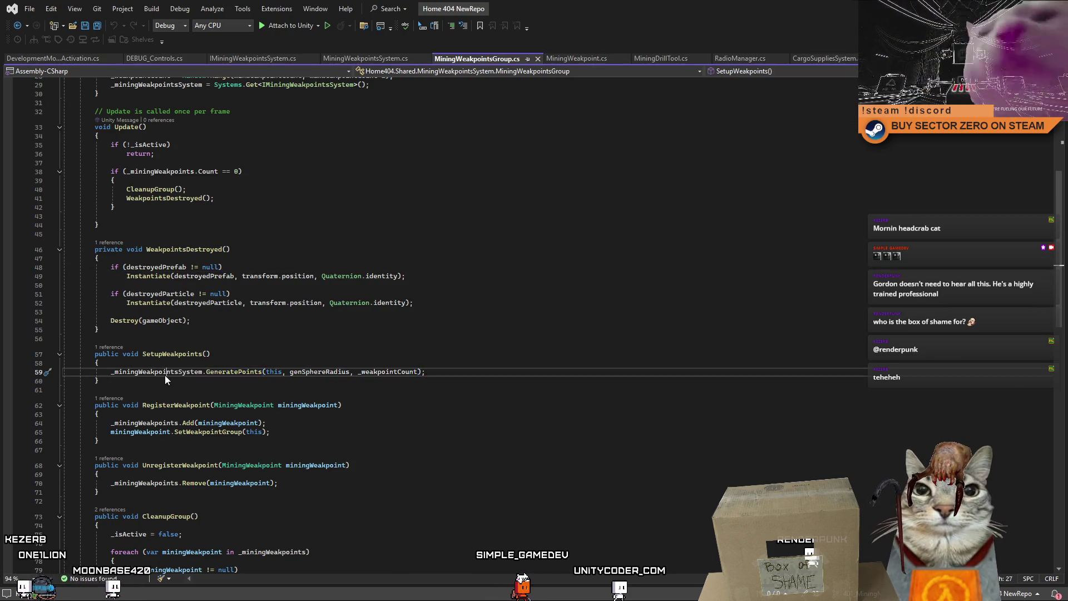
pyautogui.scroll(5, 437, 340)
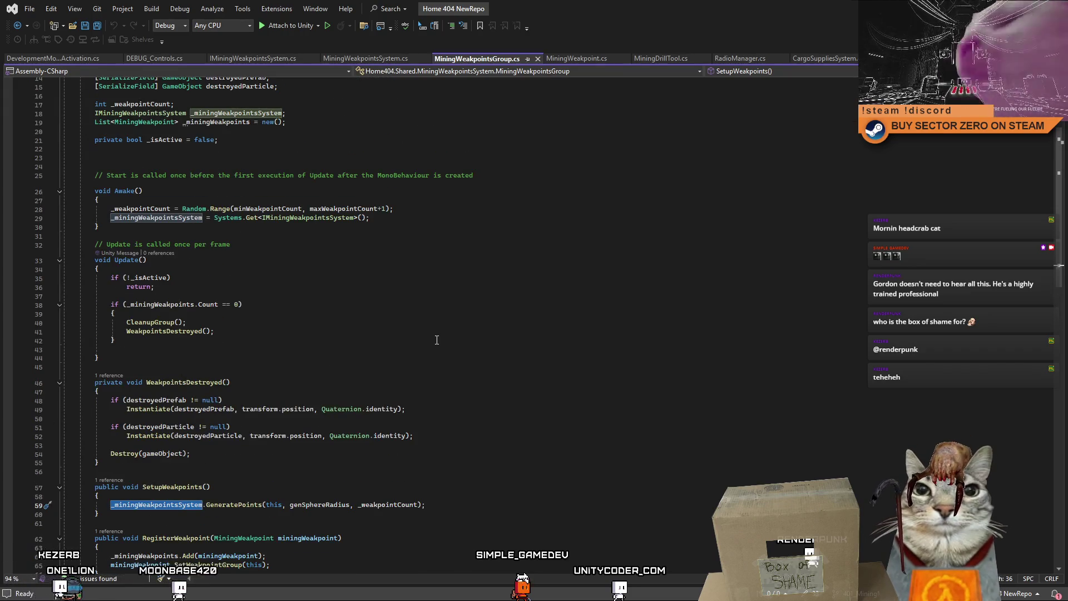
pyautogui.scroll(2, 436, 340)
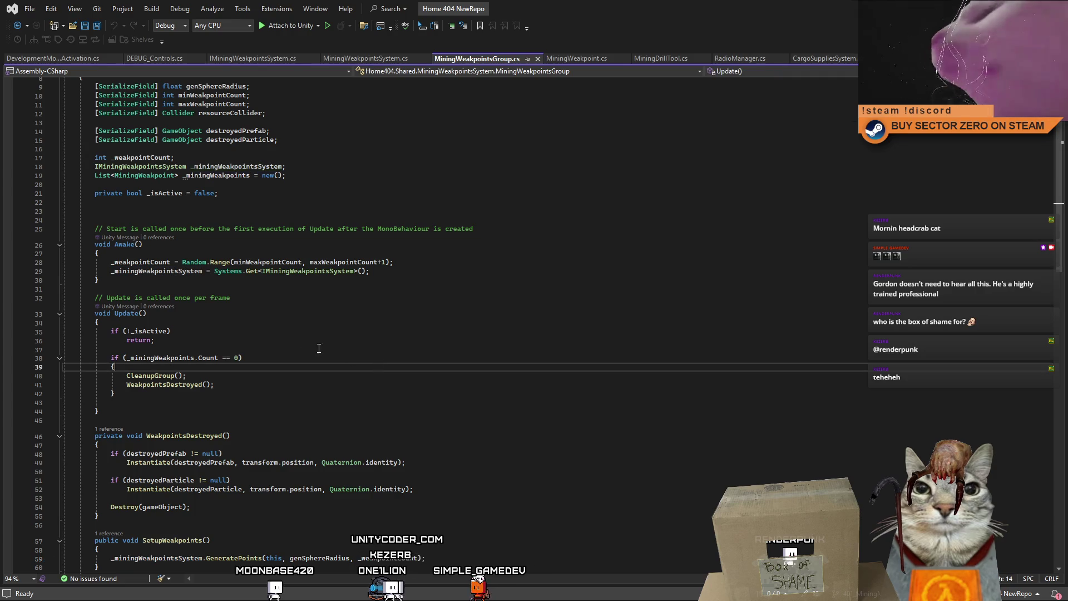
# Step: Rename the Awake method to Start, save the script, and return to Unity
pyautogui.doubleClick(123, 244)
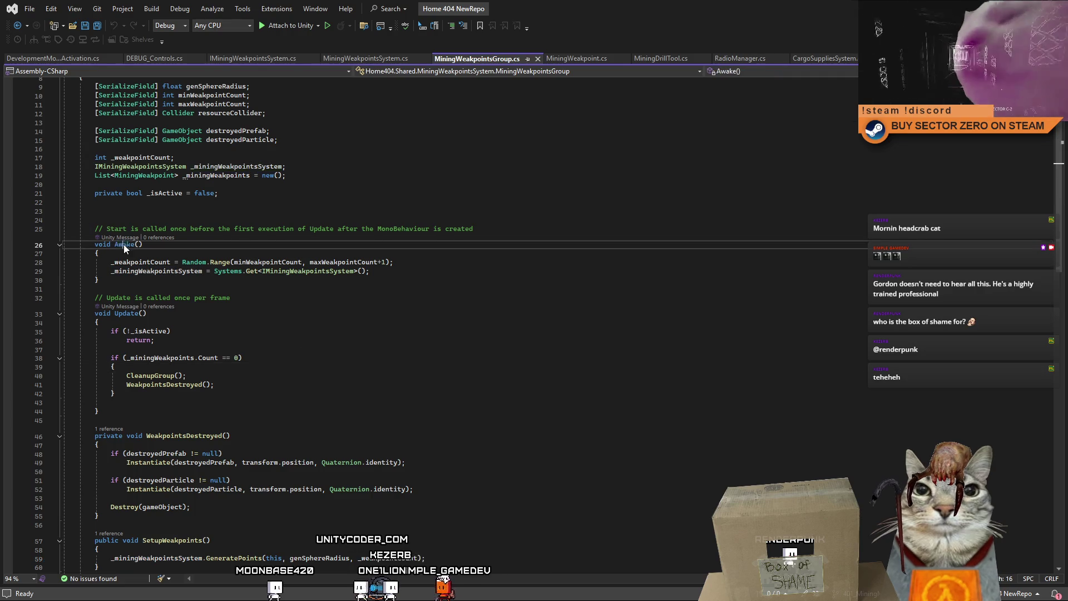
pyautogui.write('Start')
pyautogui.hotkey('ctrl', 's')
pyautogui.click(455, 316)
pyautogui.click(513, 377)
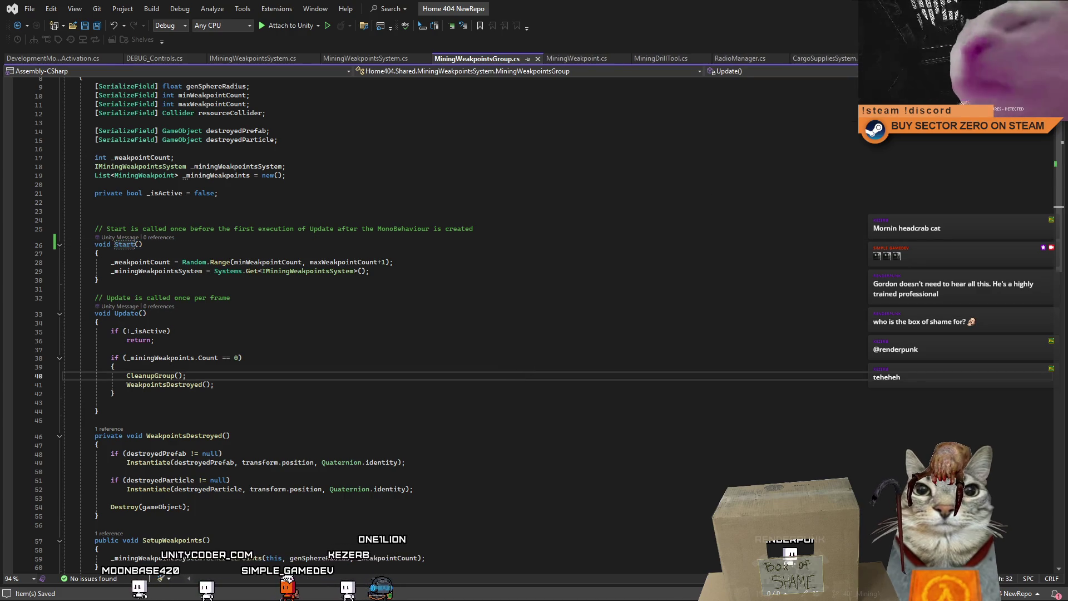
pyautogui.hotkey('alt', 'Tab')
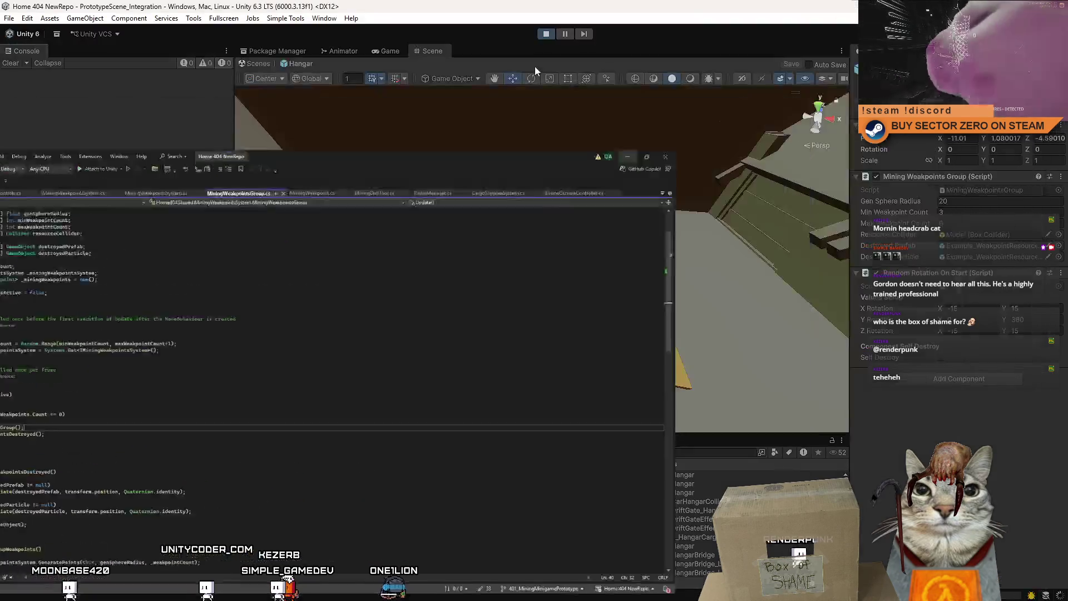
# Step: Enter Play mode to test the Start fix and clear the old Console errors
pyautogui.click(548, 34)
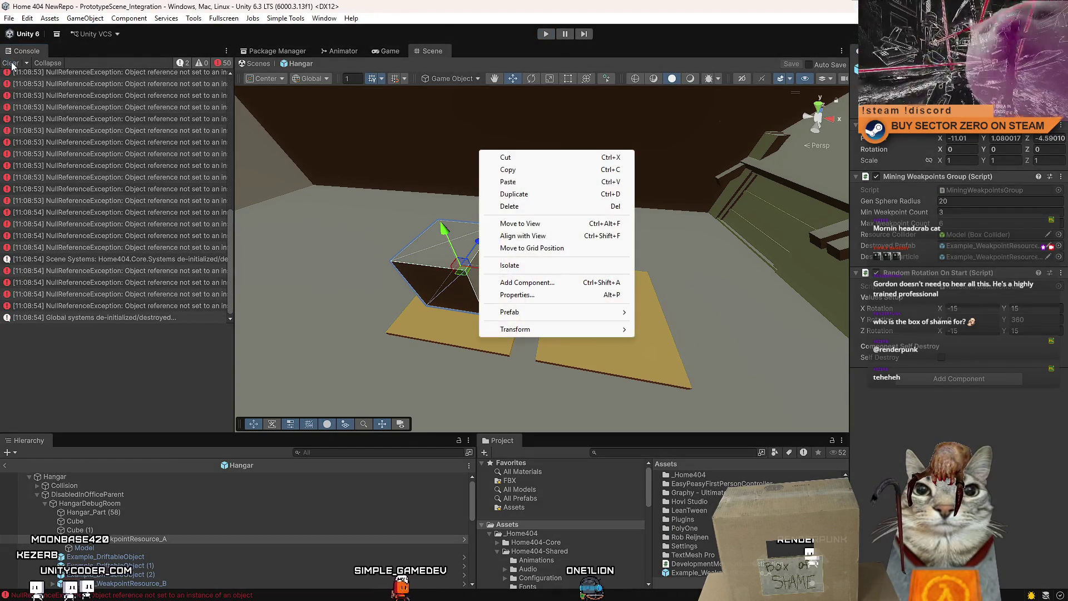
pyautogui.click(11, 64)
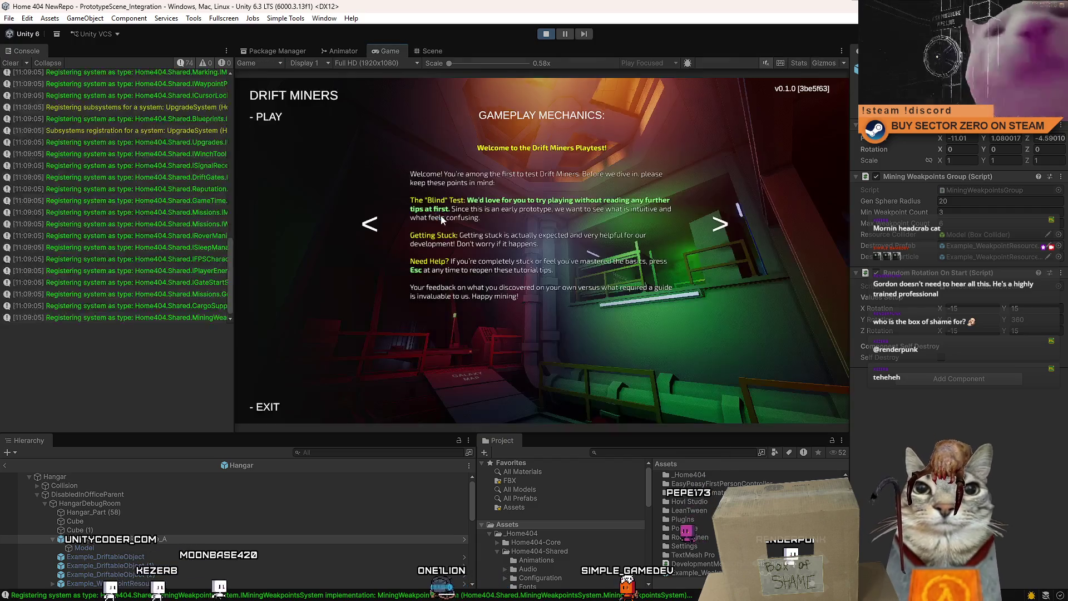
# Step: Start from the main menu, walk through the hangar hatch, and drive the rover left toward the pads
pyautogui.click(253, 118)
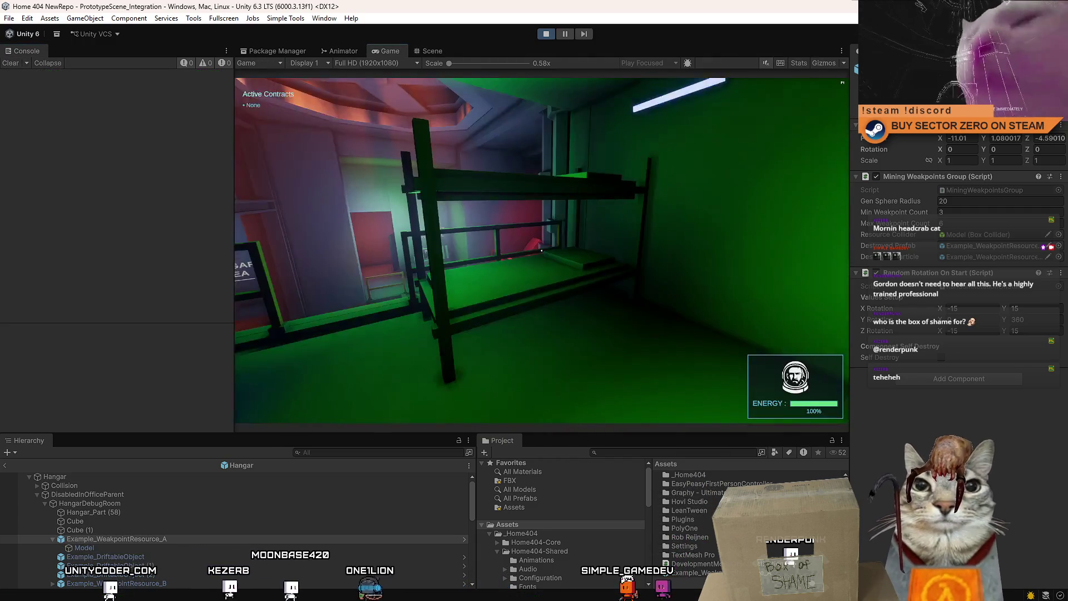
pyautogui.press('w')
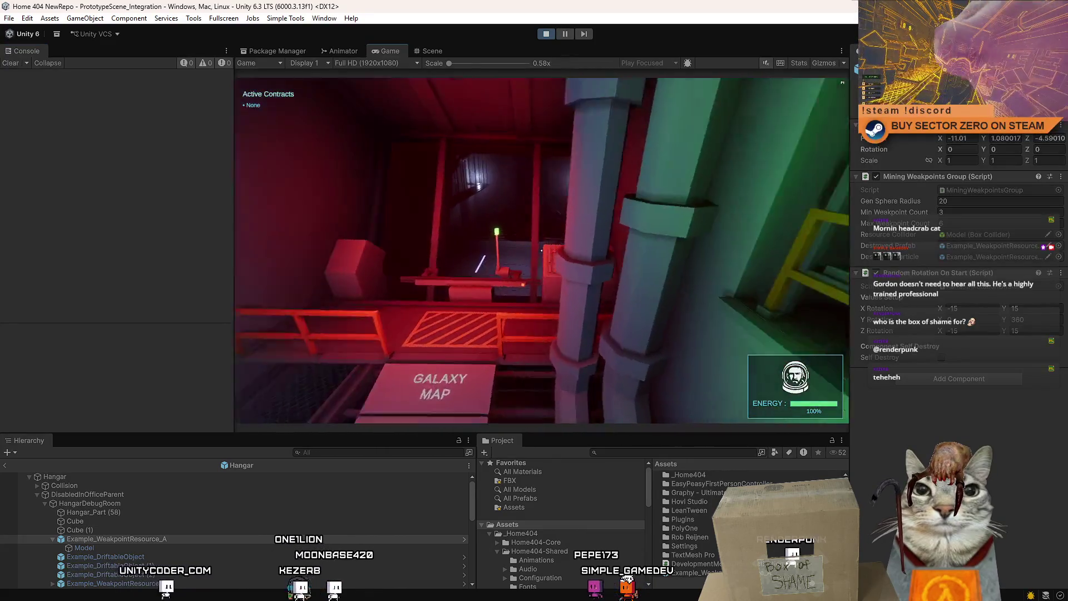
pyautogui.press('w')
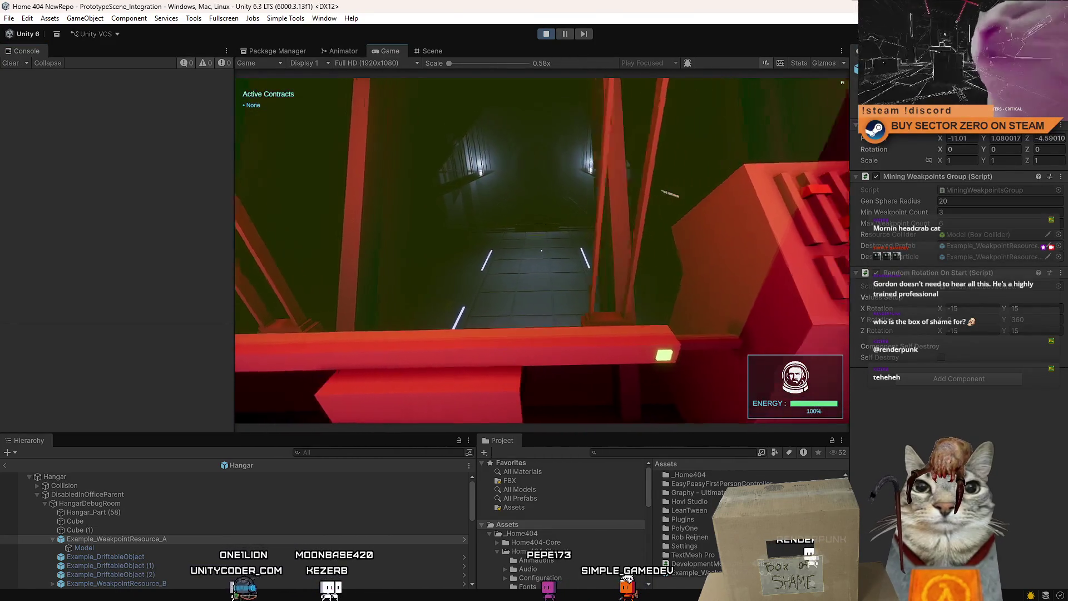
pyautogui.press('w')
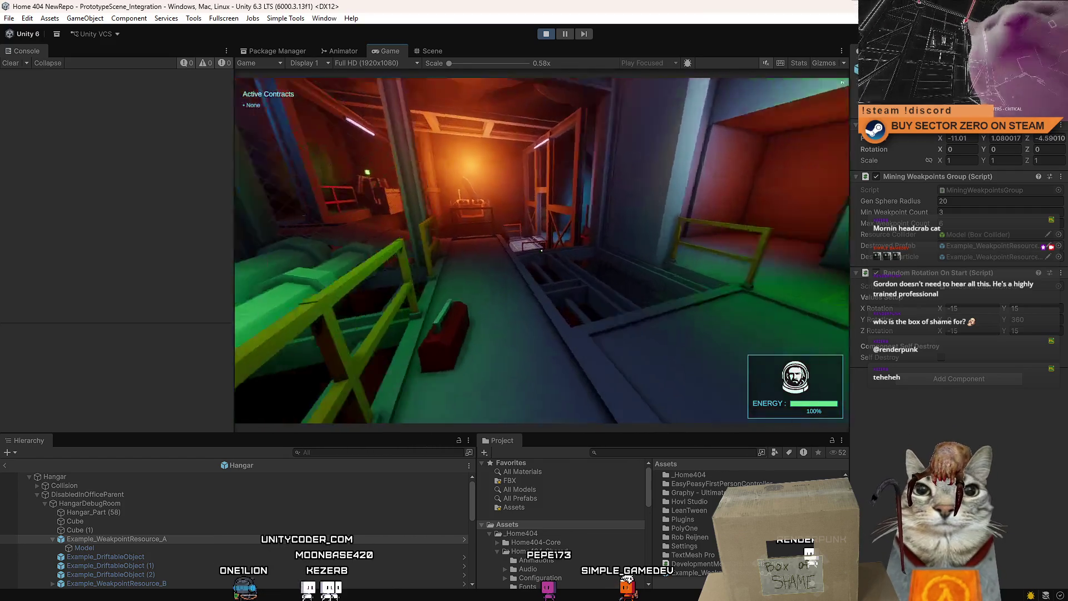
pyautogui.press('w')
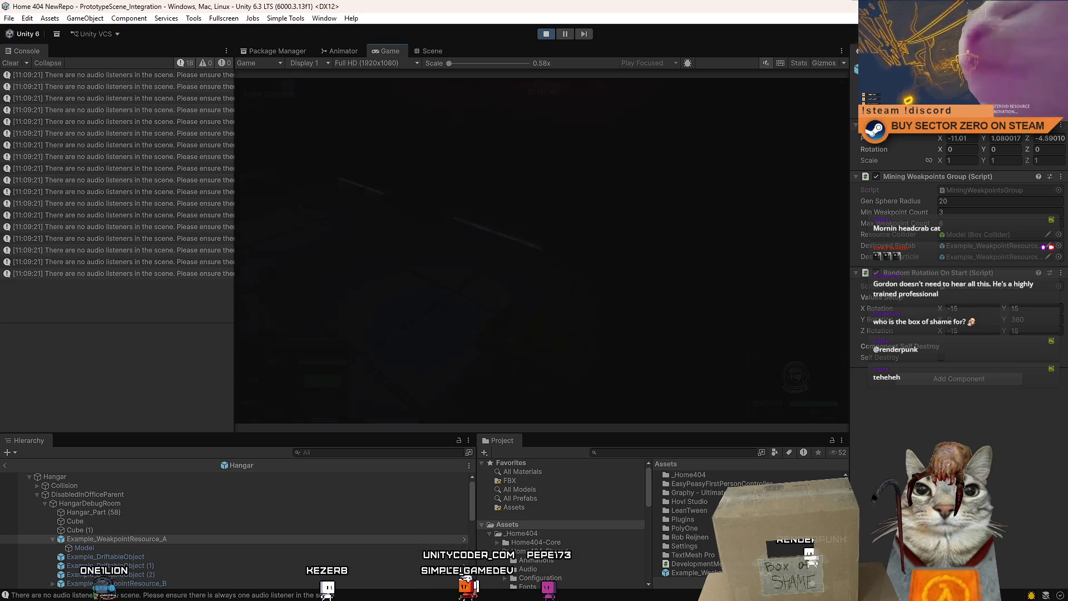
pyautogui.press('w')
pyautogui.press('a')
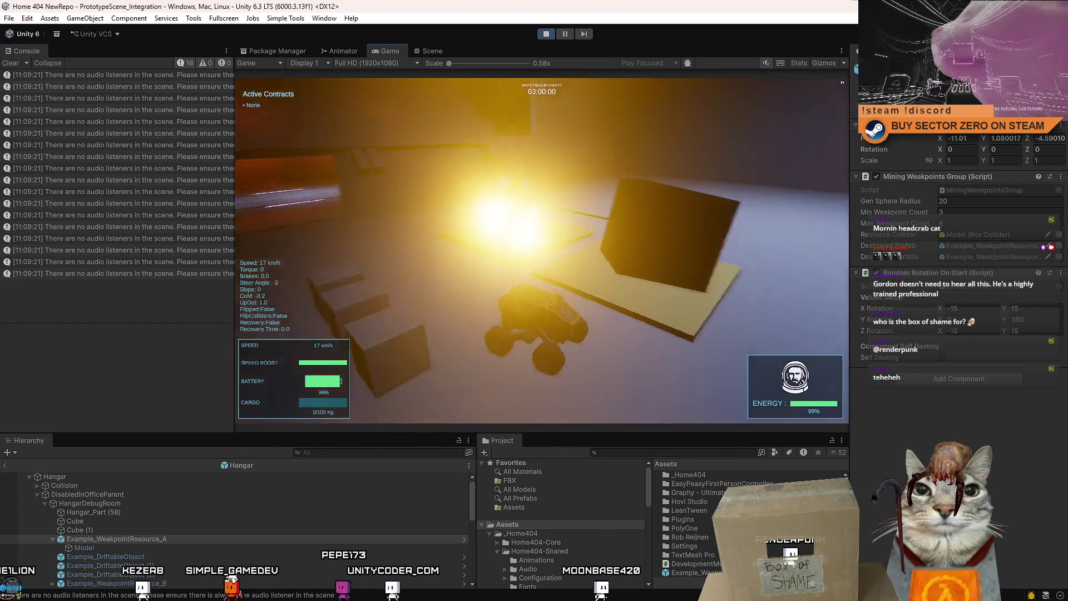
# Step: Drive the rover toward the glowing crystal pads, steering around them, then back away
pyautogui.press('w')
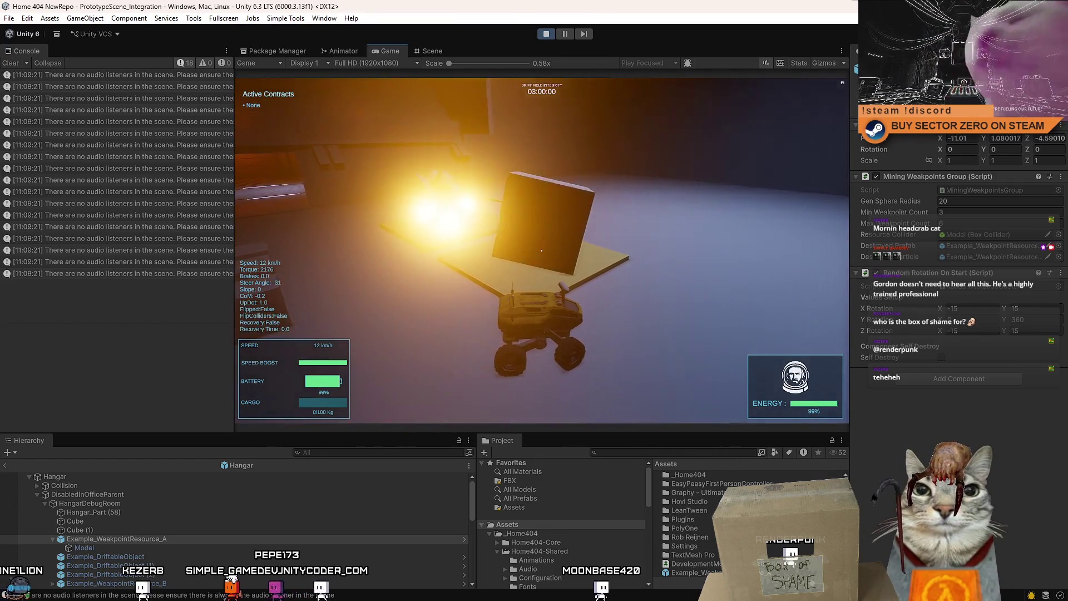
pyautogui.press('a')
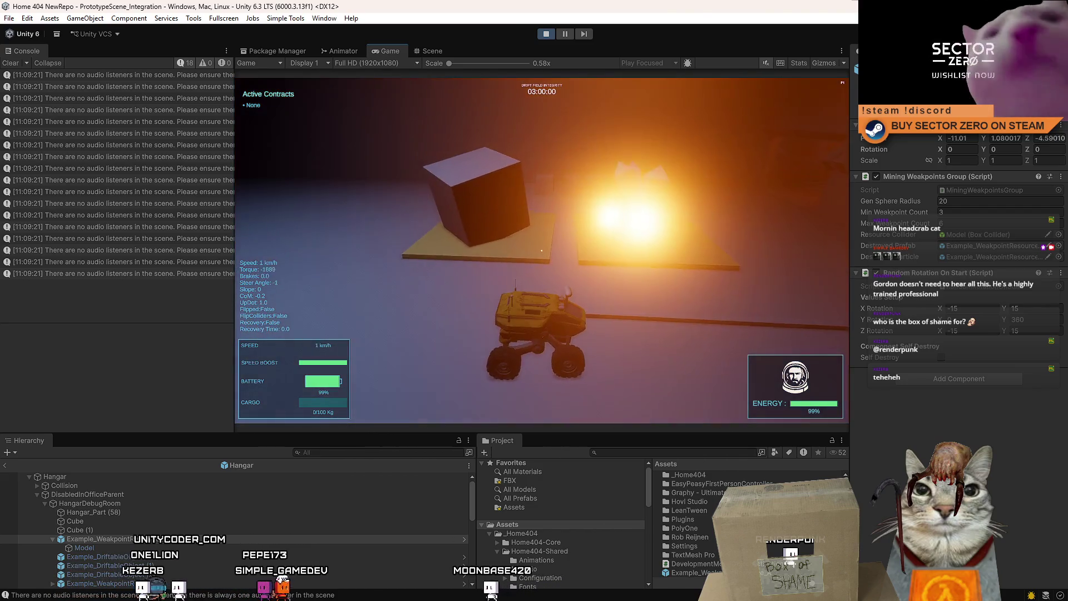
pyautogui.press('w')
pyautogui.press('d')
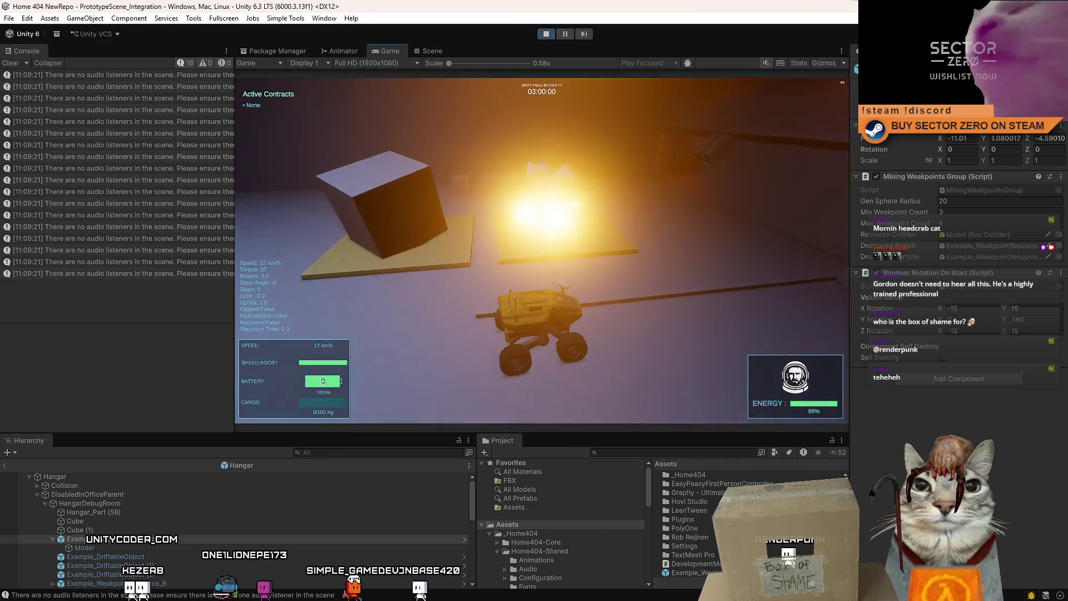
pyautogui.press('s')
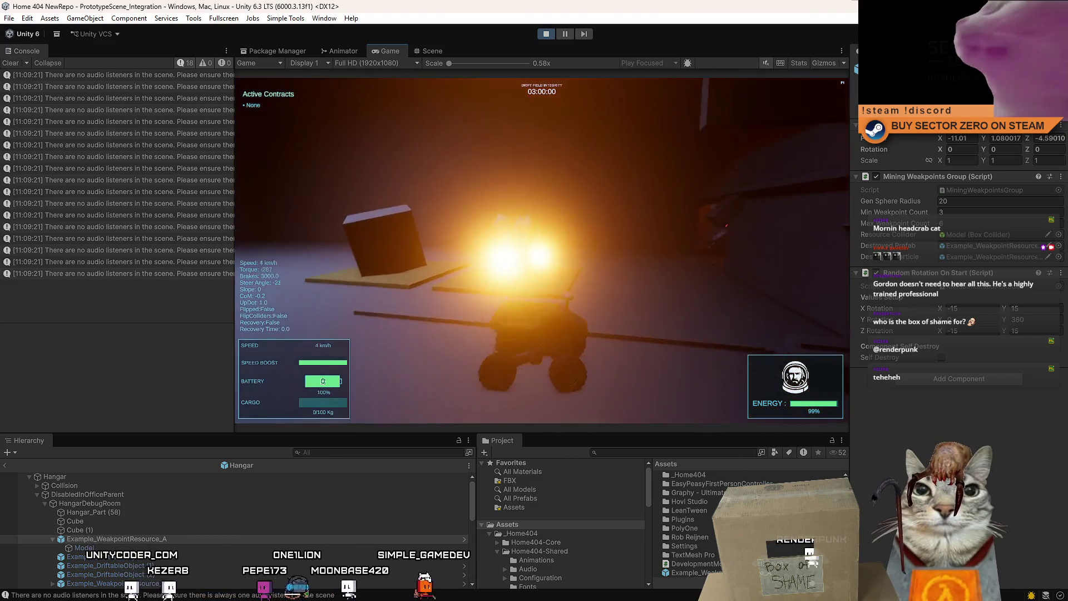
pyautogui.press('s')
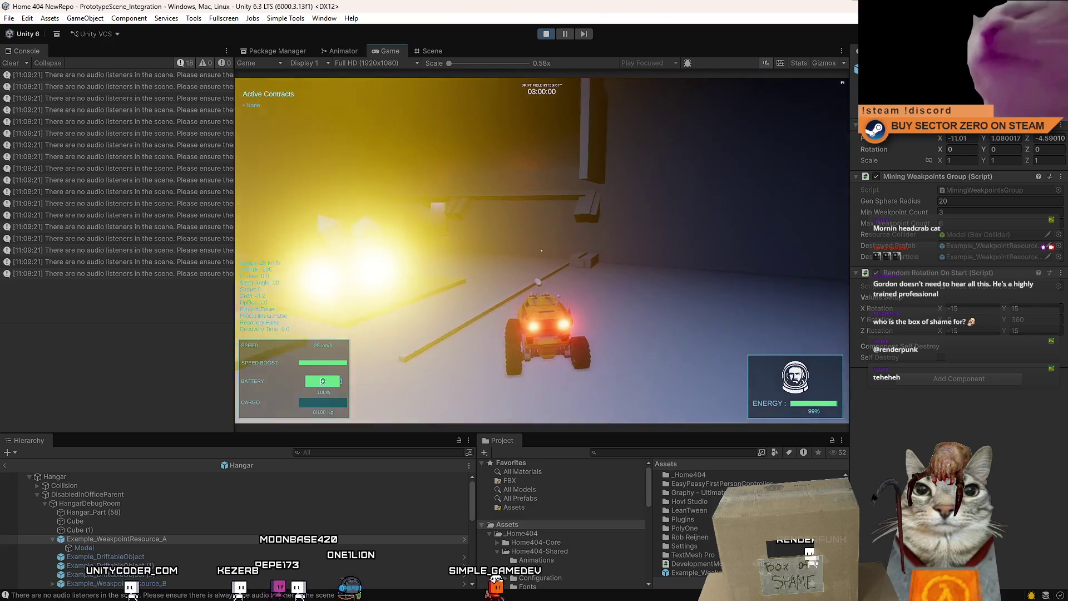
# Step: Pause Drift Miners and switch to the Scene view of the hangar debug room
pyautogui.press('Escape')
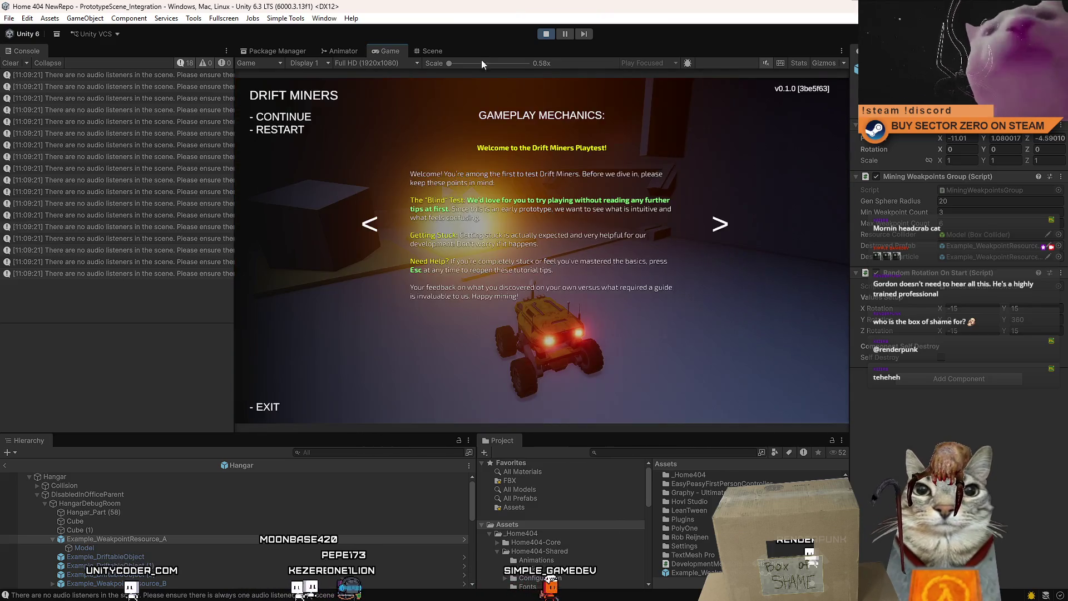
pyautogui.press('Escape')
pyautogui.click(438, 54)
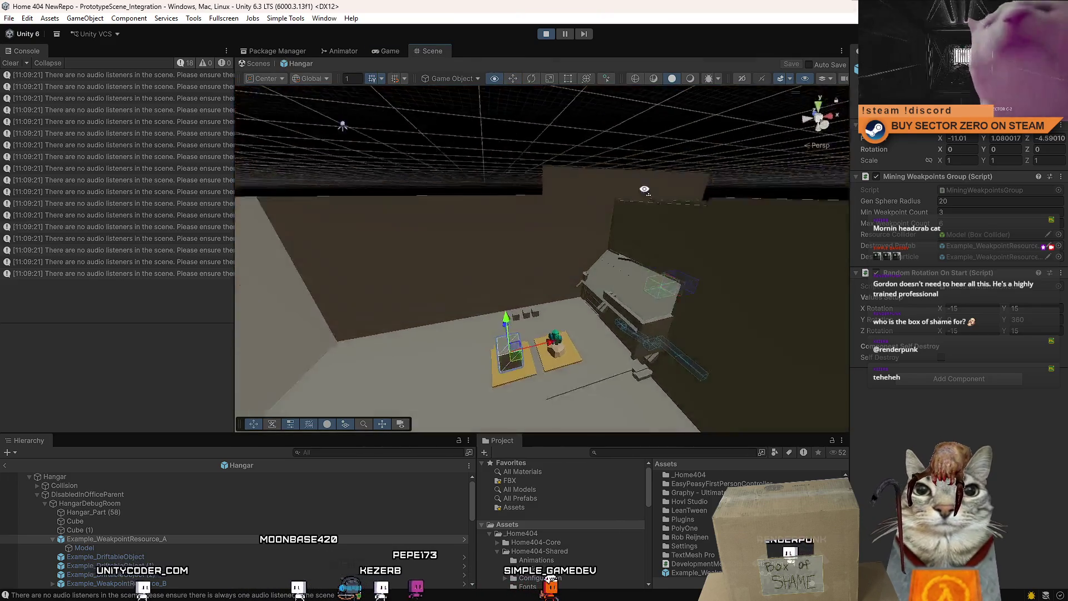
# Step: Select the spotlight over the pads, then pause the running game again
pyautogui.click(505, 165)
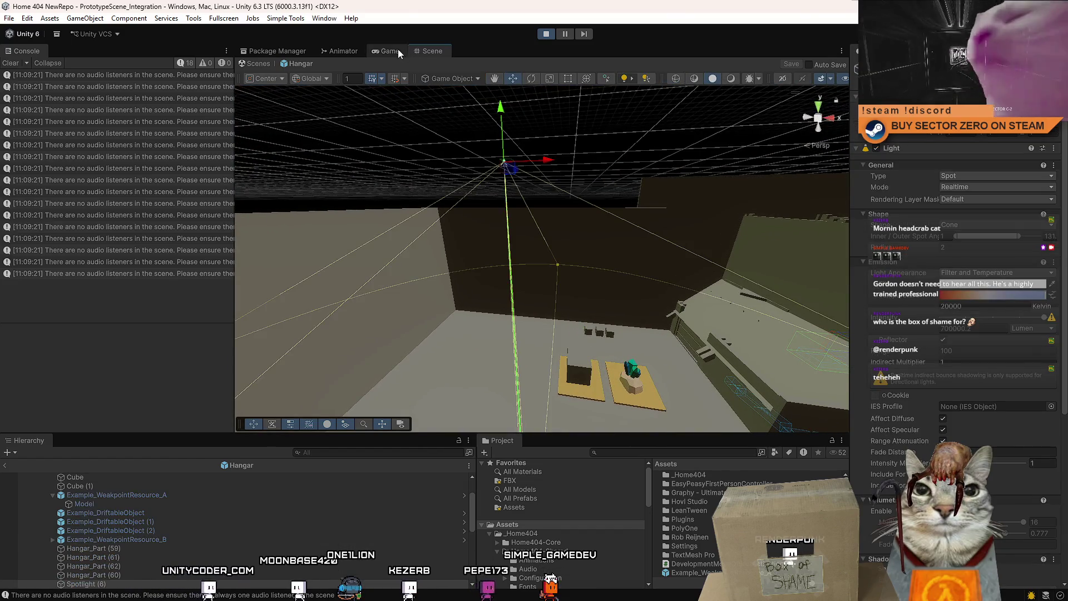
pyautogui.click(390, 51)
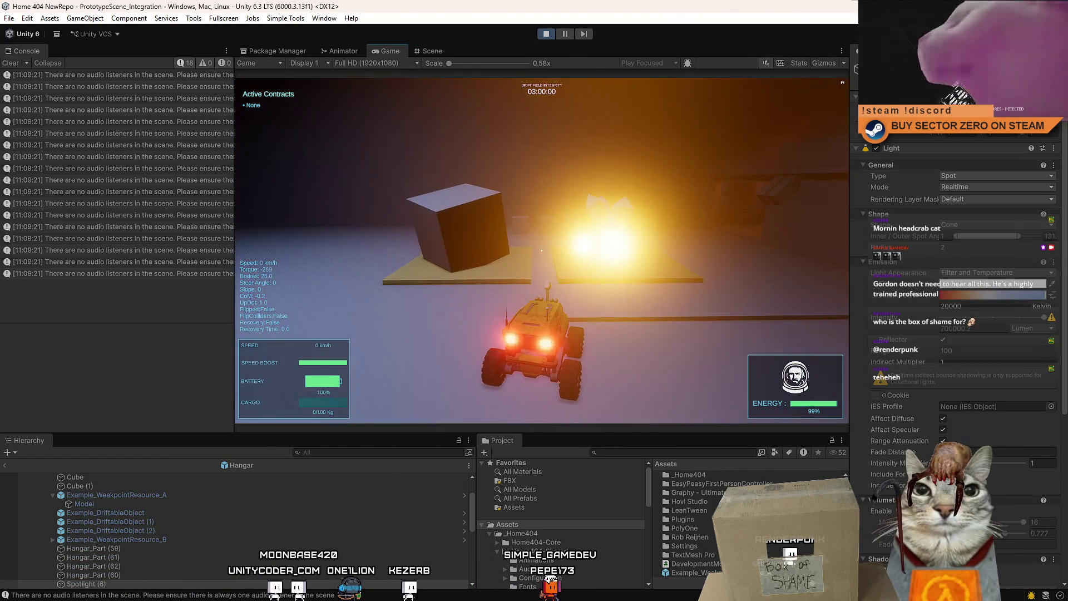
pyautogui.press('Escape')
pyautogui.press('Escape')
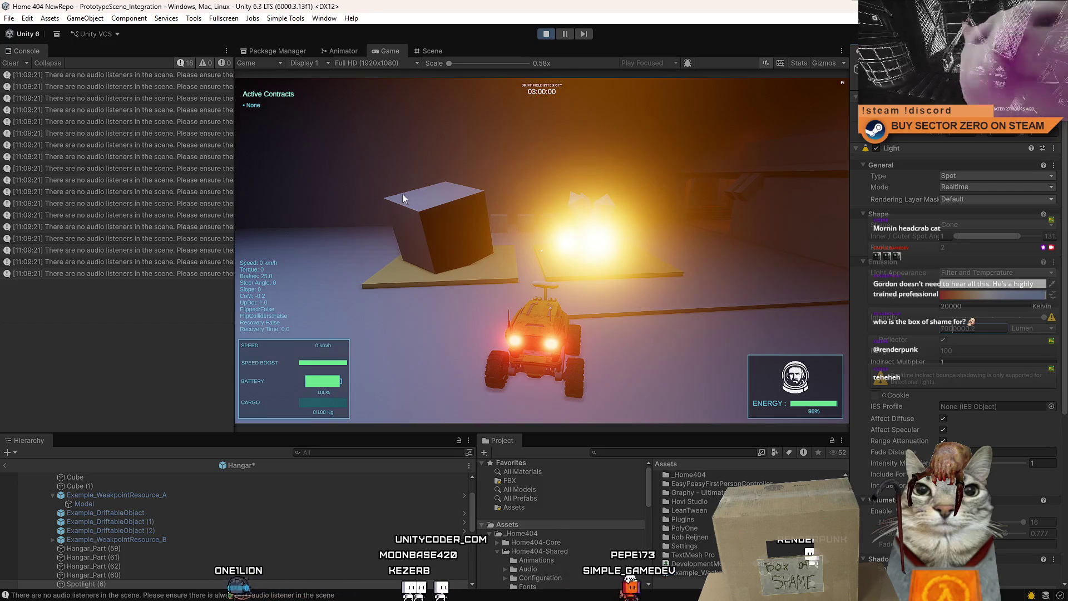
# Step: Leave prefab editing via the Scenes breadcrumb and save the Hangar prefab changes
pyautogui.click(438, 51)
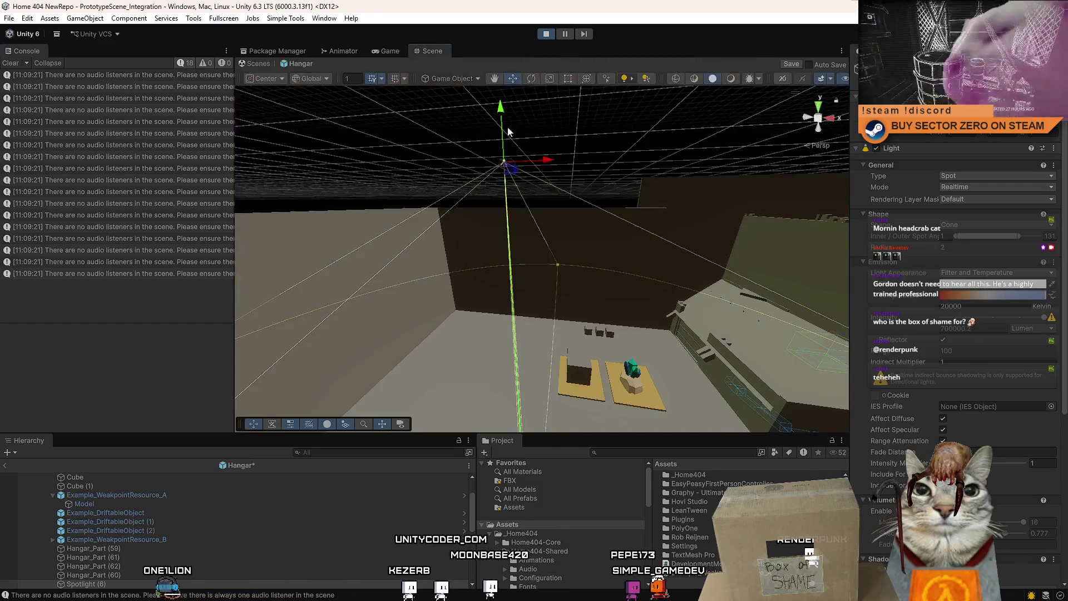
pyautogui.click(269, 63)
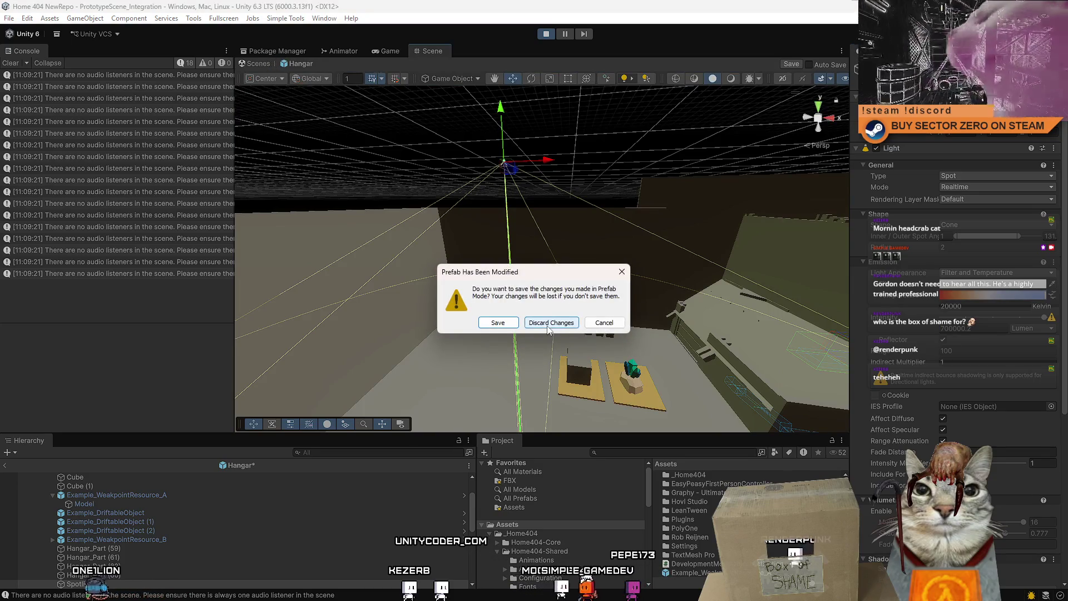
pyautogui.click(505, 323)
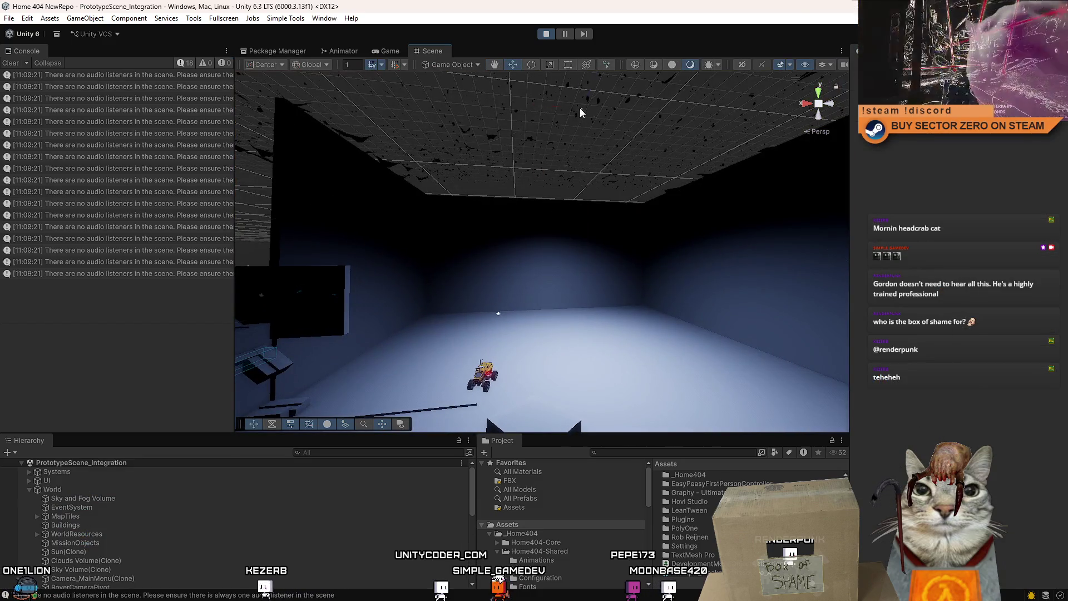
# Step: Select the spotlight in the scene, then give control back to the running Drift Miners game
pyautogui.click(579, 108)
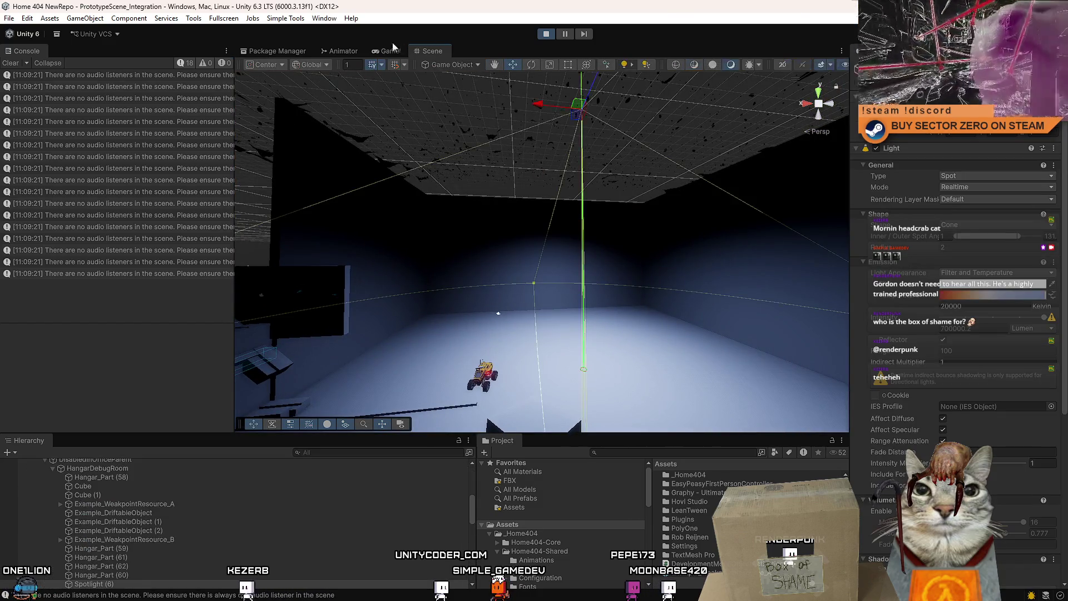
pyautogui.click(390, 50)
pyautogui.press('Escape')
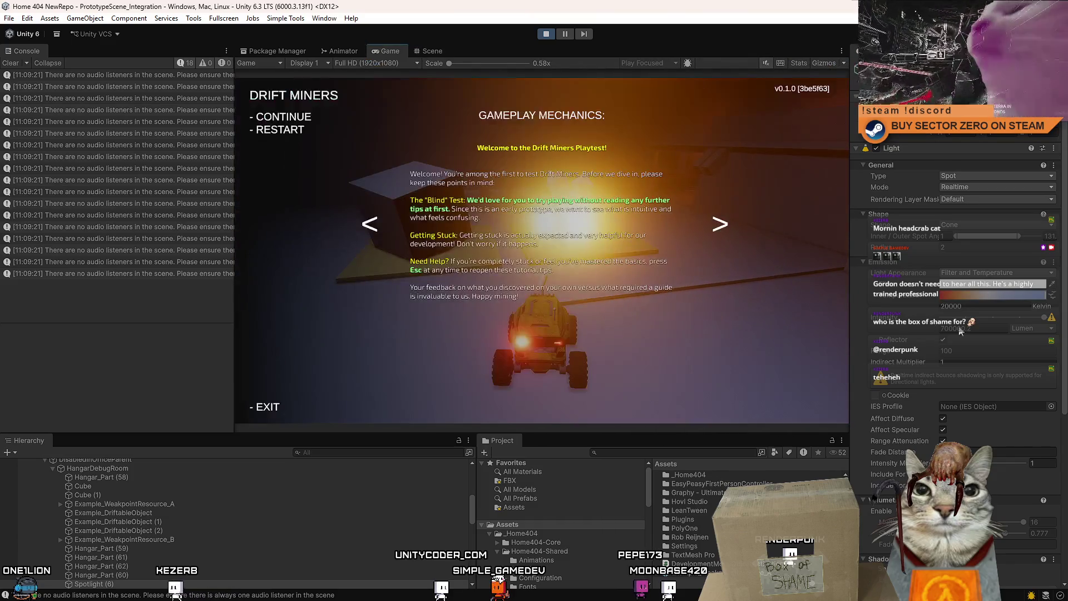
pyautogui.press('Escape')
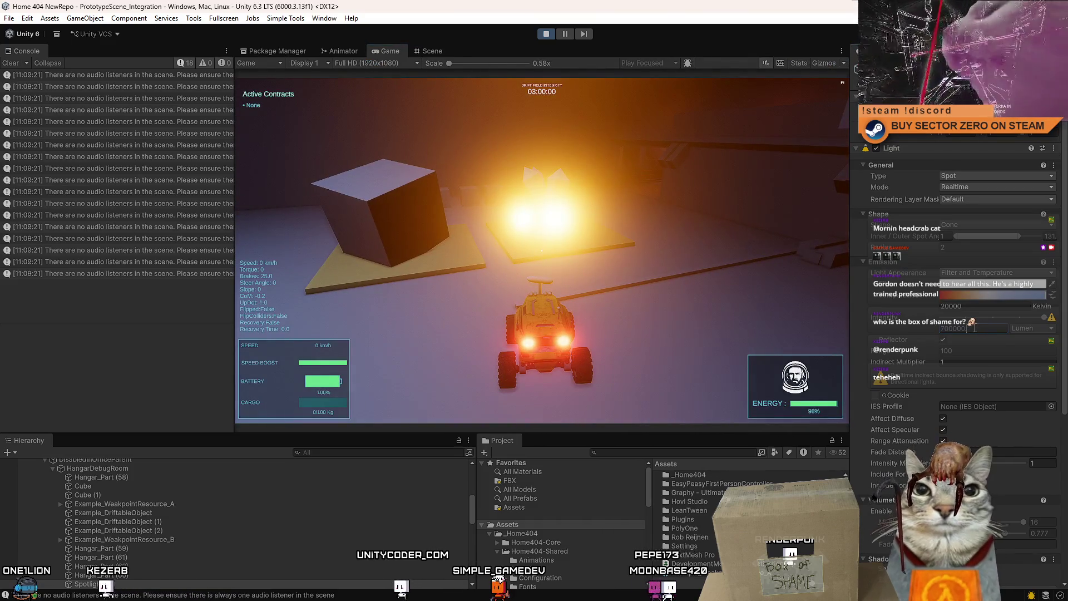
pyautogui.write('00')
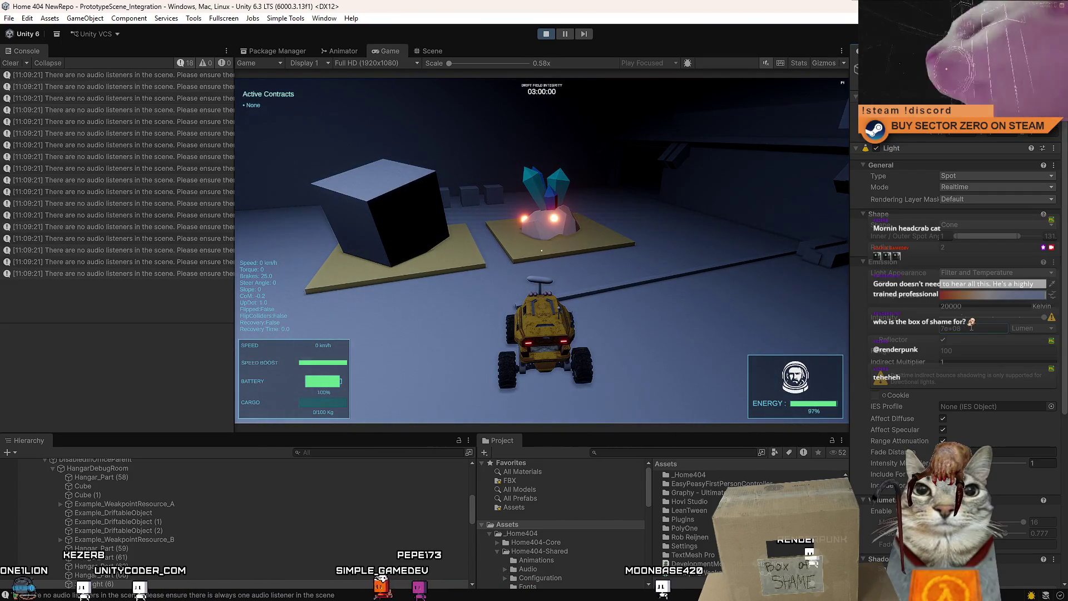
pyautogui.click(664, 260)
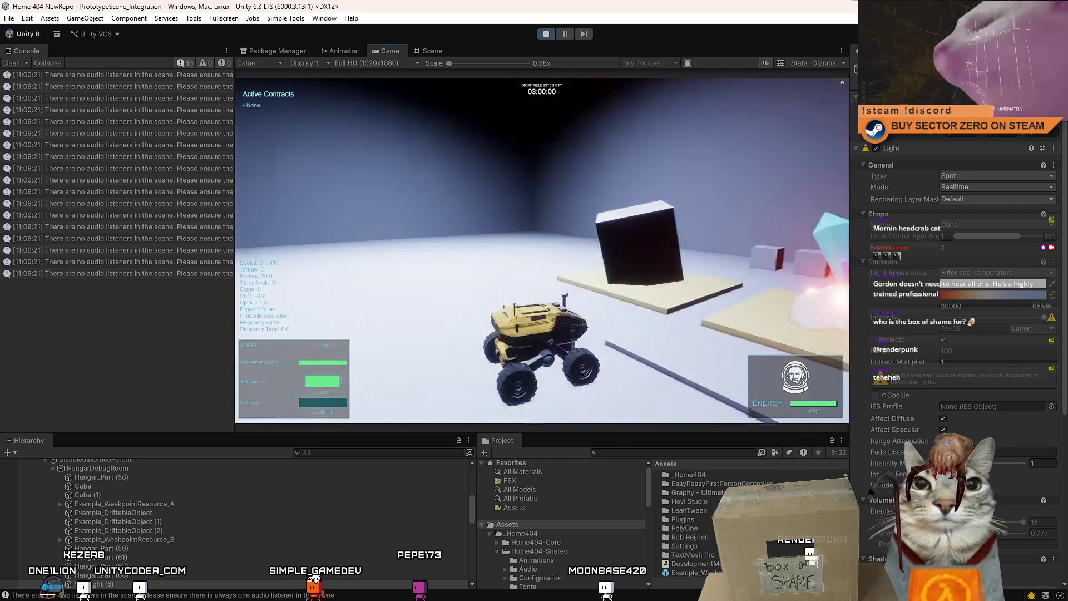
# Step: Drive the rover past the crystal platform into the red-lit room and back, stopping at the bright doorway
pyautogui.press('w')
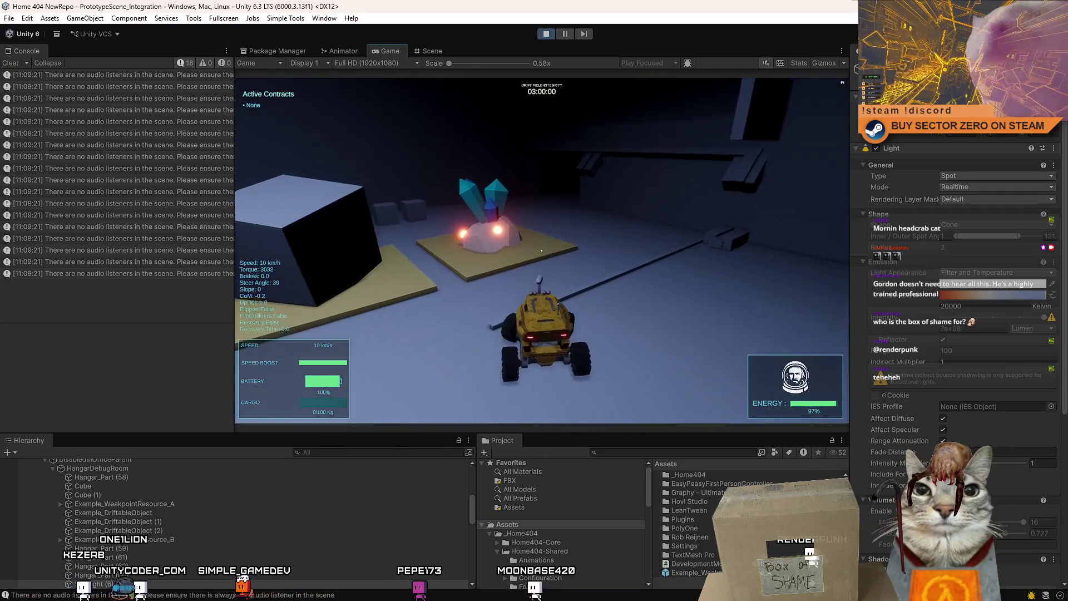
pyautogui.press('a')
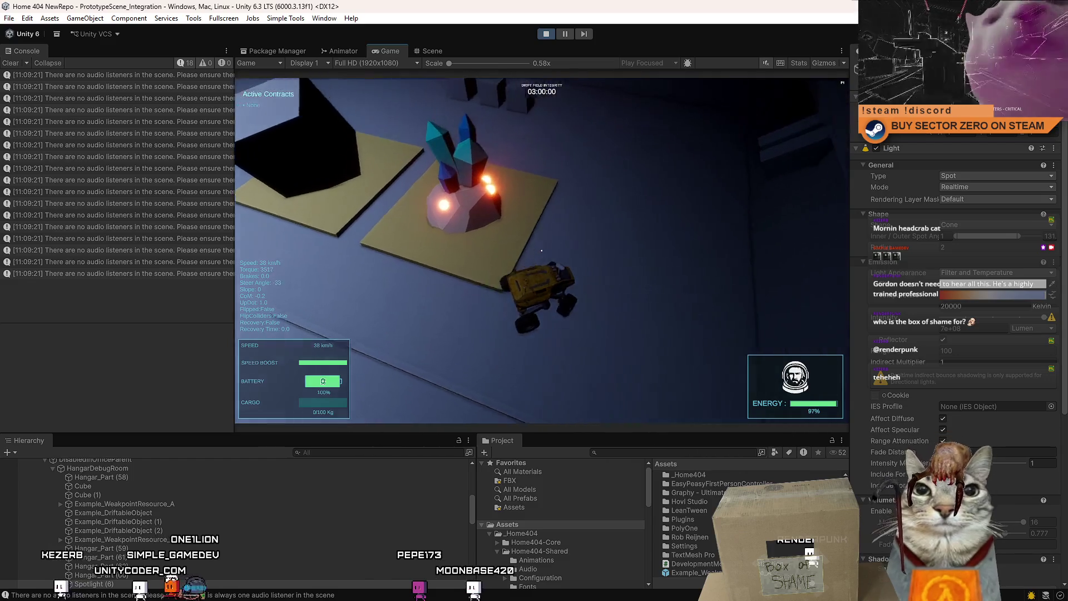
pyautogui.press('d')
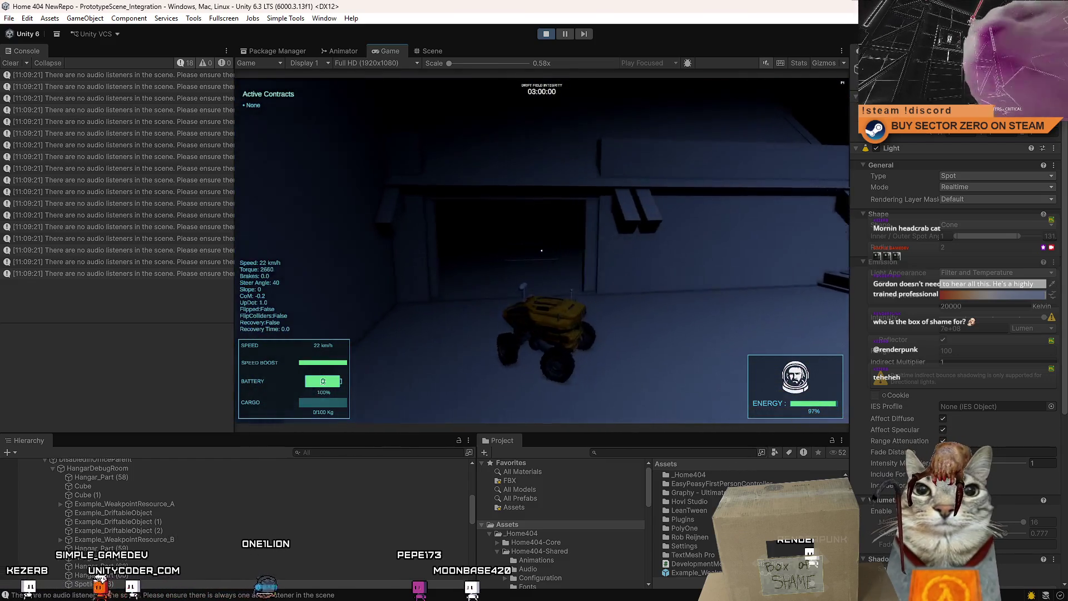
pyautogui.press('w')
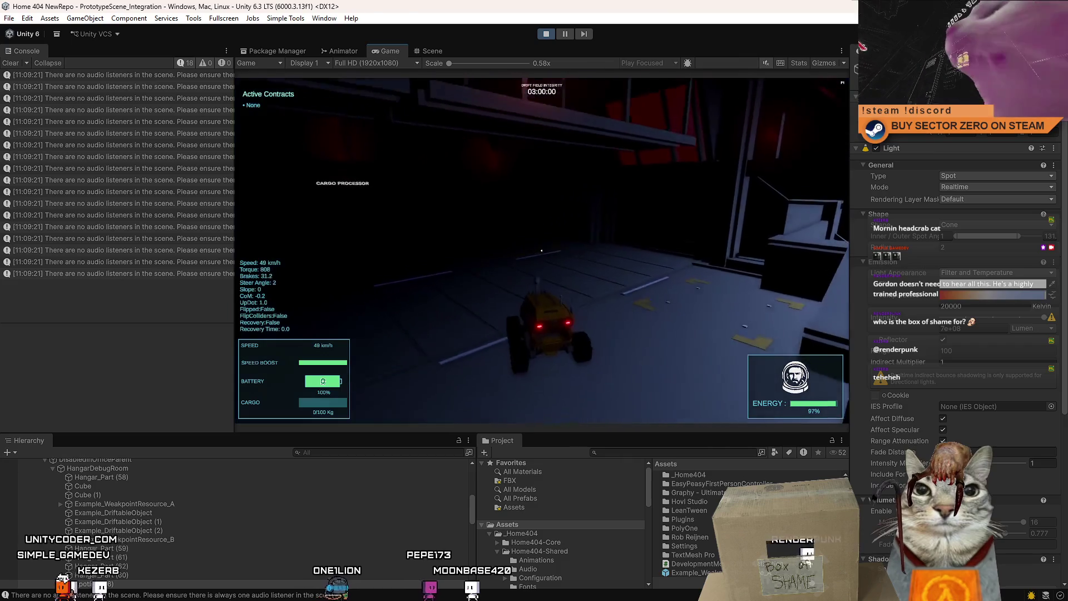
pyautogui.press('space')
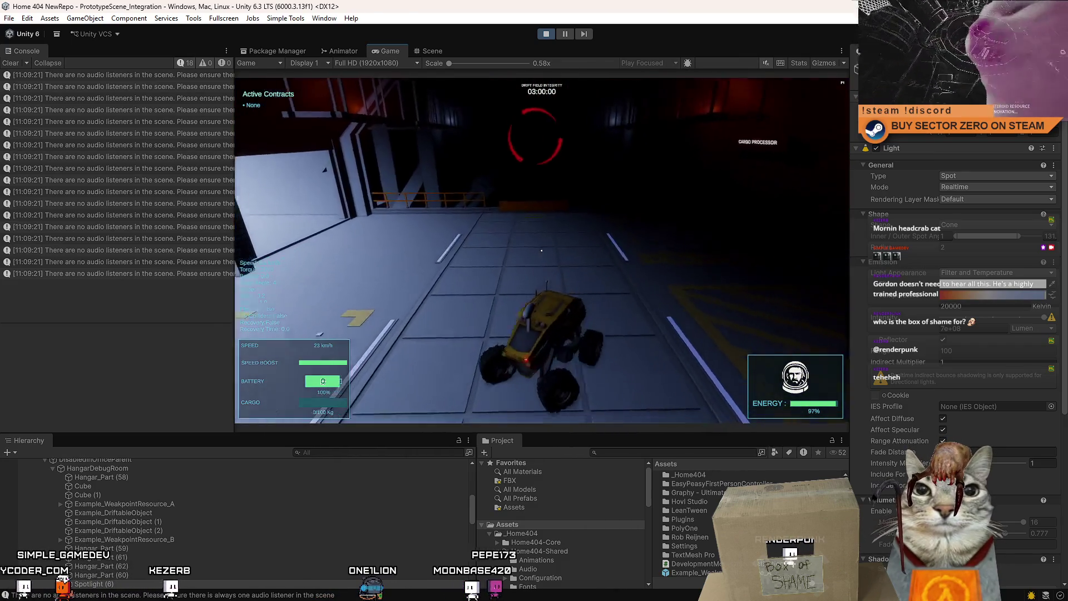
pyautogui.press('w')
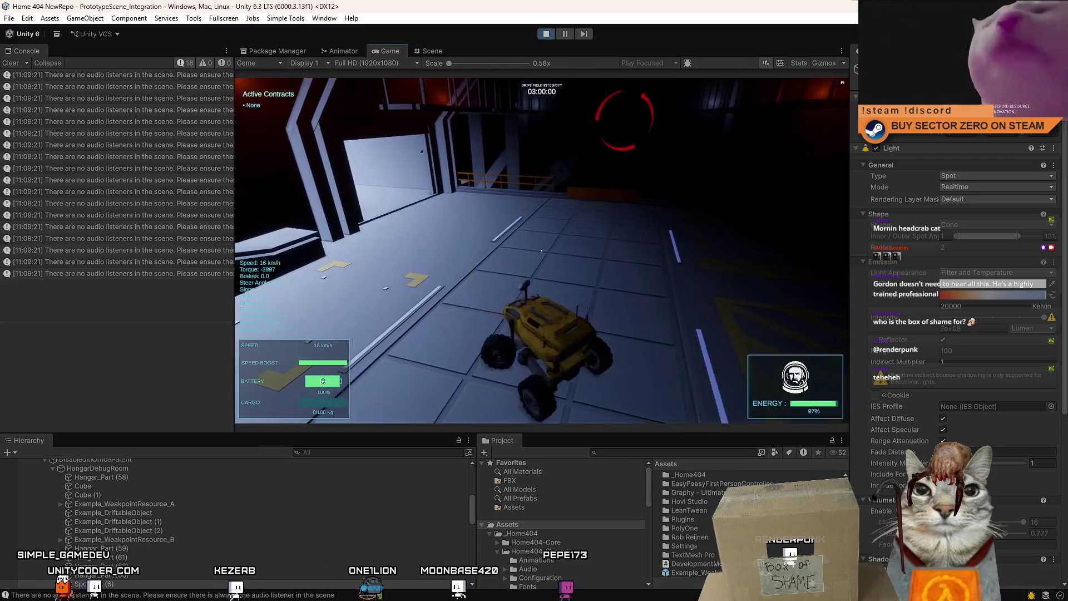
pyautogui.press('s')
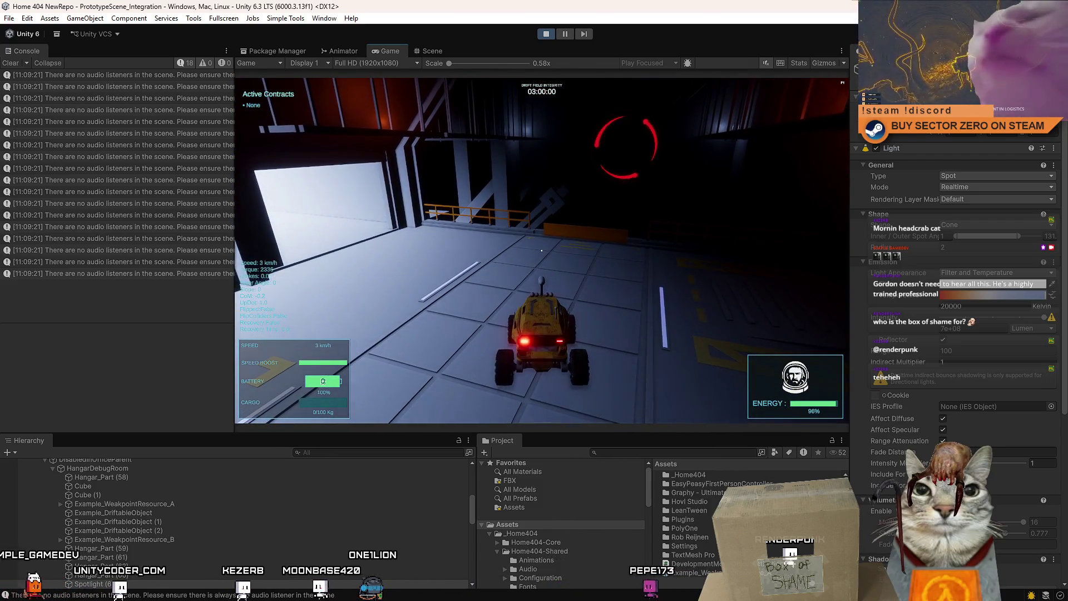
pyautogui.press('a')
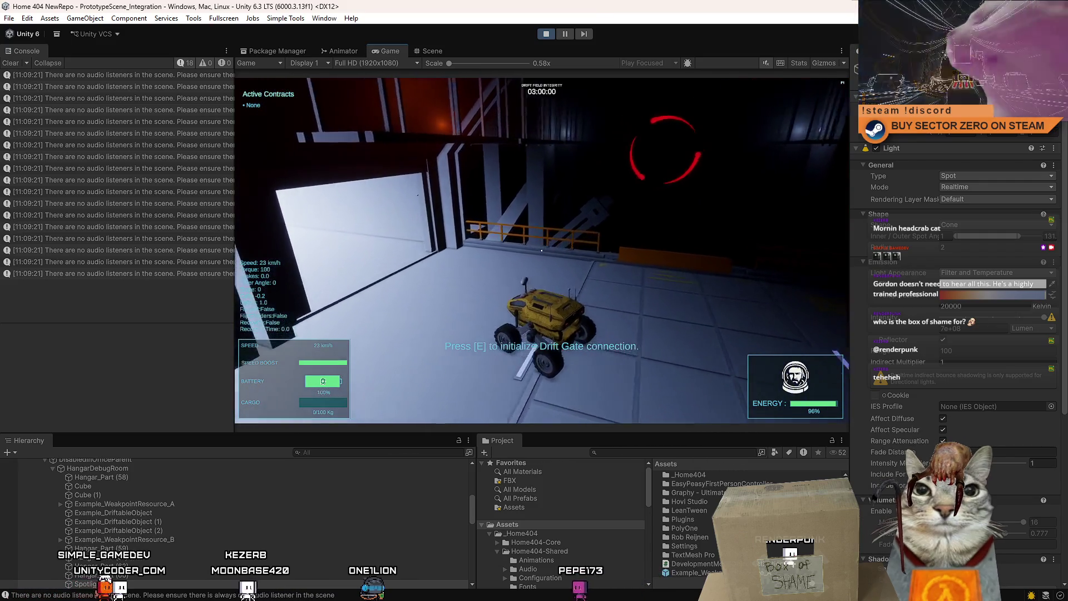
pyautogui.press('s')
pyautogui.press('Escape')
pyautogui.press('Escape')
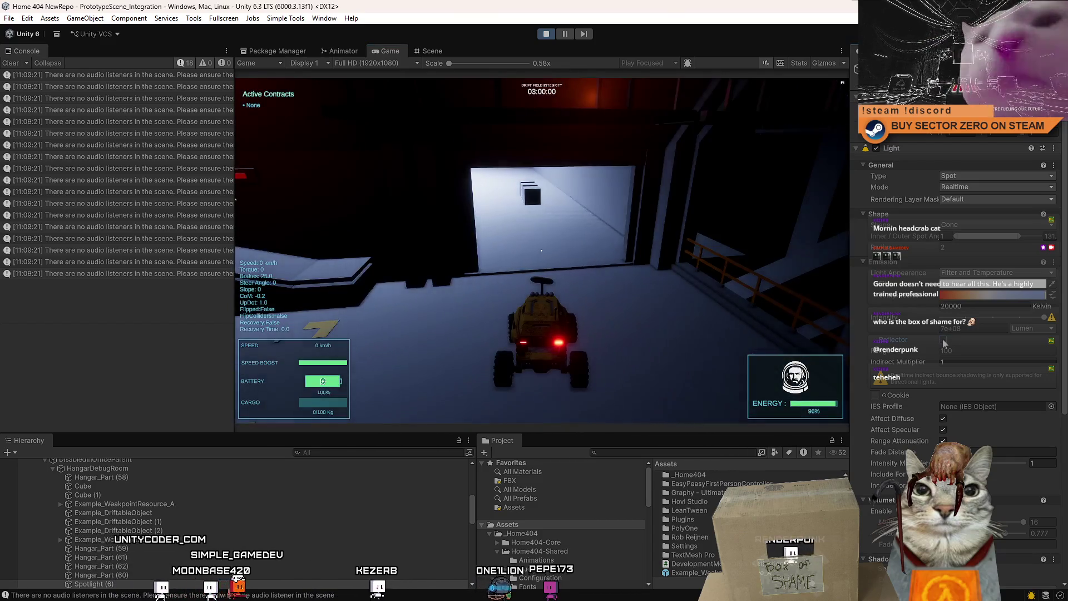
# Step: Drive the rover into the bright test room and pause the game
pyautogui.press('w')
pyautogui.press('d')
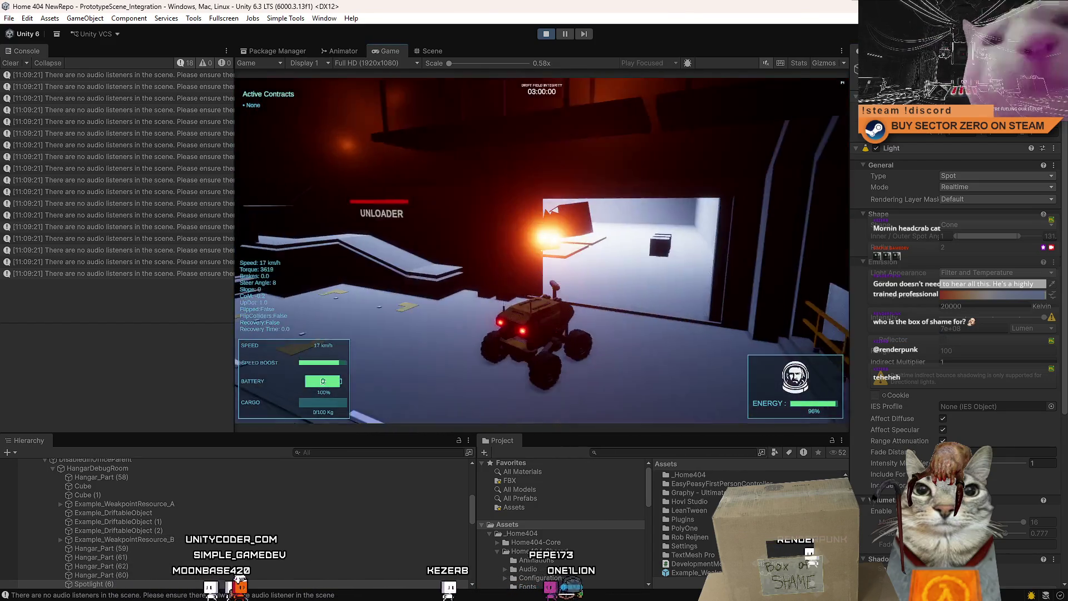
pyautogui.press('w')
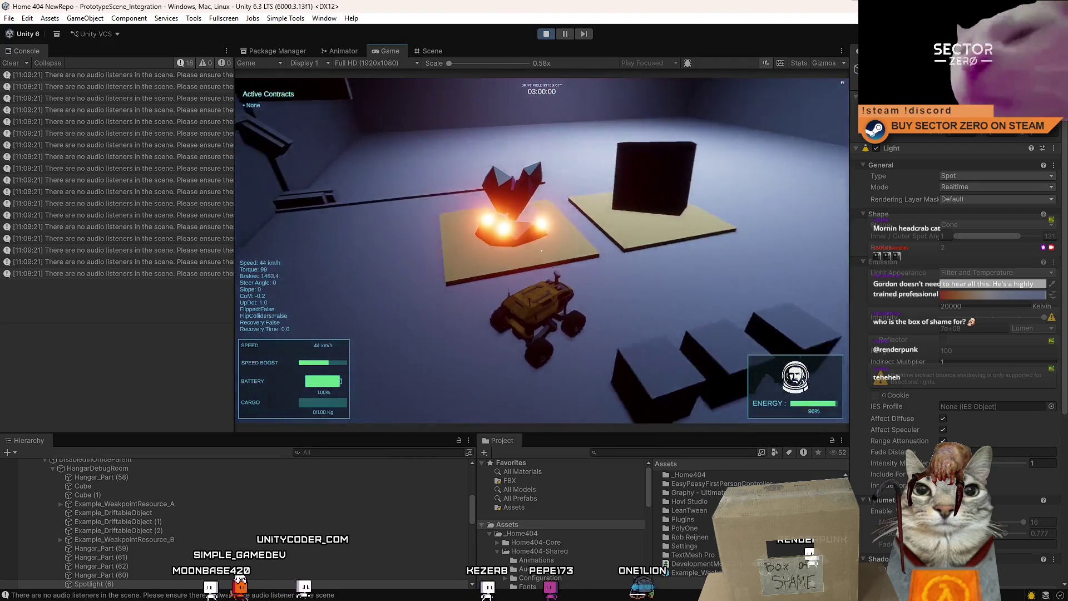
pyautogui.press('Escape')
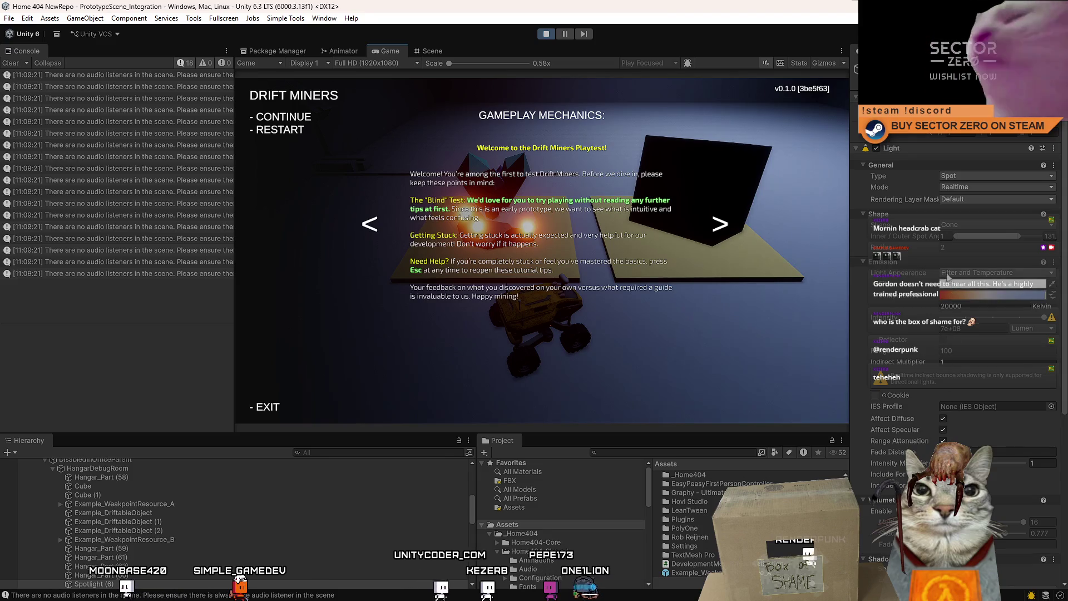
# Step: Resume play, enable Reflector on the spotlight, check its wider cone in the Scene view, and return to the game
pyautogui.press('Escape')
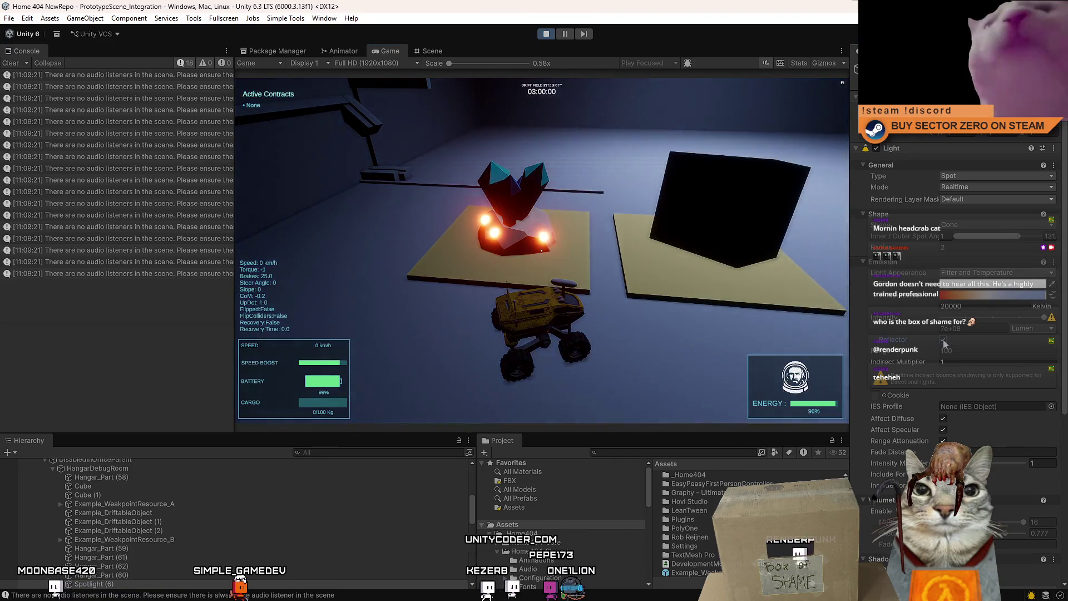
pyautogui.click(943, 340)
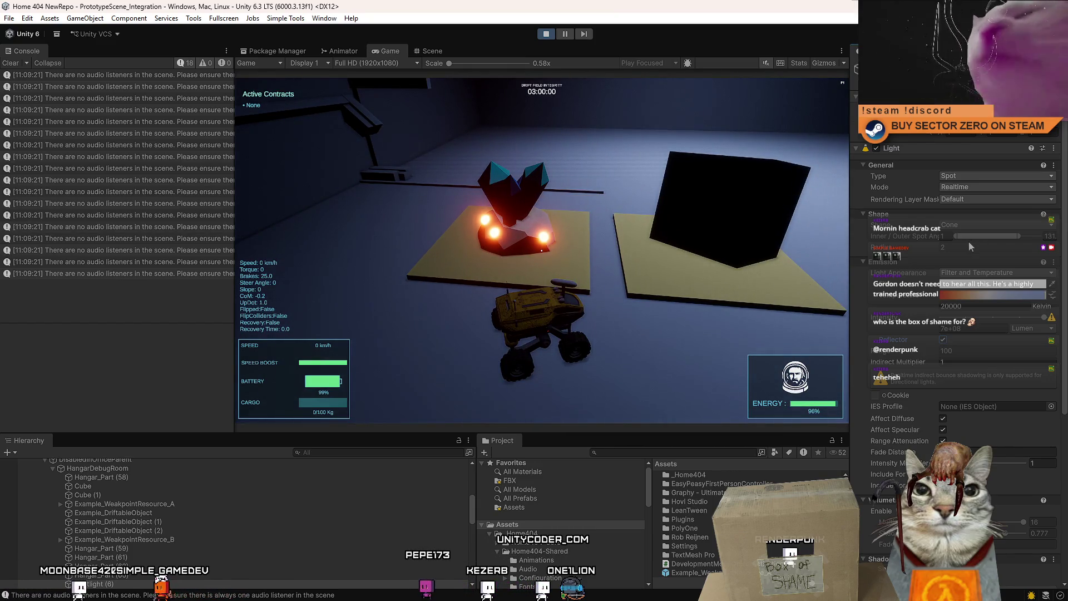
pyautogui.click(438, 51)
pyautogui.moveTo(545, 129)
pyautogui.mouseDown()
pyautogui.moveTo(570, 353)
pyautogui.moveTo(559, 352)
pyautogui.moveTo(581, 385)
pyautogui.mouseUp()
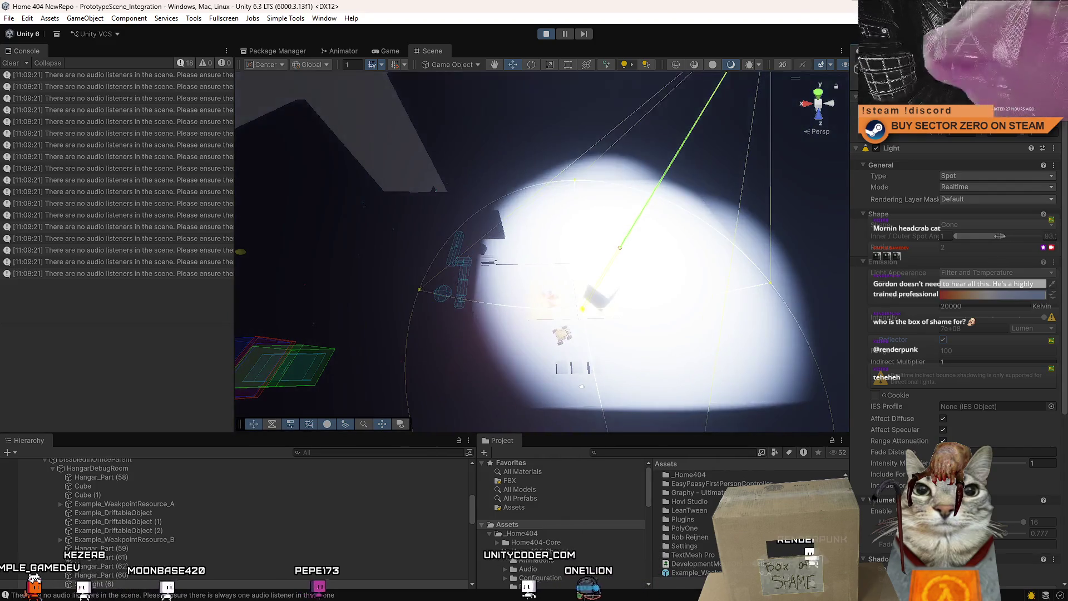
pyautogui.click(391, 50)
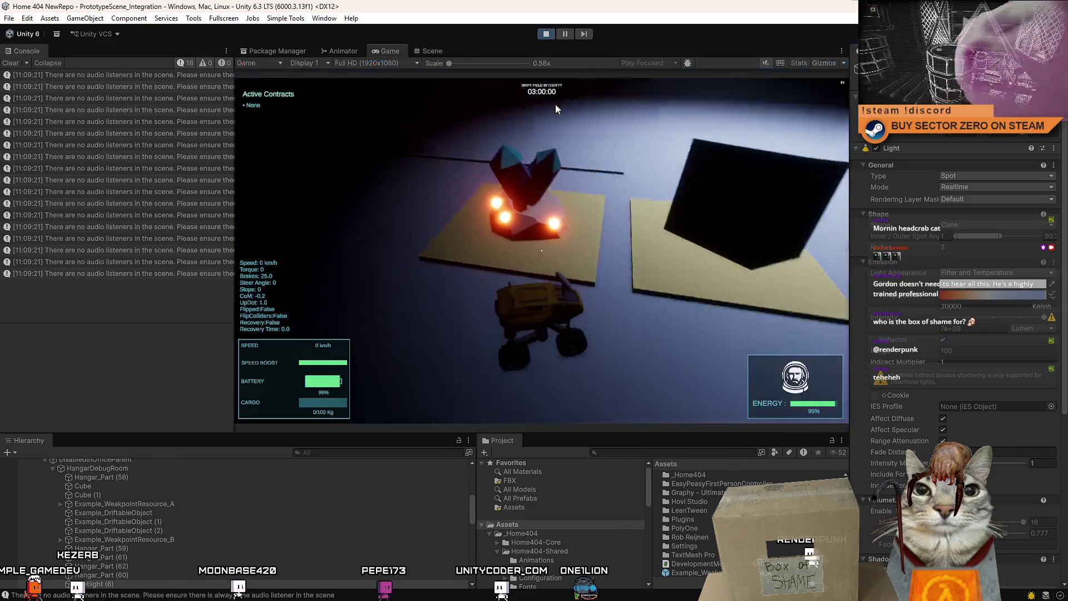
# Step: Drive the rover through the red-ring corridor toward the UNLOADER bay, then steer back to the test area
pyautogui.press('w')
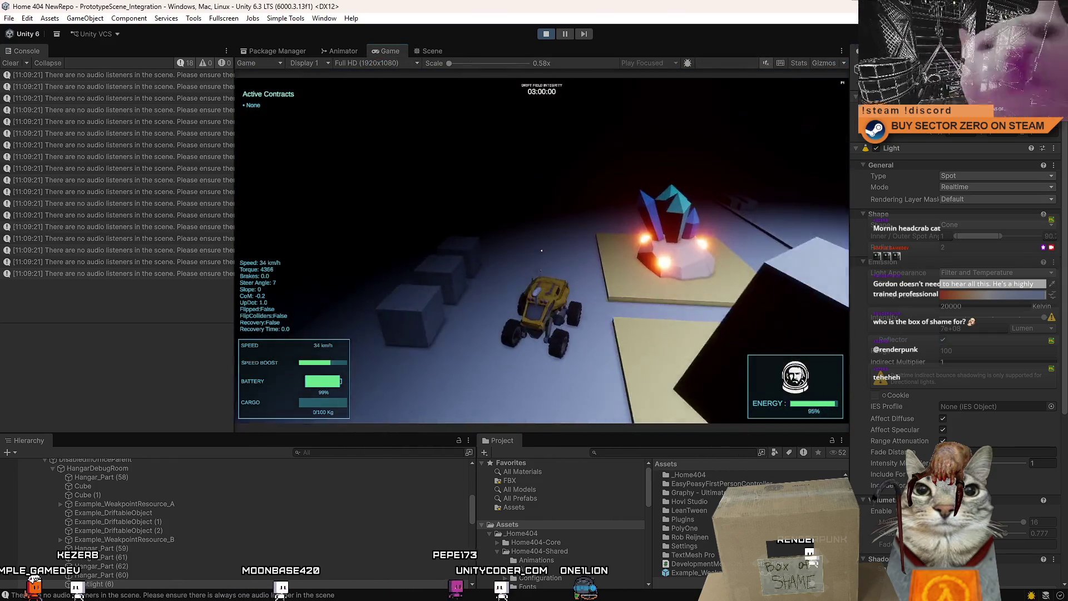
pyautogui.press('a')
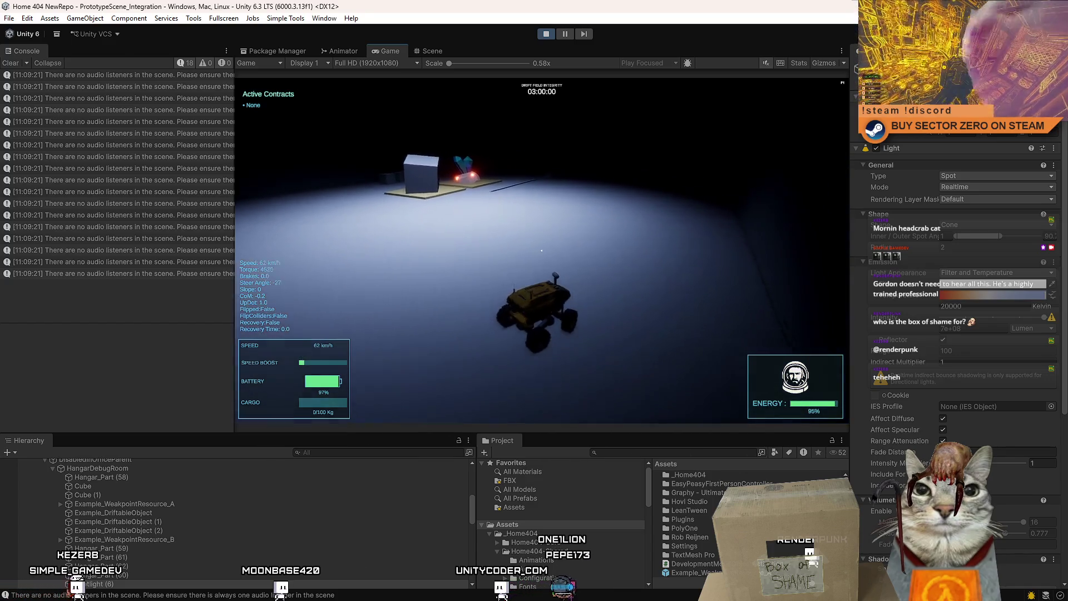
pyautogui.press('w')
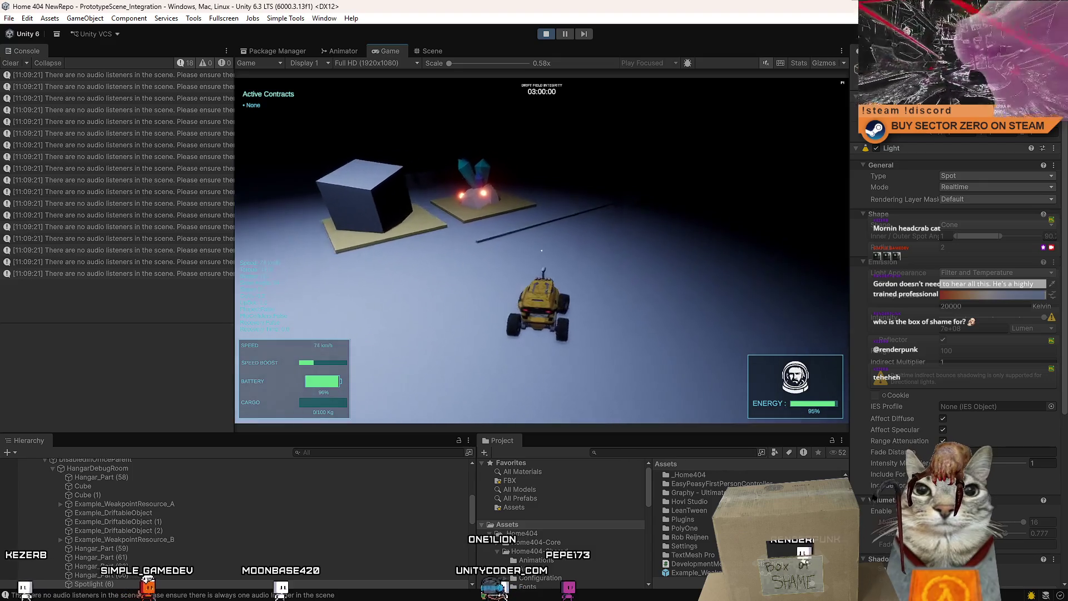
pyautogui.press('d')
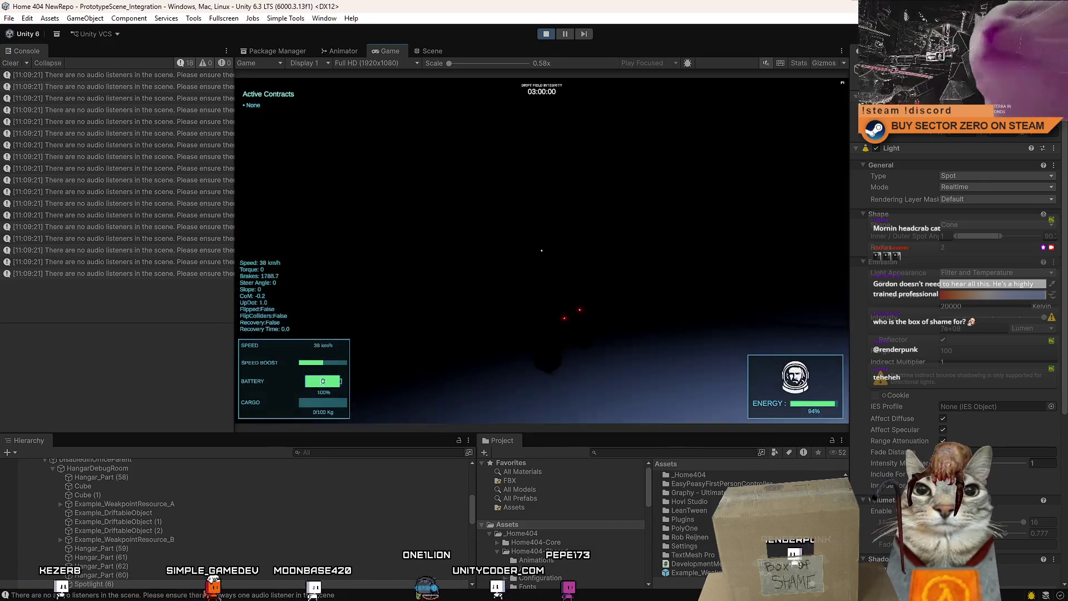
pyautogui.press('w')
pyautogui.press('w')
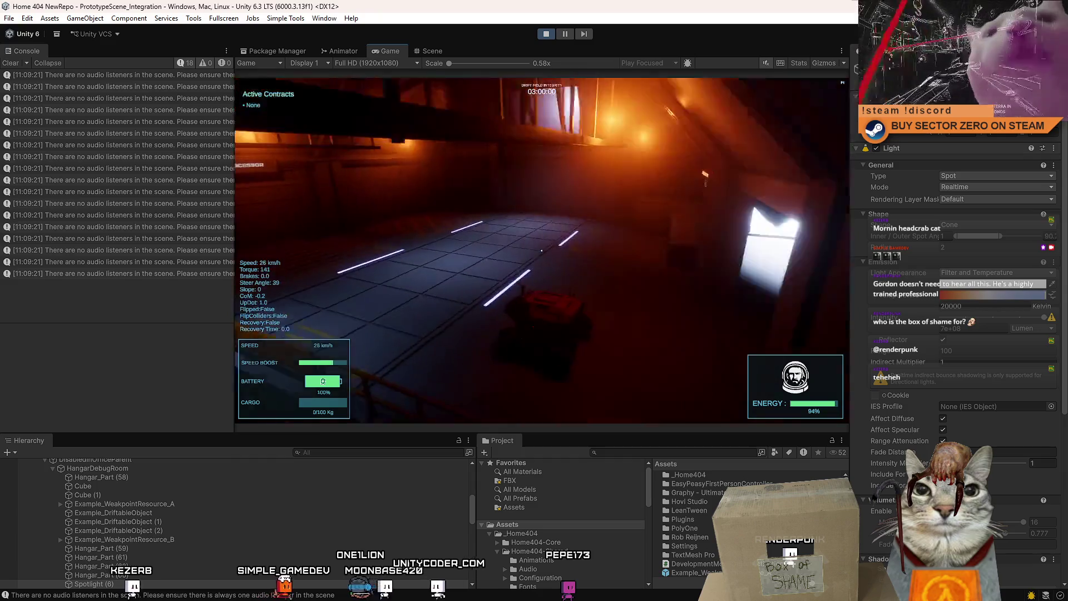
pyautogui.press('a')
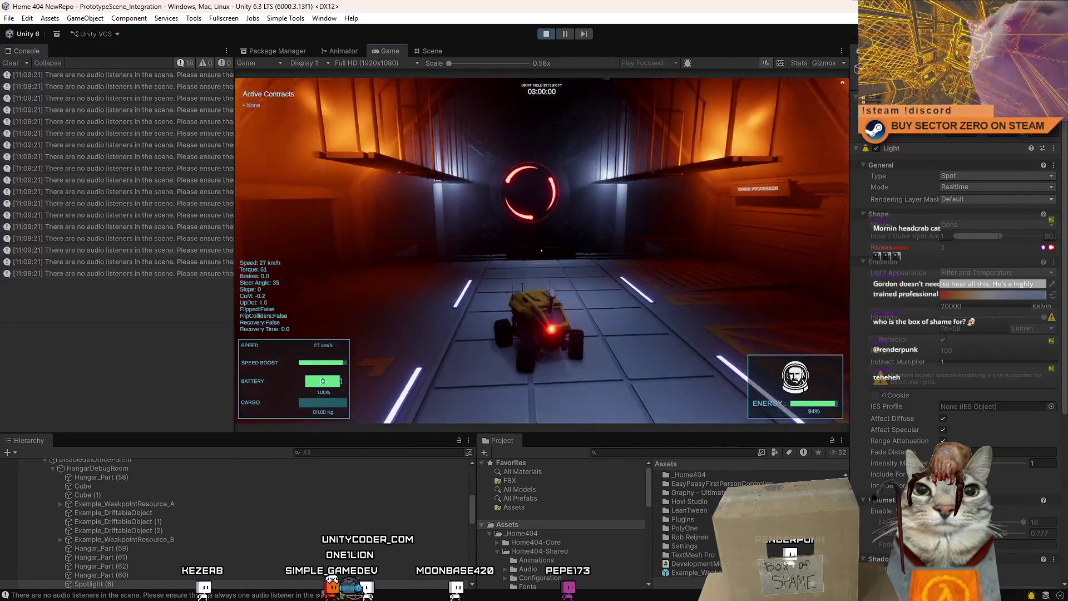
pyautogui.press('w')
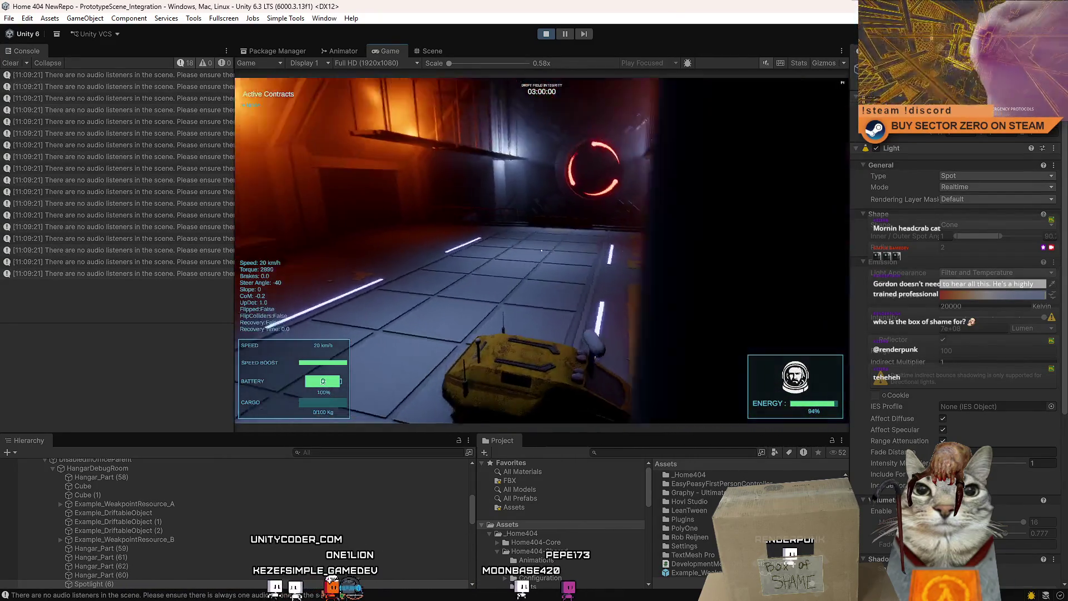
pyautogui.press('w')
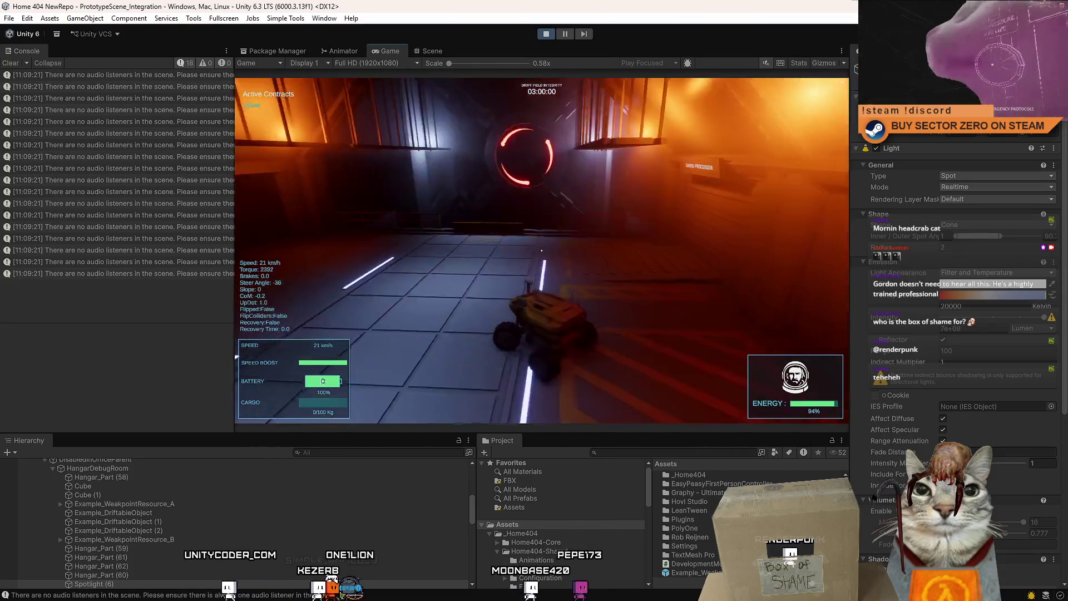
pyautogui.press('w')
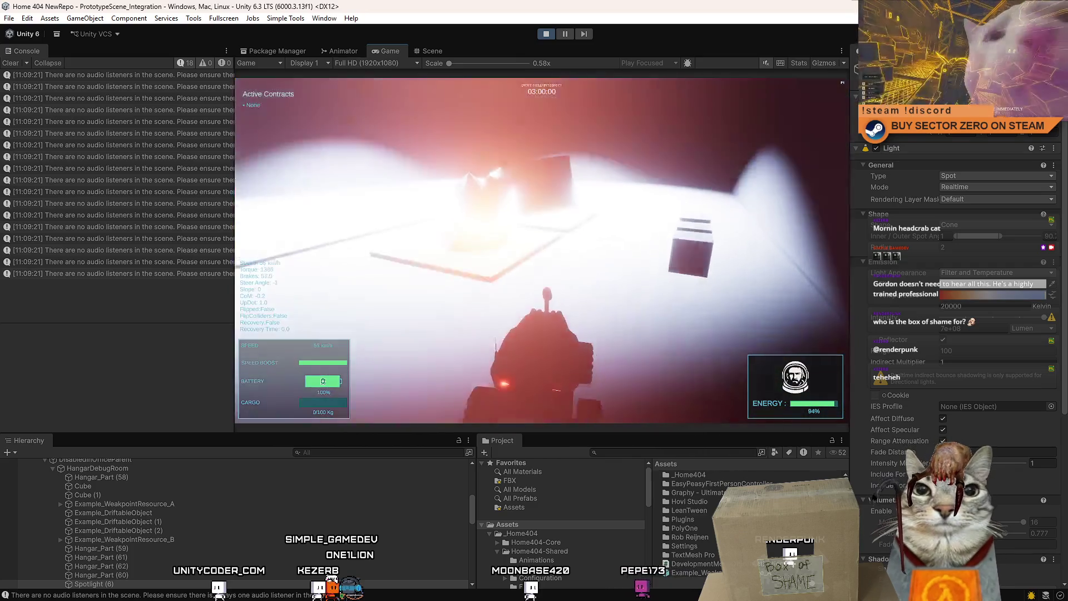
pyautogui.press('d')
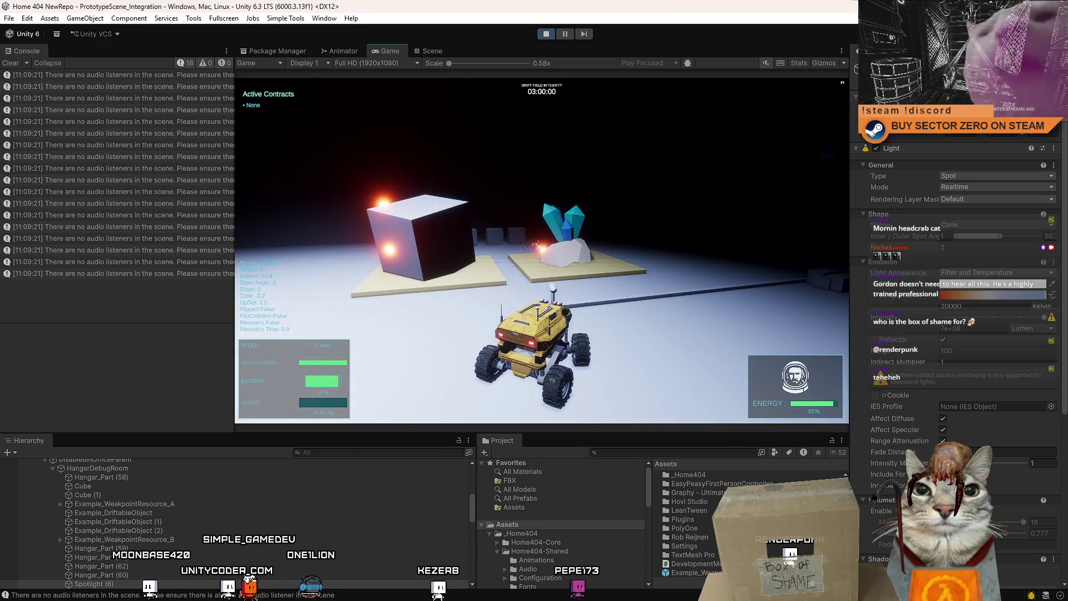
# Step: Ram the rover into the weakpoint crystal on its pad, then brake to a stop
pyautogui.press('w')
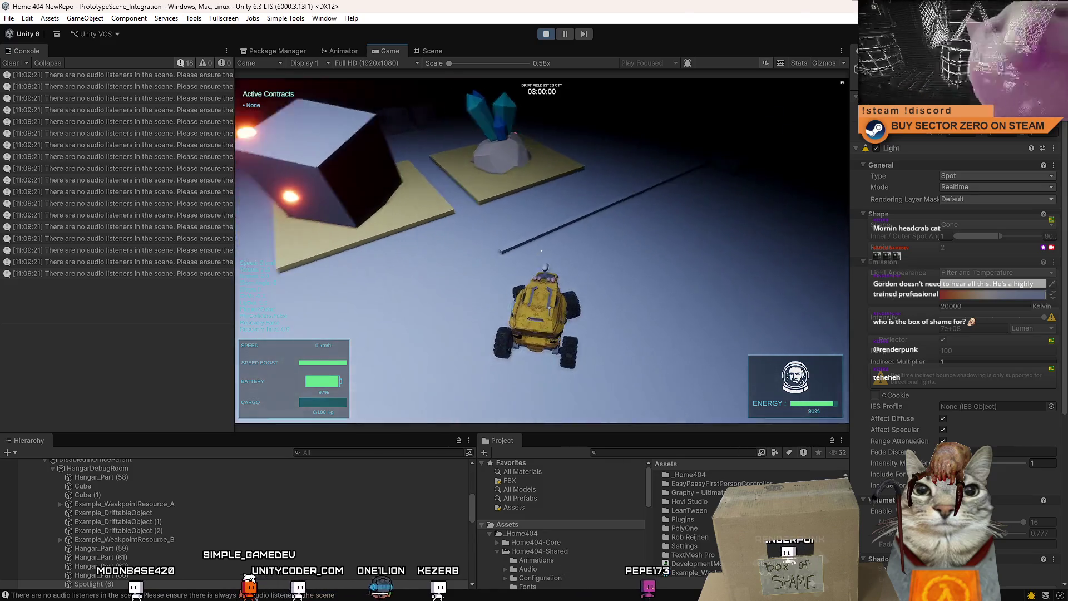
pyautogui.press('s')
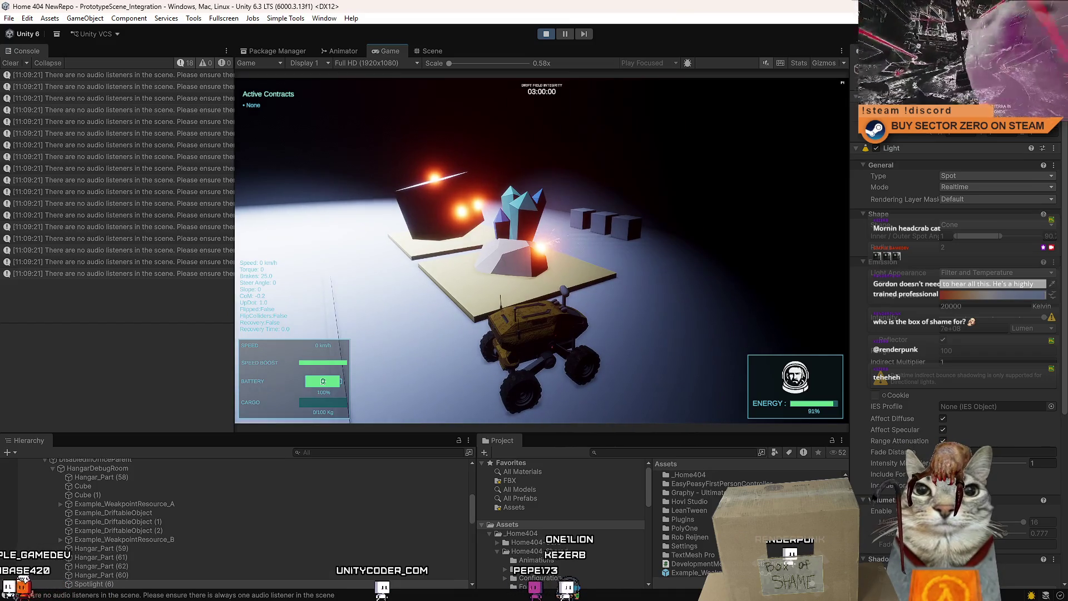
pyautogui.press('w')
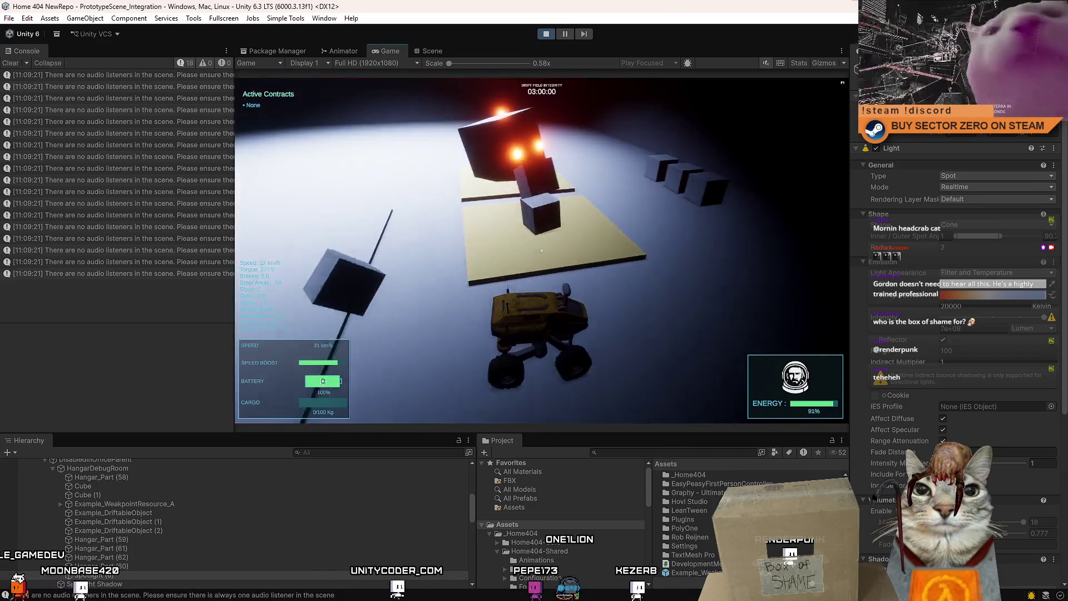
pyautogui.press('w')
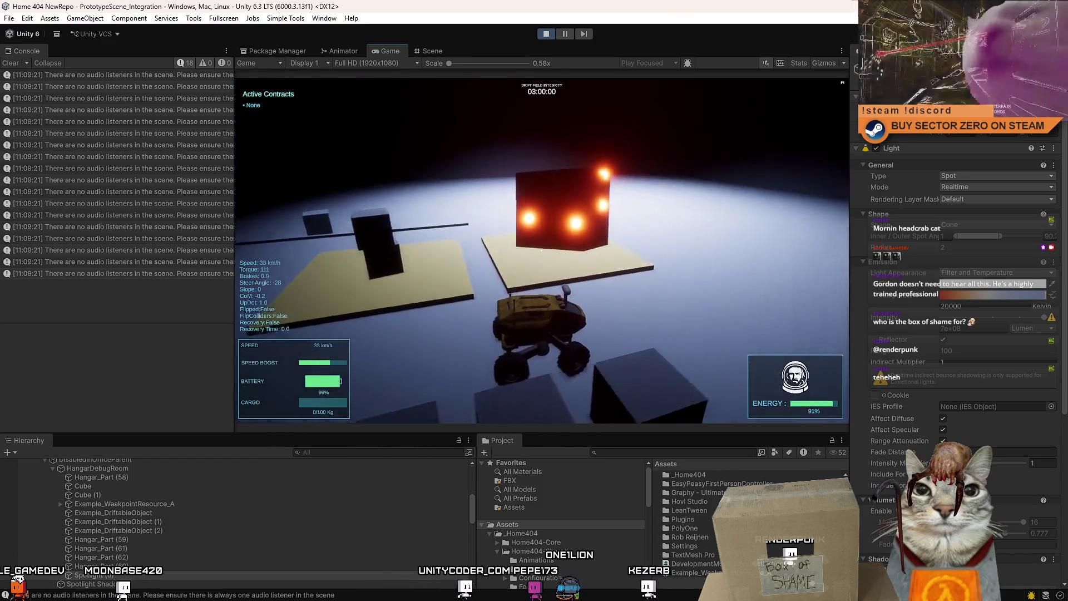
pyautogui.press('s')
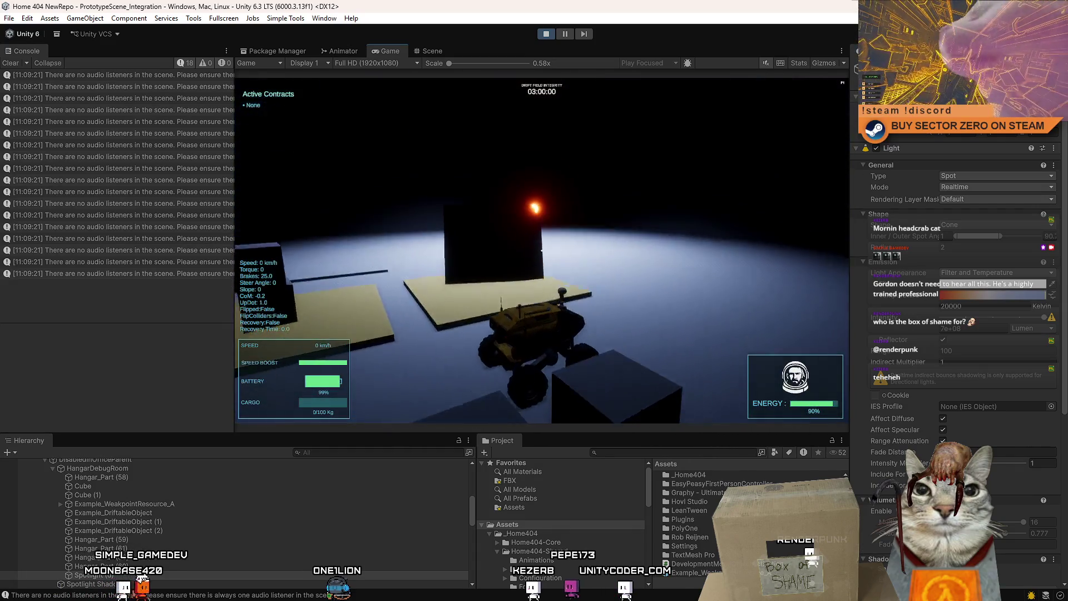
# Step: Drive and boost the rover around the pads and cubes, then pause the game
pyautogui.press('w')
pyautogui.press('a')
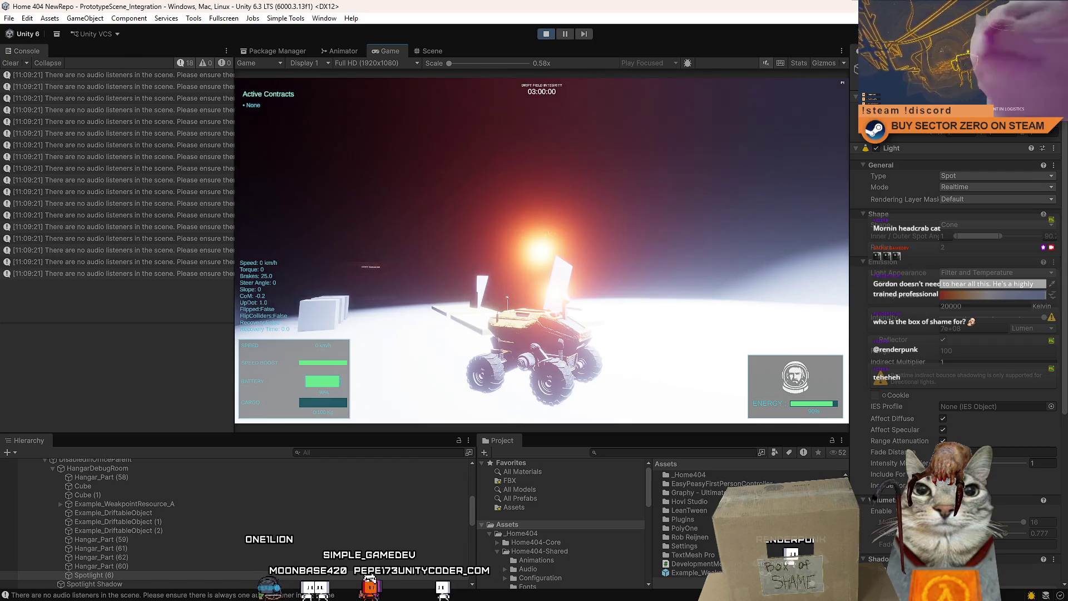
pyautogui.press('w')
pyautogui.press('a')
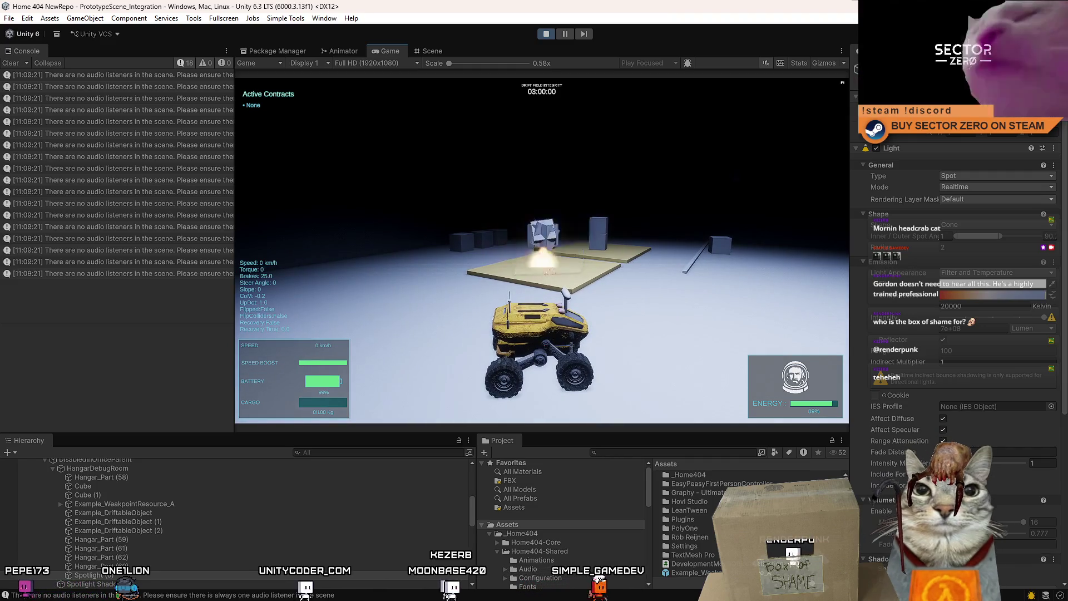
pyautogui.press('shift')
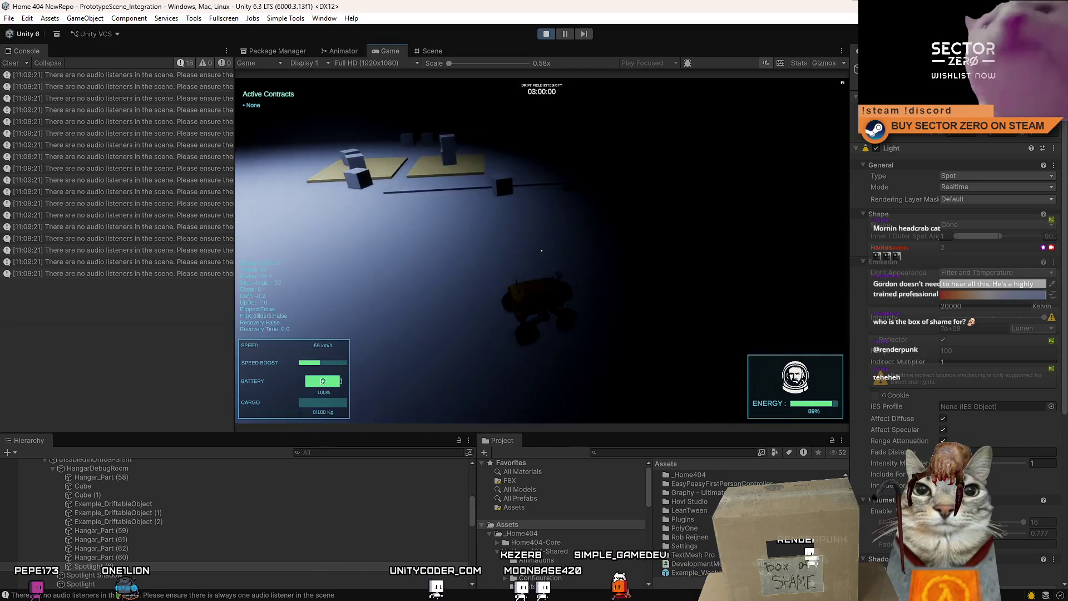
pyautogui.press('a')
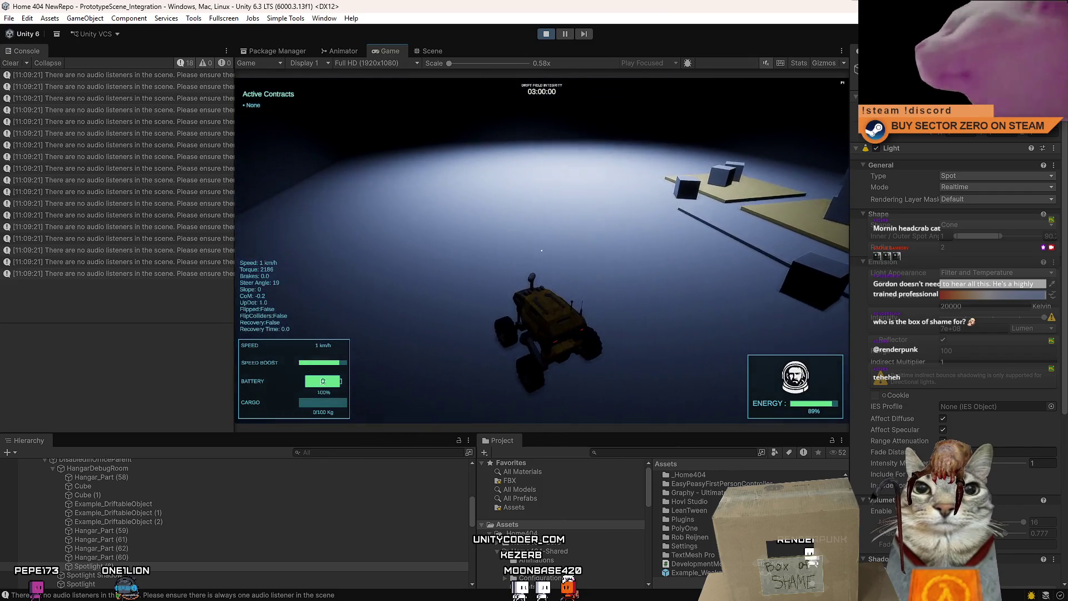
pyautogui.press('Escape')
pyautogui.press('Escape')
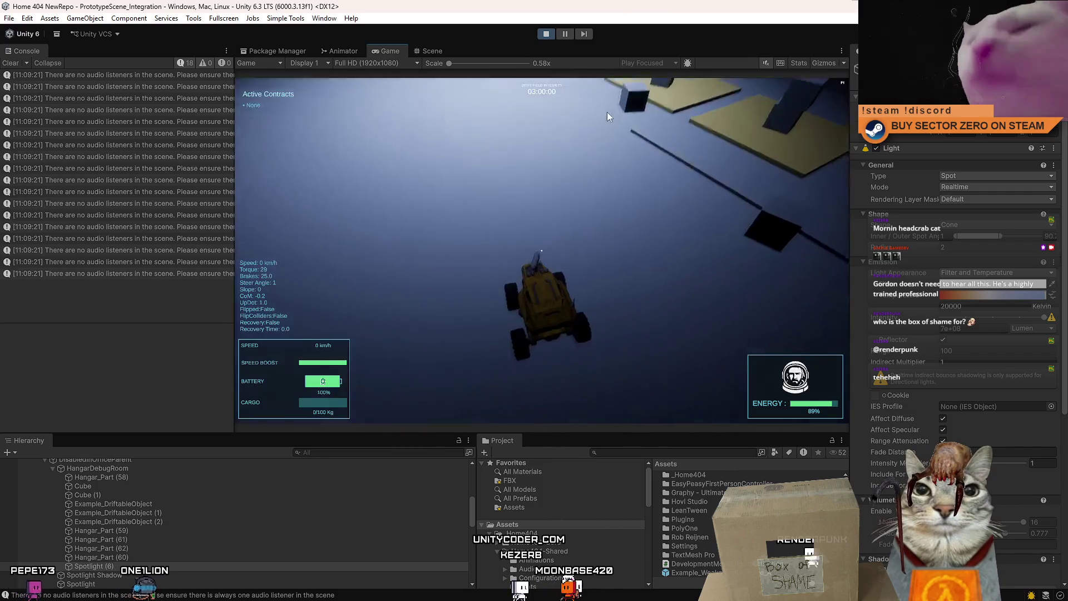
# Step: Maneuver the rover around the yellow pads toward the lit wall and brake to a stop
pyautogui.press('w')
pyautogui.press('d')
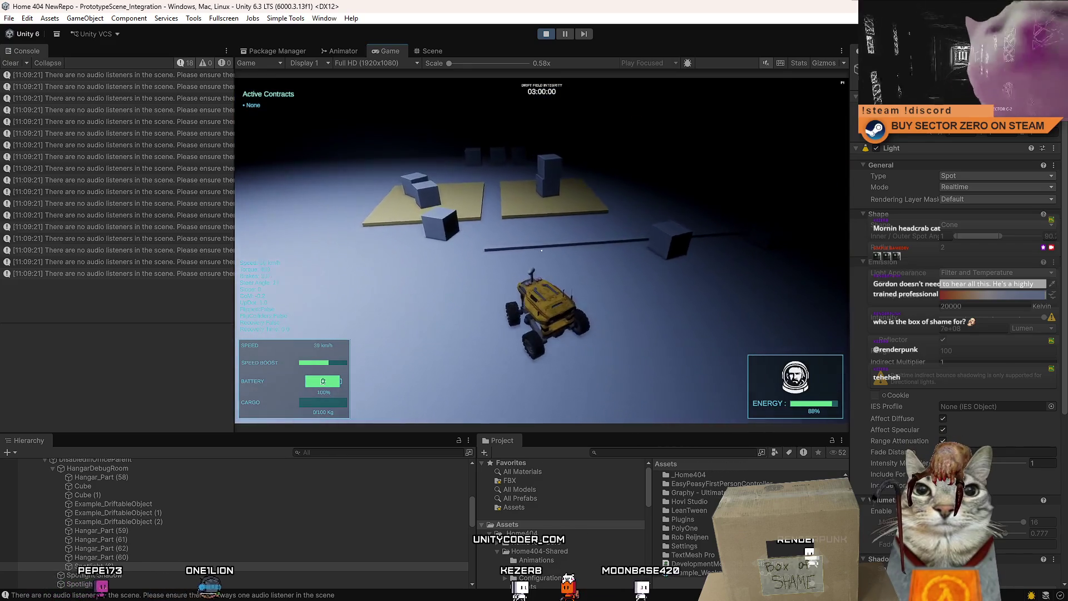
pyautogui.press('a')
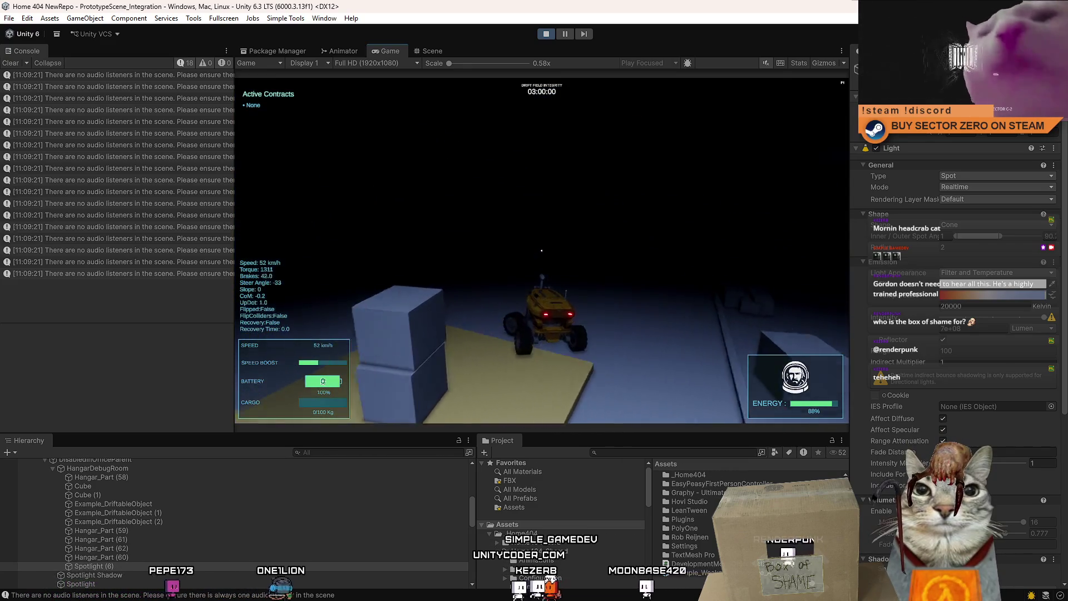
pyautogui.press('w')
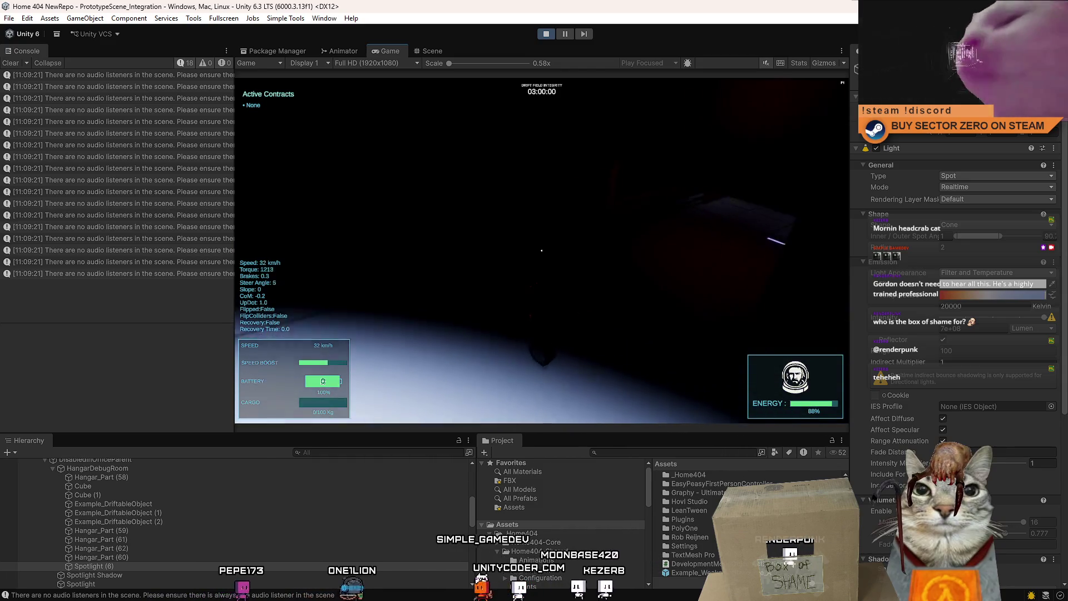
pyautogui.press('s')
pyautogui.press('a')
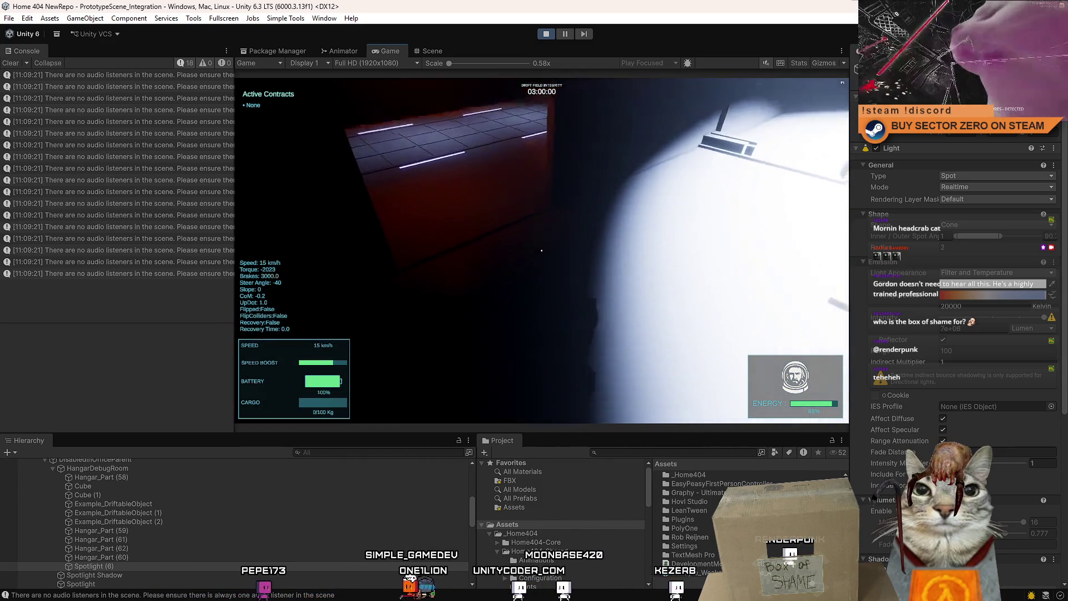
pyautogui.press('w')
pyautogui.press('d')
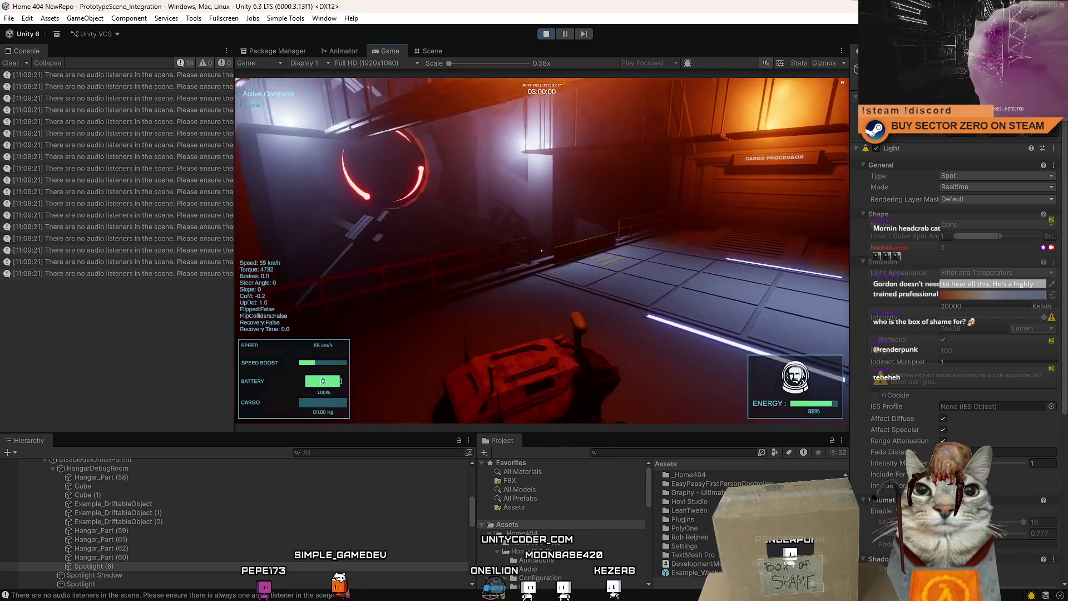
pyautogui.press('s')
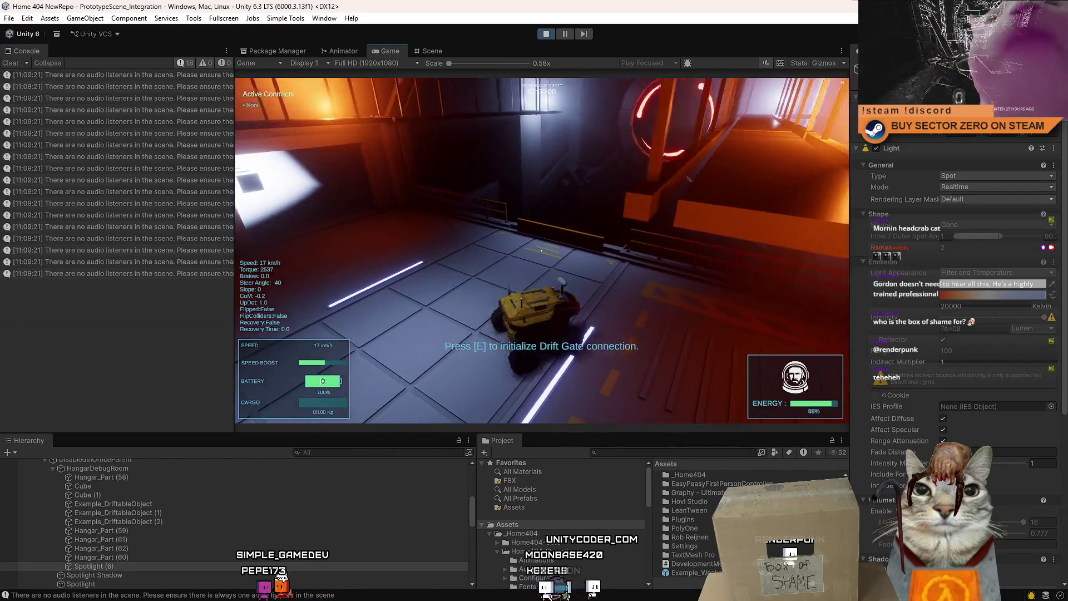
# Step: Boost the rover through the Drift Gate onto the pink desert surface, then release the pointer
pyautogui.press('w')
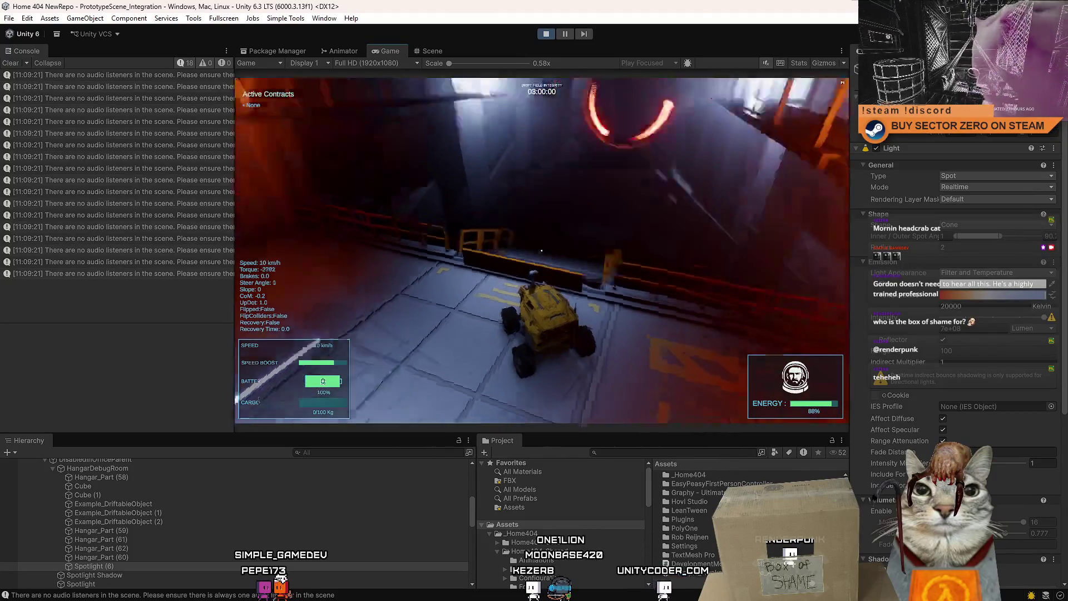
pyautogui.press('shift')
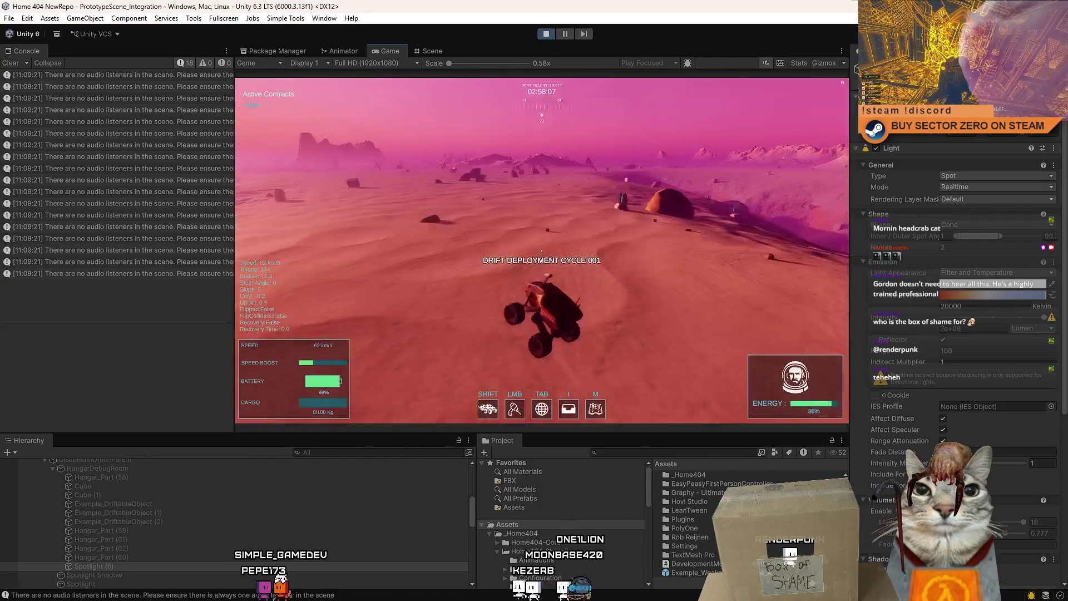
pyautogui.press('s')
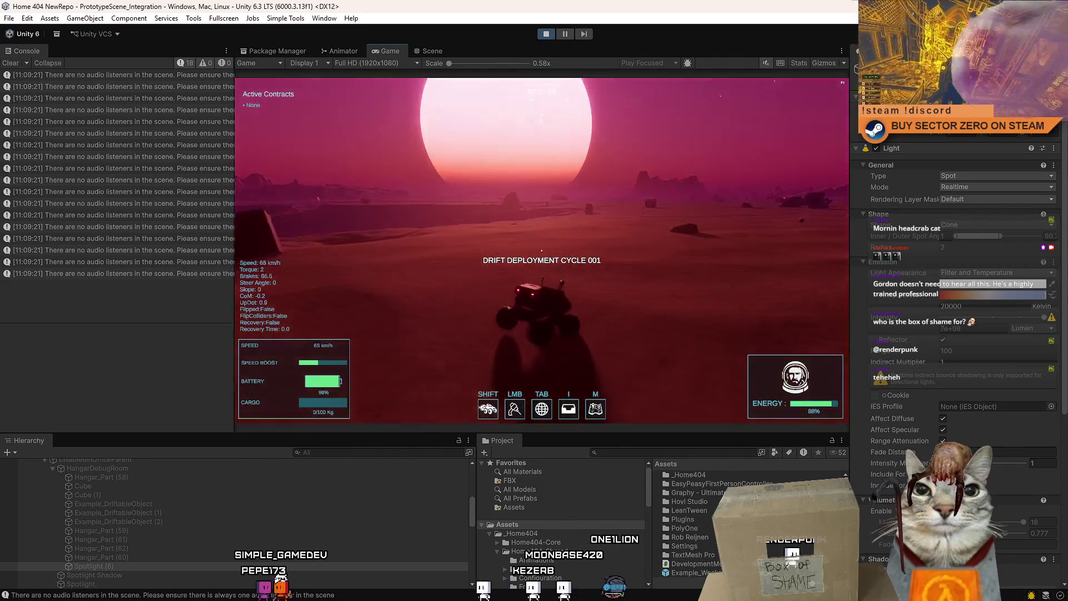
pyautogui.press('Escape')
pyautogui.click(328, 455)
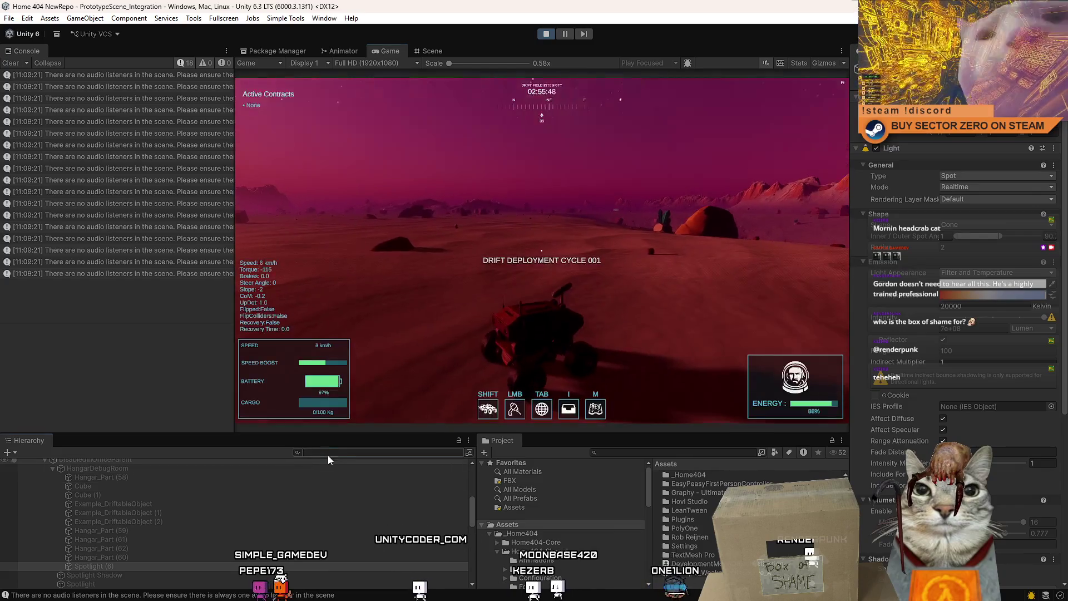
# Step: Find and select the Sun(Clone) light in the Hierarchy, then return to the Game view
pyautogui.click(427, 51)
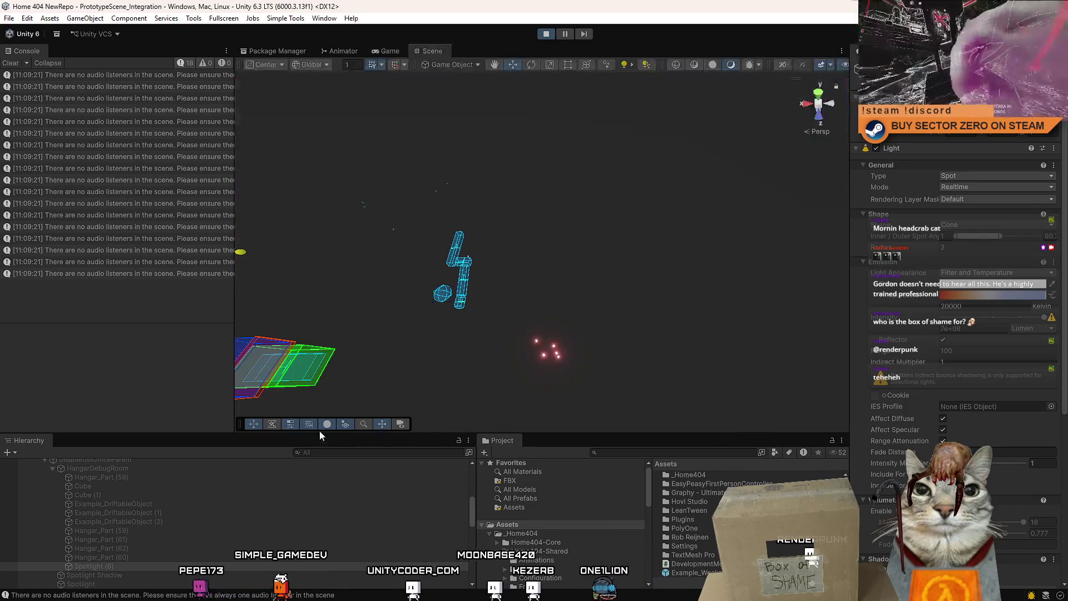
pyautogui.write('sun')
pyautogui.click(102, 472)
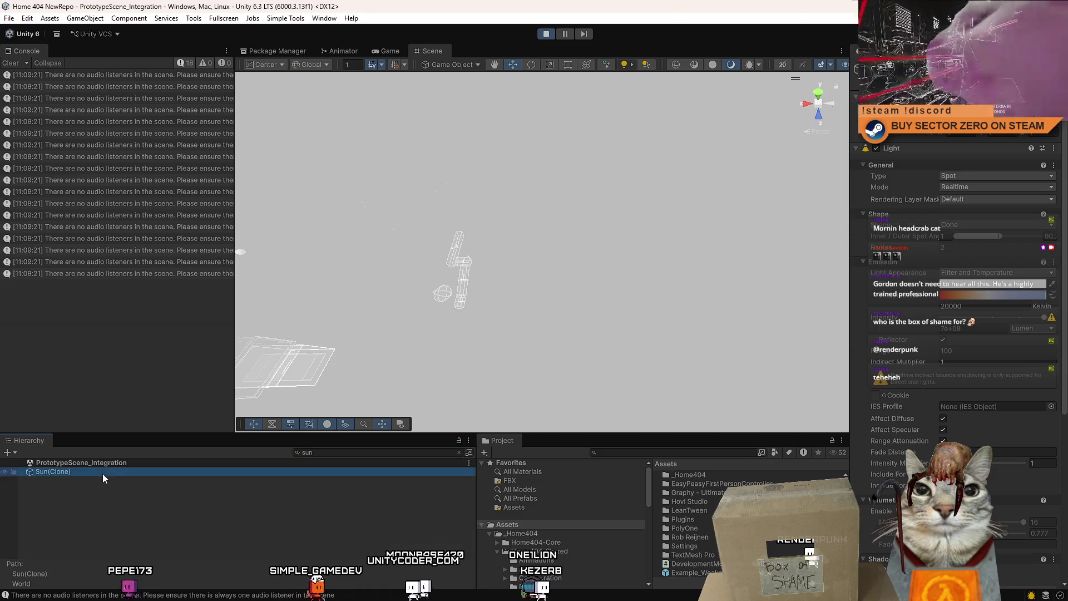
pyautogui.press('Escape')
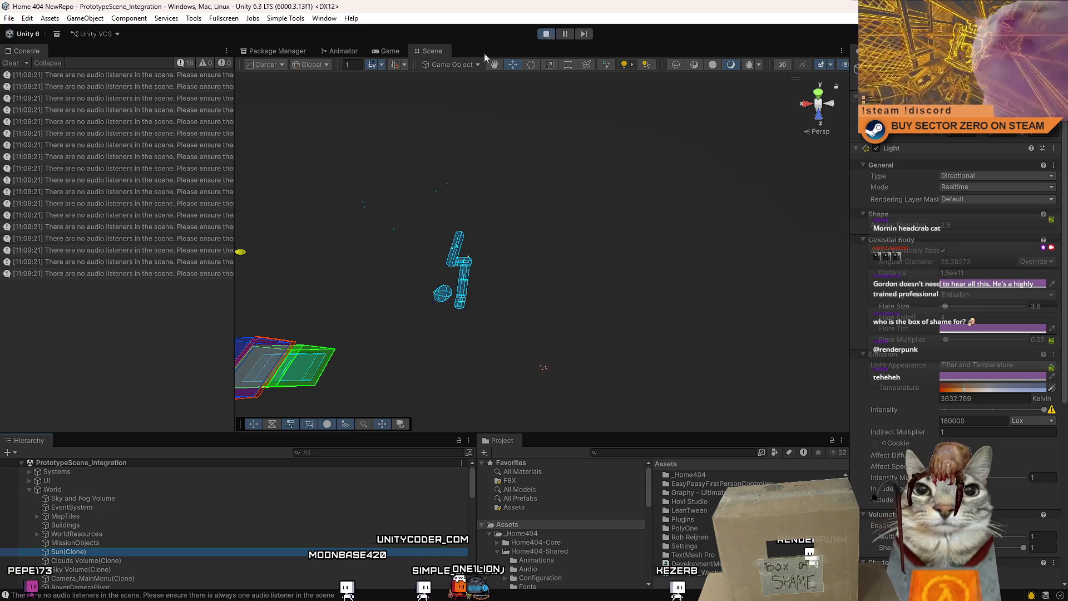
pyautogui.click(390, 51)
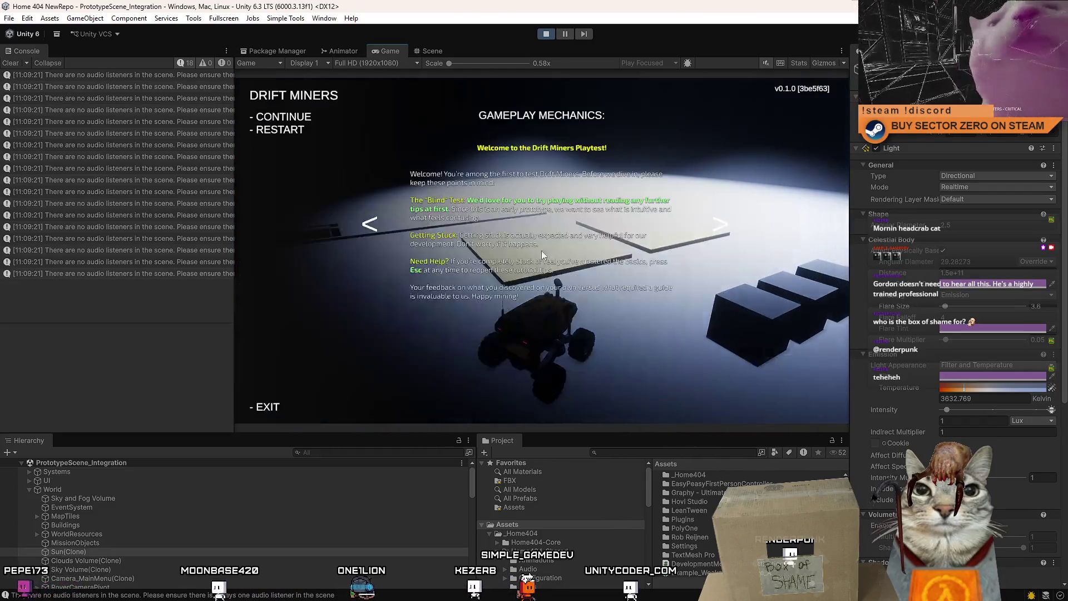
# Step: Inspect the HangarDebugRoom's pink rooms from above in the Scene view, then resume the game
pyautogui.click(438, 50)
pyautogui.moveTo(558, 106); pyautogui.dragTo(558, 106)
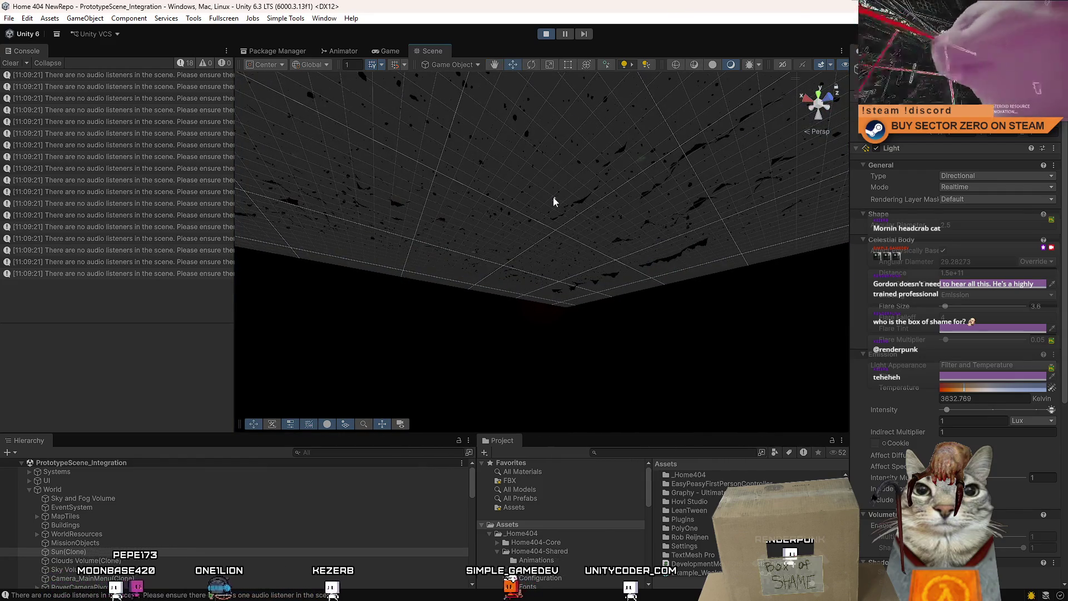
pyautogui.click(553, 196)
pyautogui.press('f')
pyautogui.moveTo(661, 221)
pyautogui.mouseDown()
pyautogui.moveTo(596, 231)
pyautogui.moveTo(471, 280)
pyautogui.moveTo(249, 207)
pyautogui.moveTo(248, 252)
pyautogui.moveTo(224, 206)
pyautogui.mouseUp()
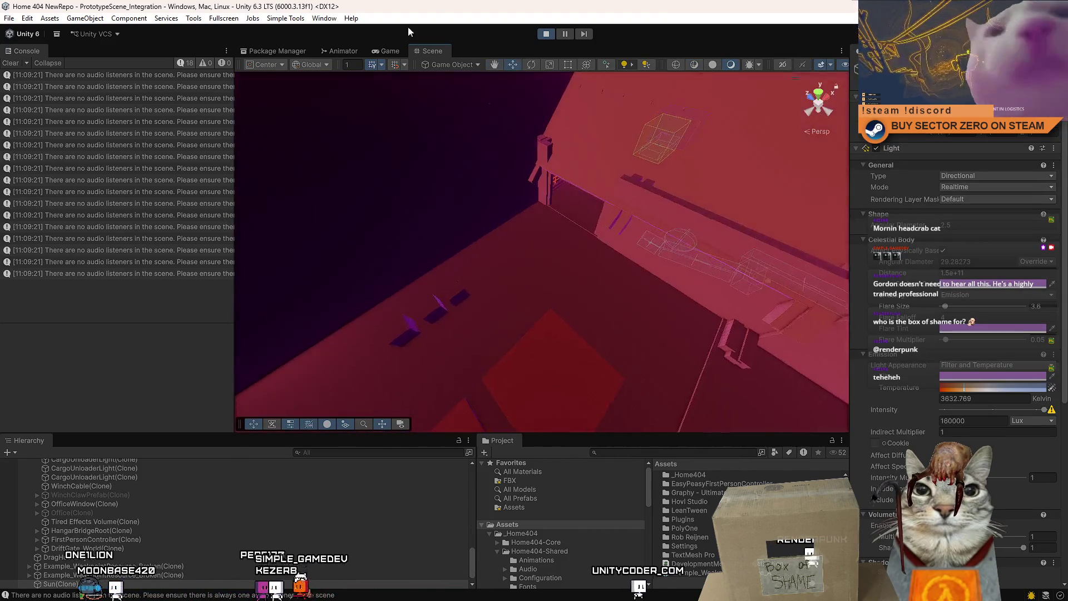
pyautogui.click(390, 51)
pyautogui.click(605, 142)
# Step: Drive the rover in a left turn toward the back wall of the pink room and brake
pyautogui.press('w')
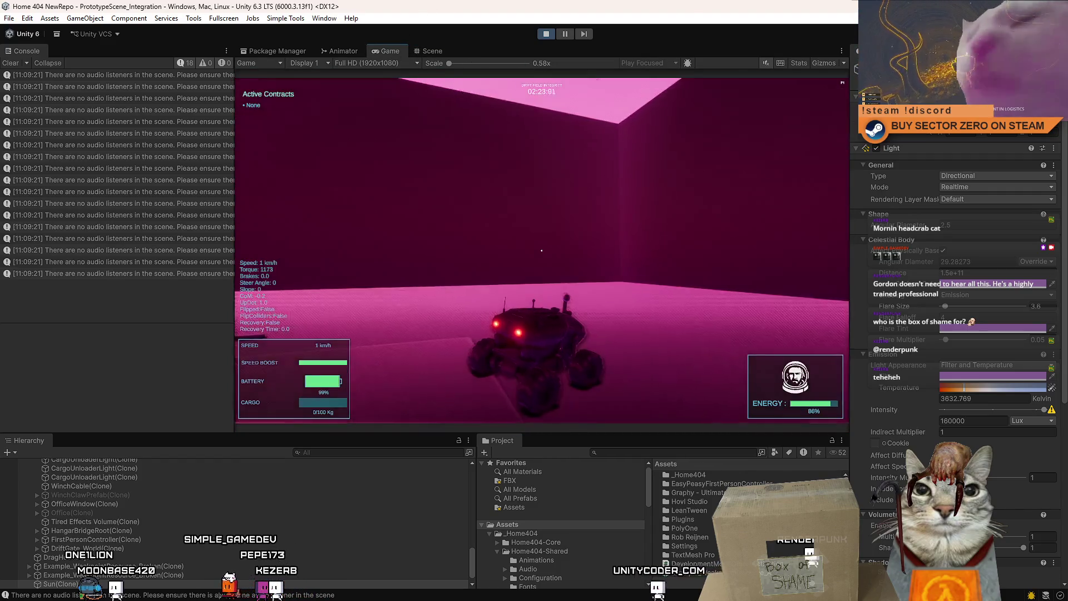
pyautogui.press('a')
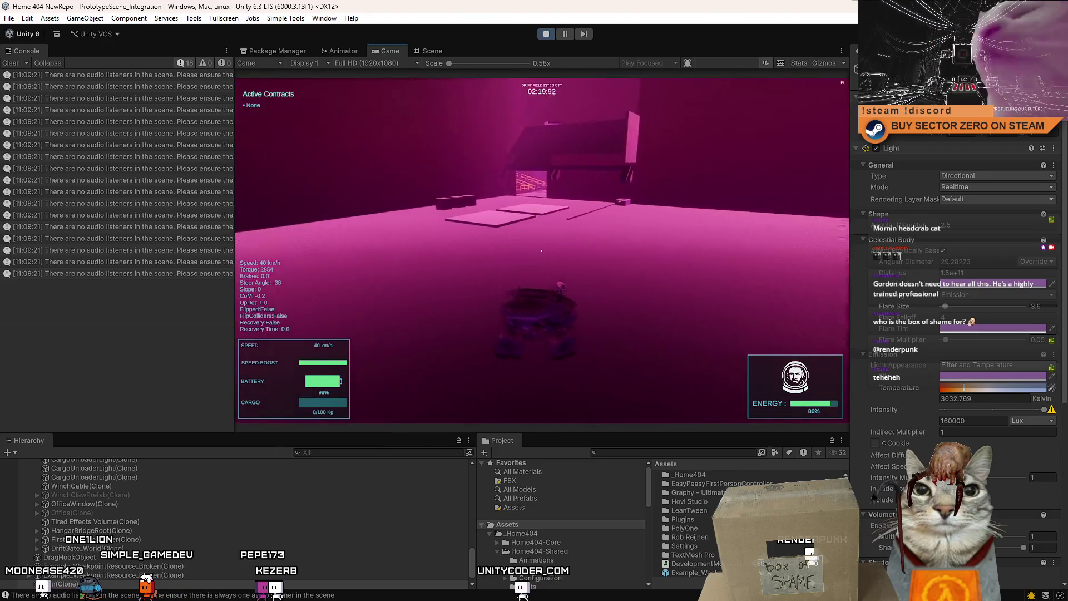
pyautogui.press('w')
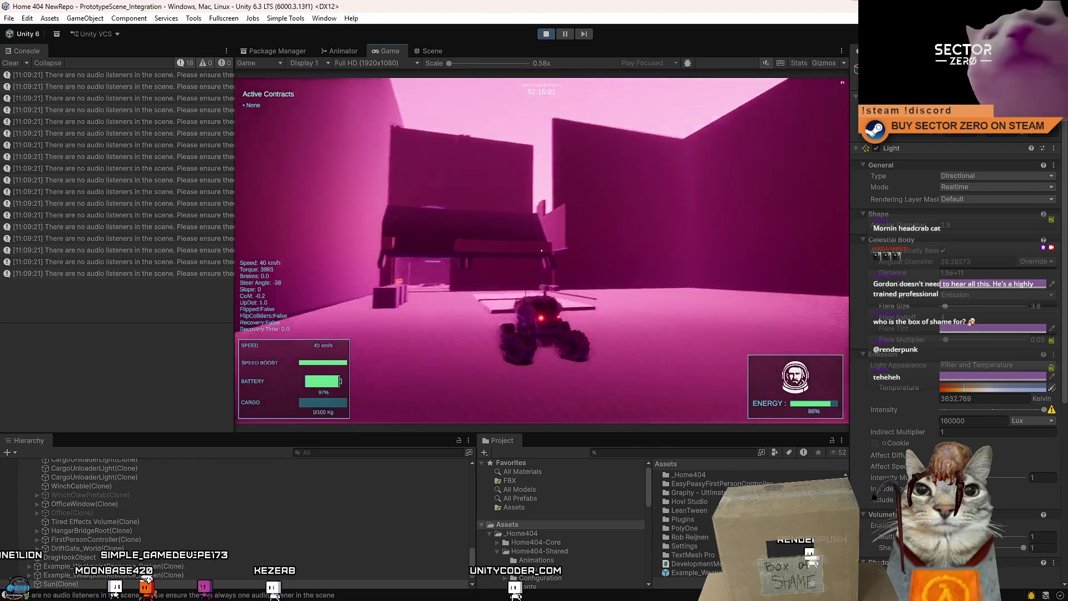
pyautogui.press('w')
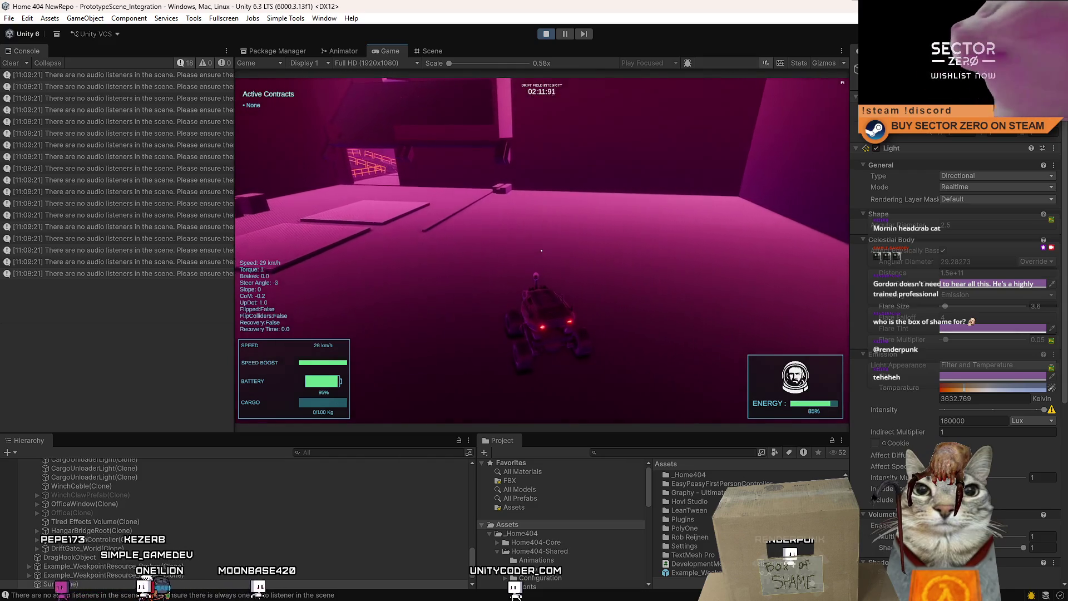
pyautogui.press('s')
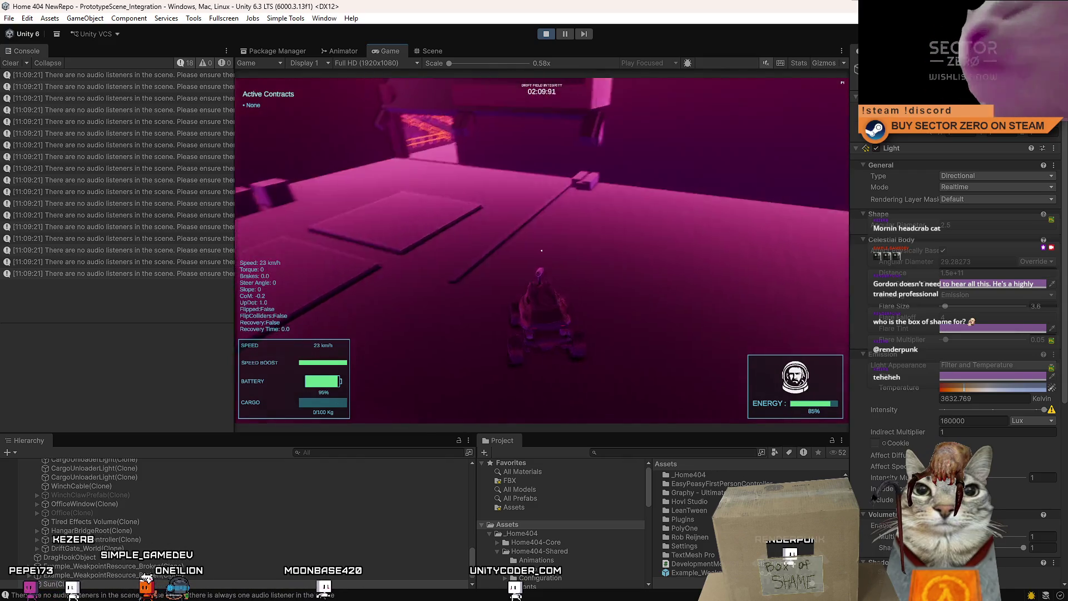
pyautogui.press('a')
# Step: Steer the rover back and forth past the pads and cubes toward the building
pyautogui.press('s')
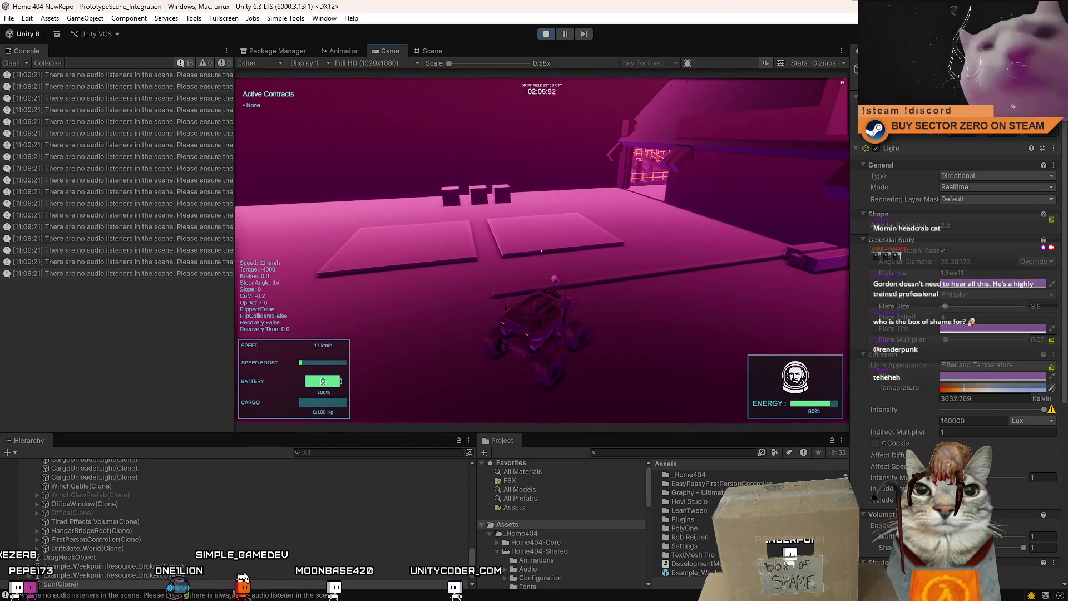
pyautogui.press('w')
pyautogui.press('a')
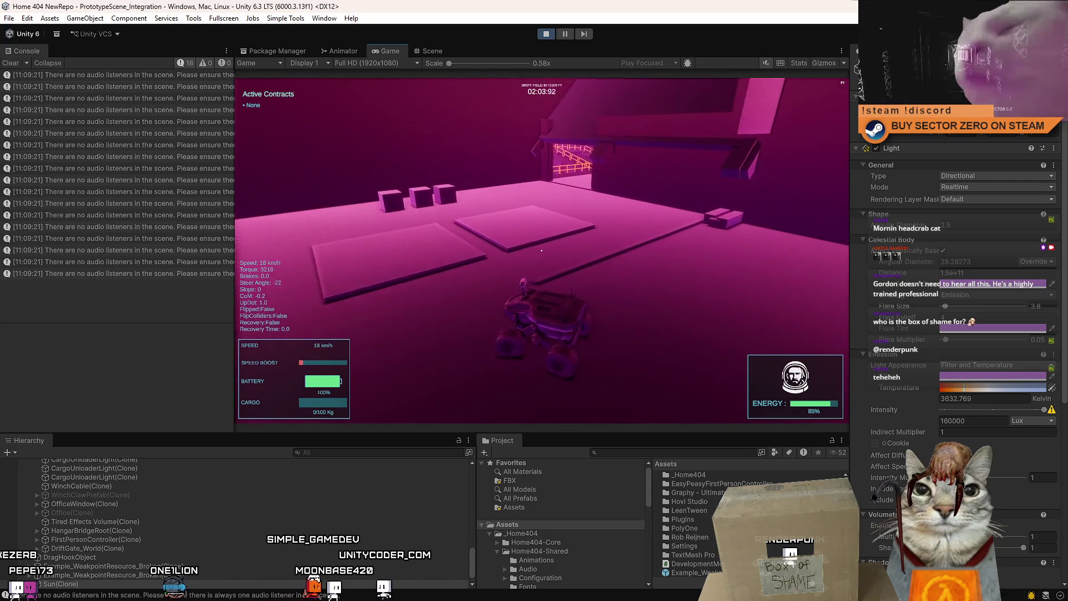
pyautogui.press('w')
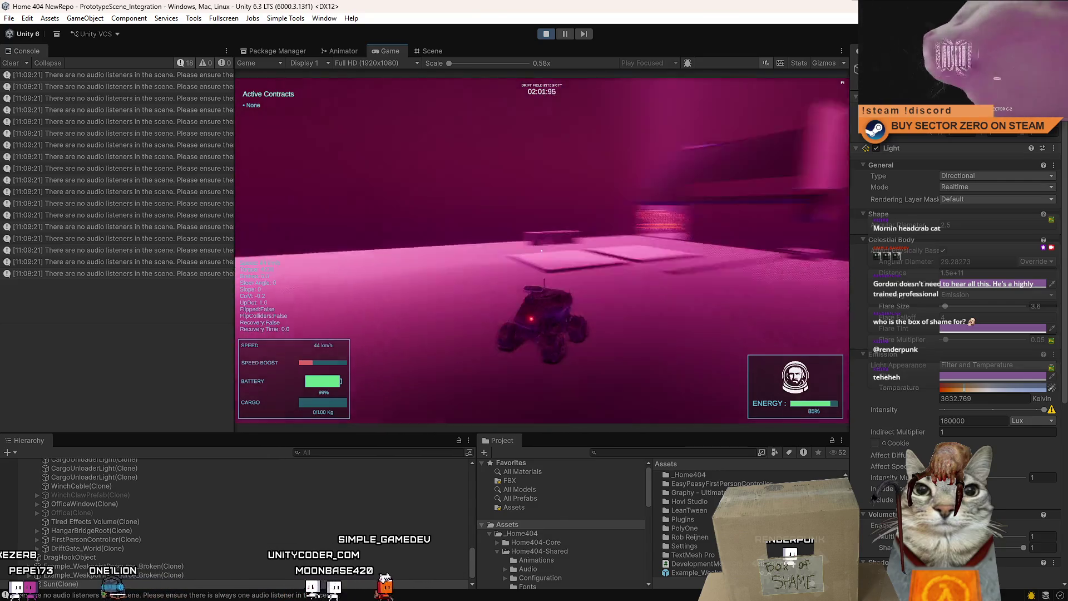
pyautogui.press('d')
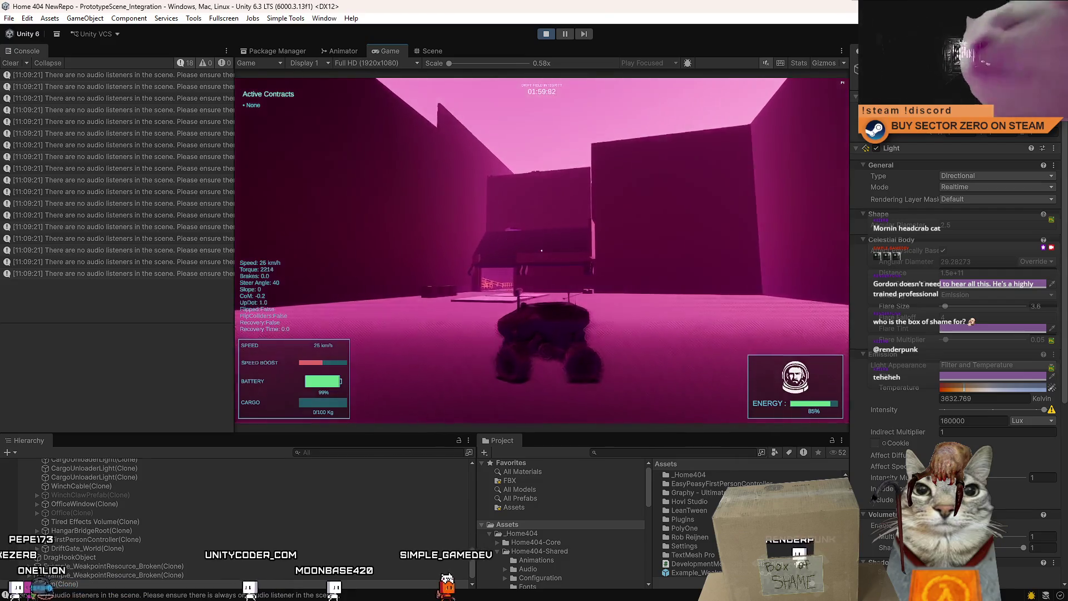
pyautogui.press('w')
pyautogui.press('a')
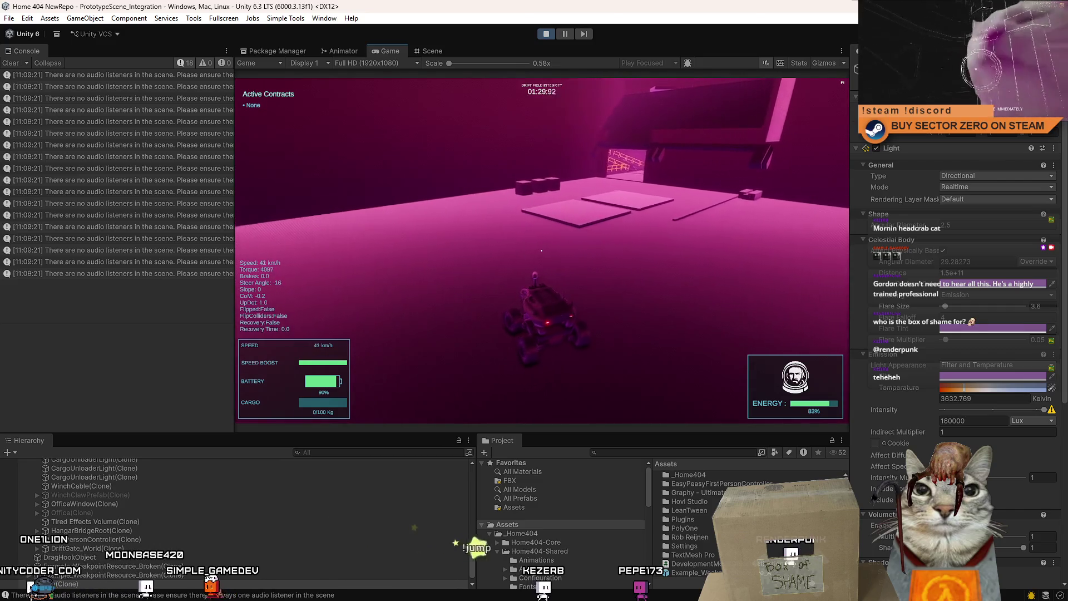
# Step: Steer the rover past the cubes into the UNLOADER bay until 'Drift Collapse Imminent' appears
pyautogui.press('d')
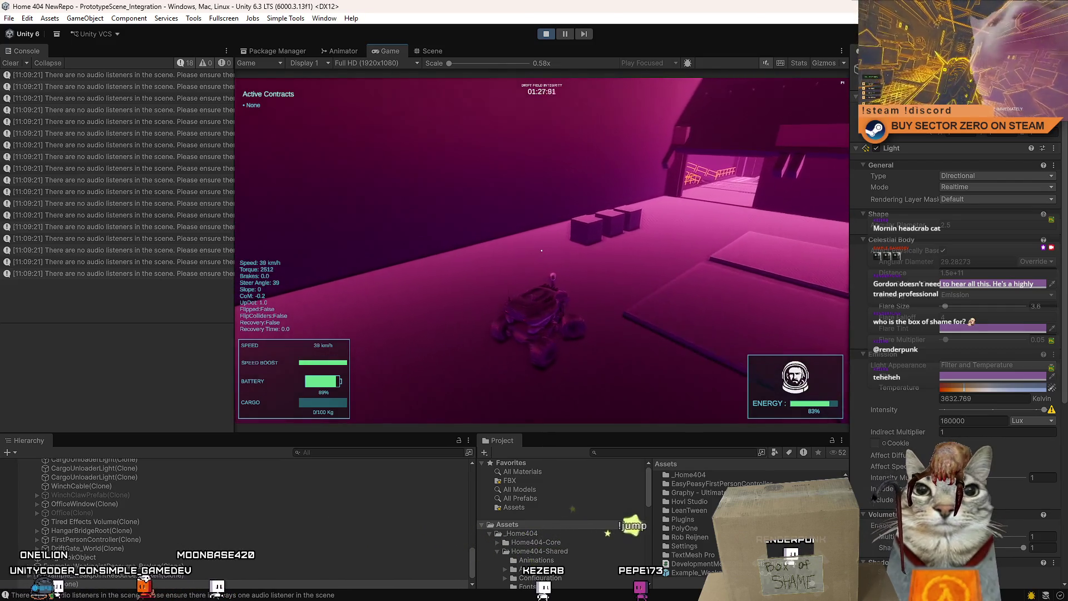
pyautogui.press('d')
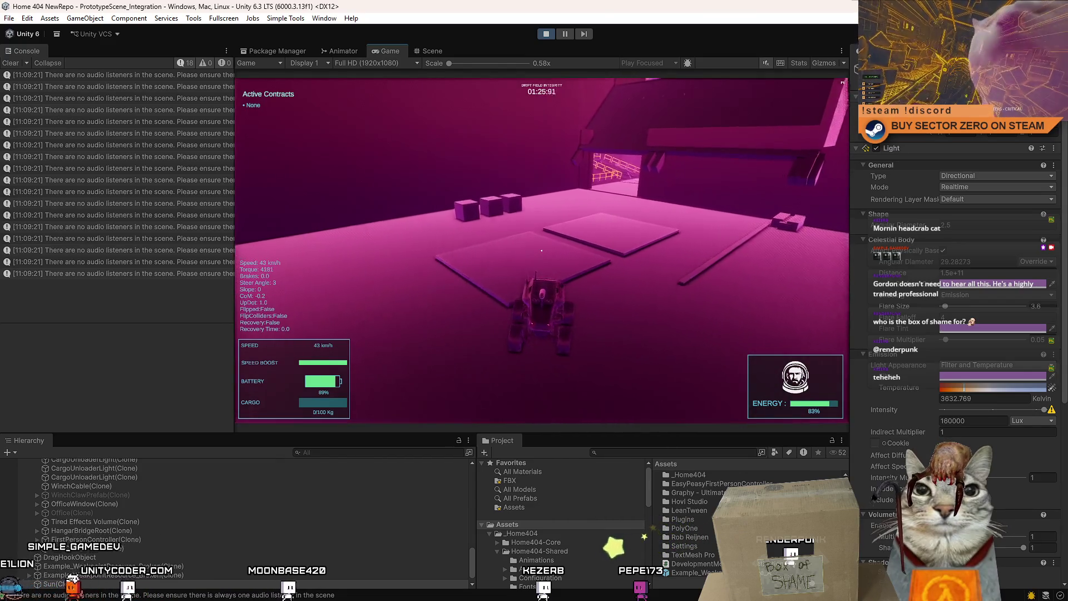
pyautogui.press('a')
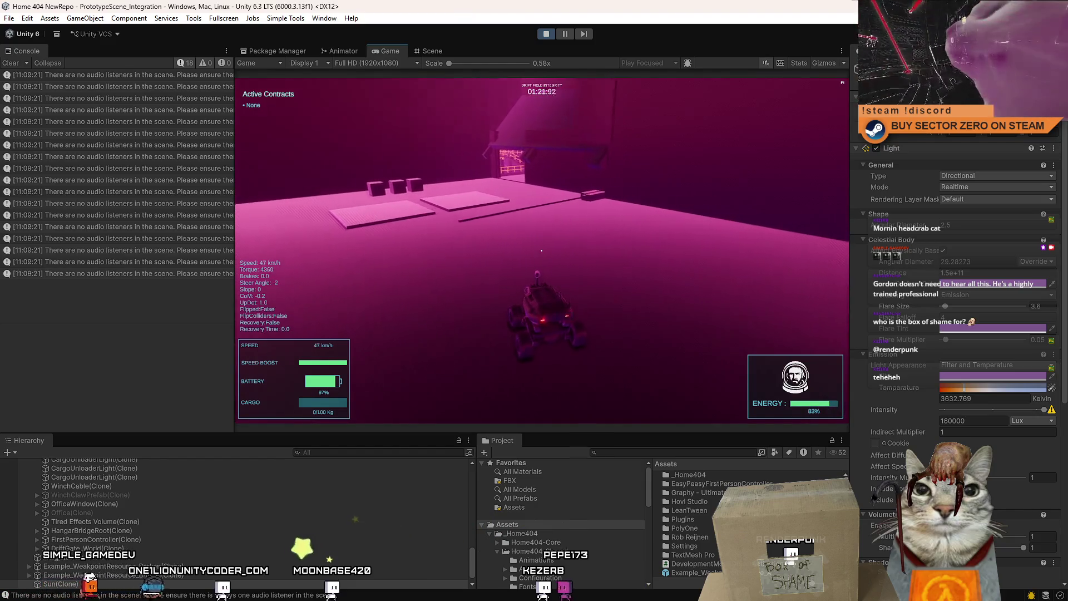
pyautogui.press('a')
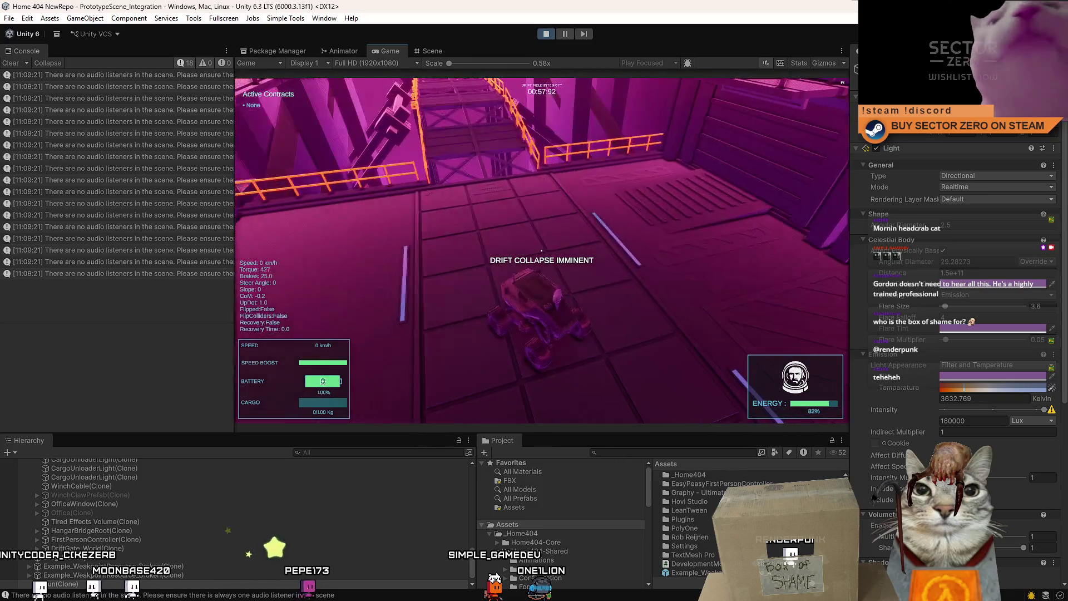
# Step: Toggle the pause menu off, then reverse the rover from the wall toward the unloader doorway
pyautogui.press('Escape')
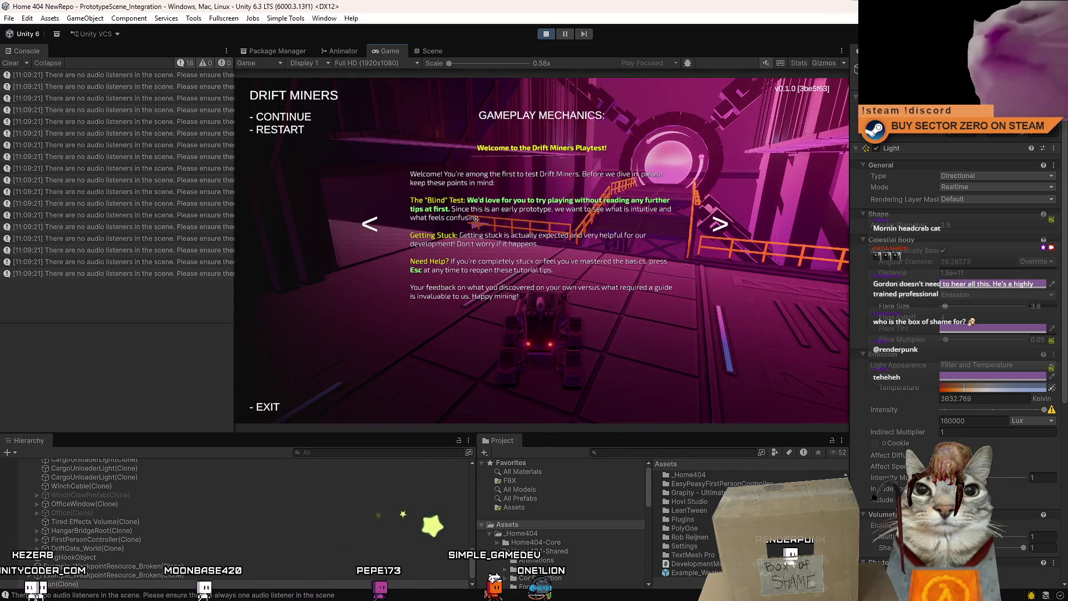
pyautogui.press('Escape')
pyautogui.press('s')
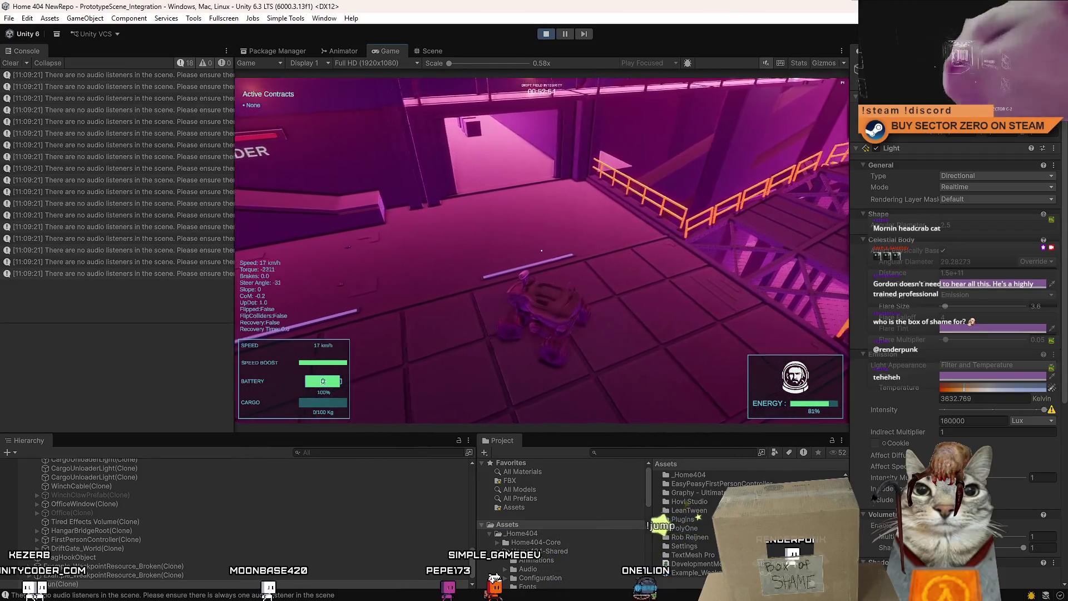
pyautogui.press('w')
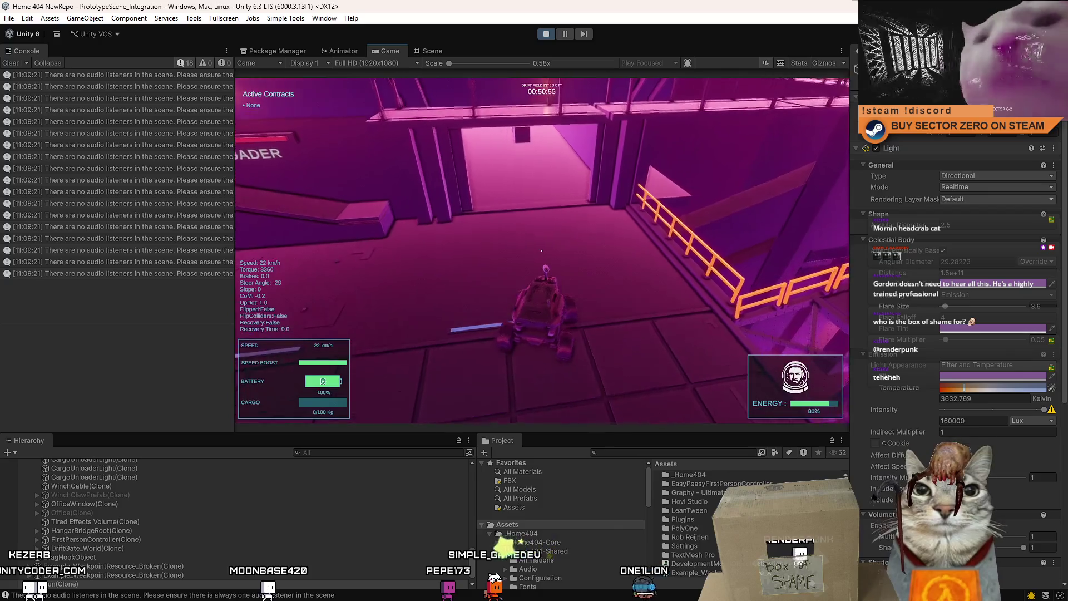
# Step: Restart the run with R, drive sharp turns across the room, brake, and pause with Esc
pyautogui.press('Escape')
pyautogui.press('Escape')
pyautogui.press('r')
pyautogui.press('w')
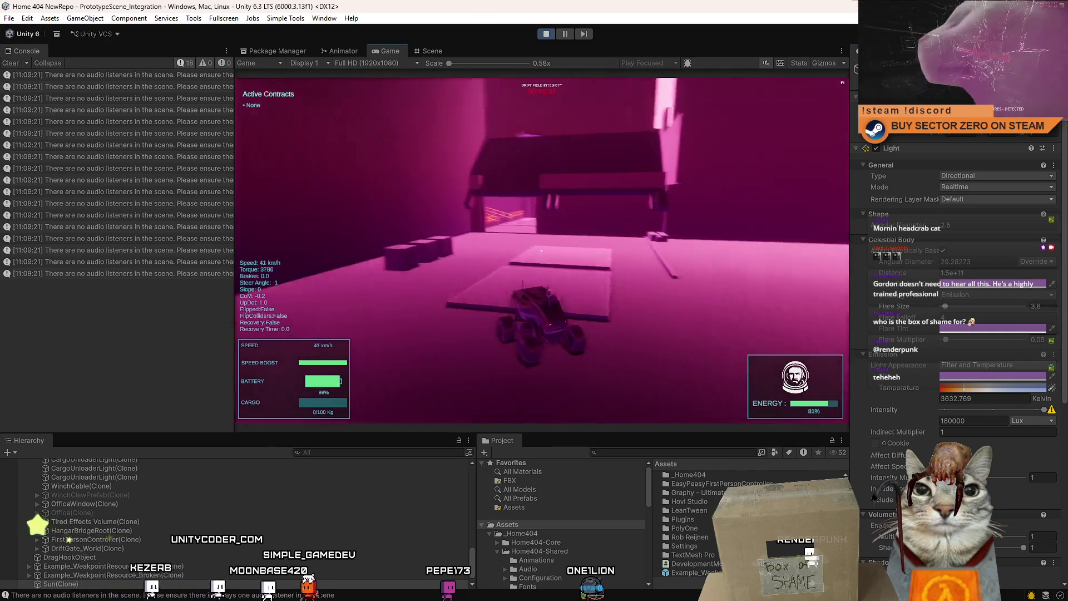
pyautogui.press('d')
pyautogui.press('d')
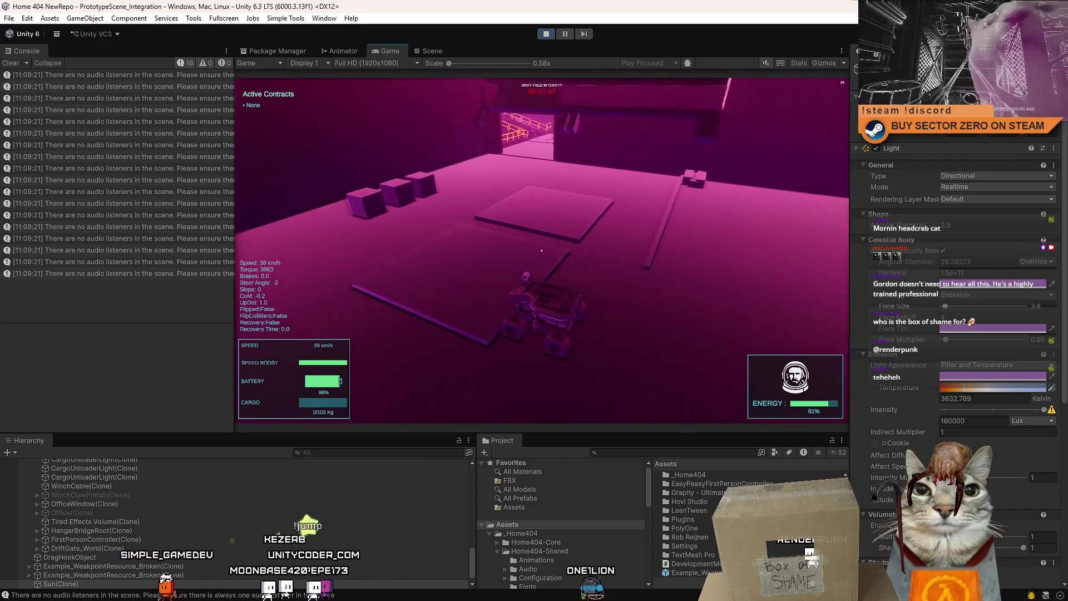
pyautogui.press('d')
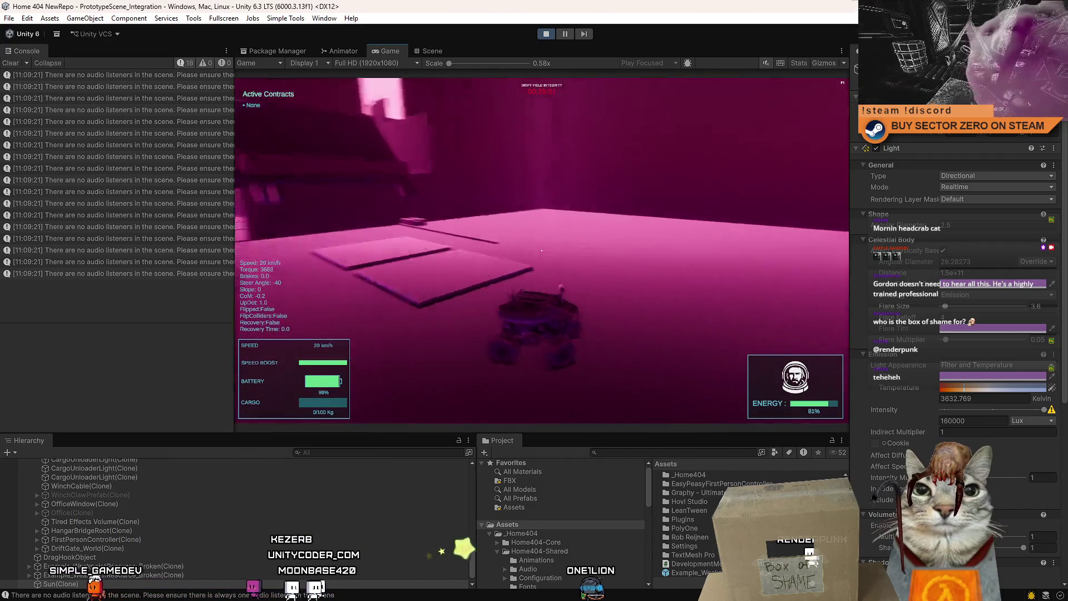
pyautogui.press('d')
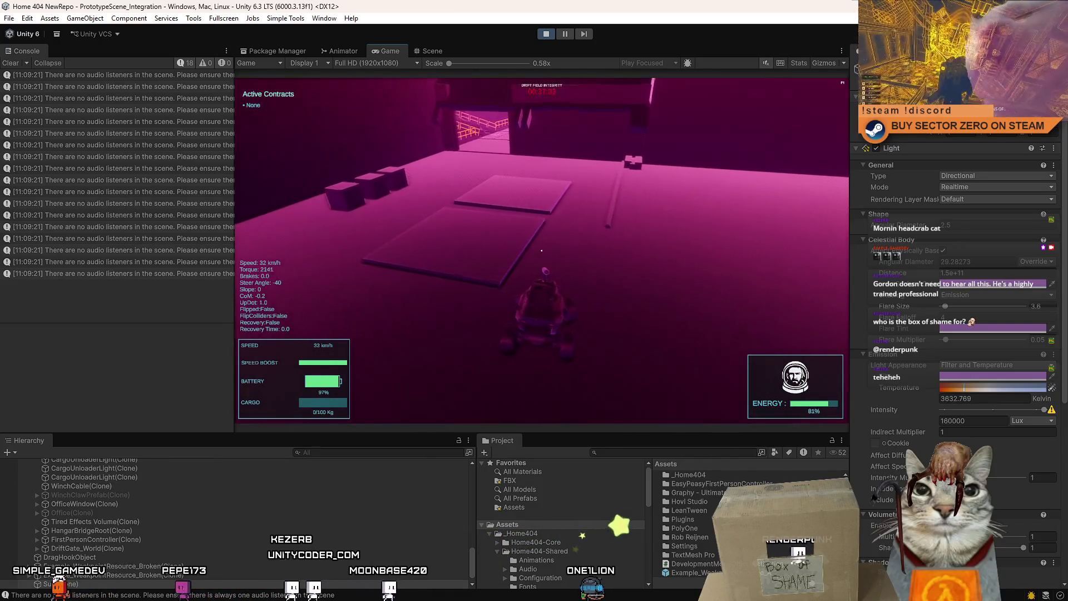
pyautogui.press('w')
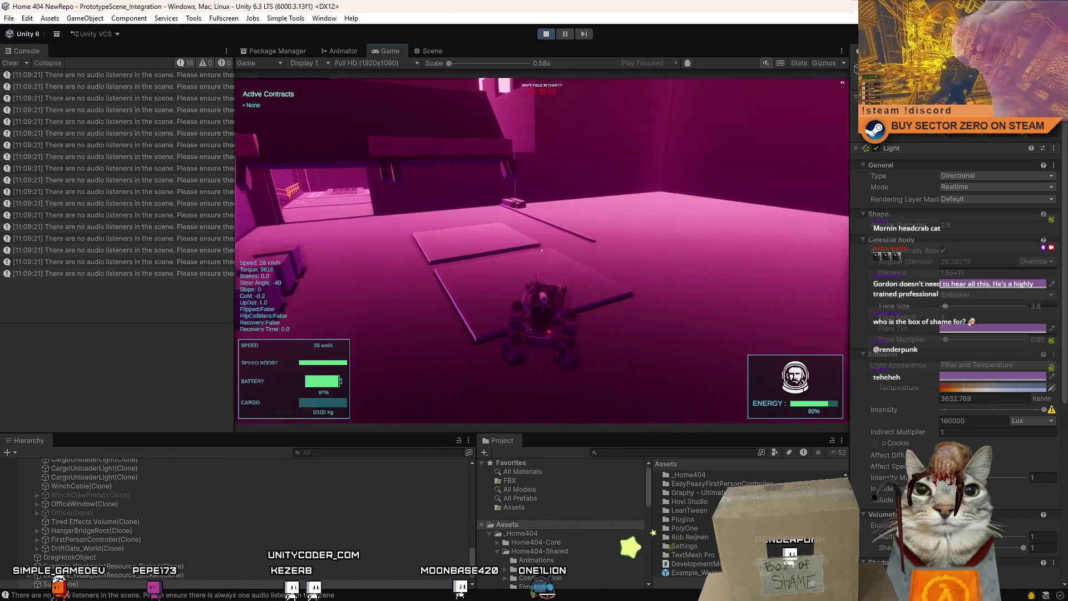
pyautogui.press('s')
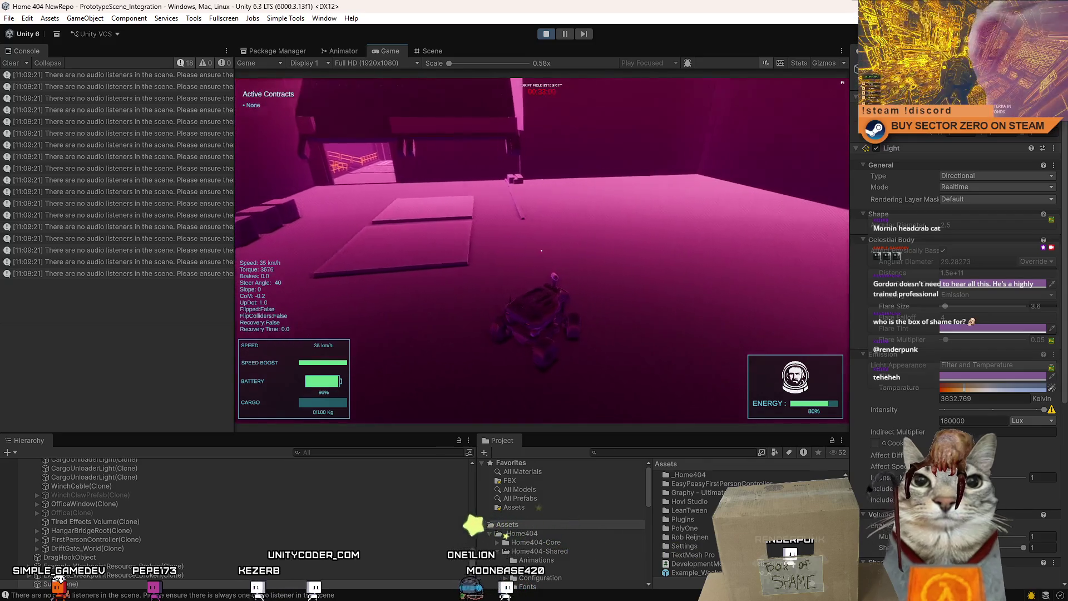
pyautogui.press('Escape')
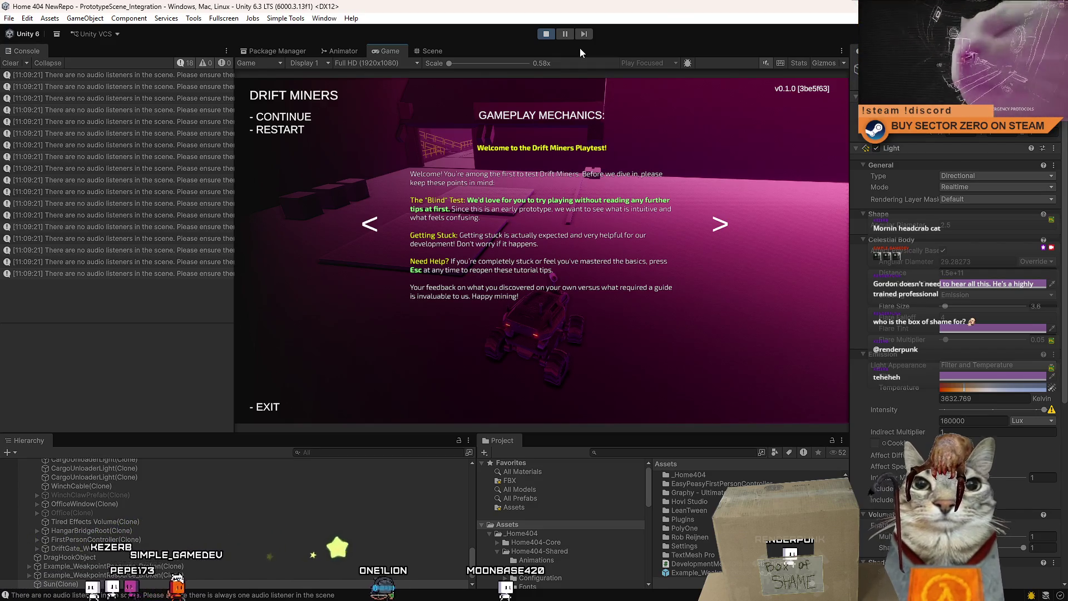
# Step: Pause play mode and drag HangarDebugRoom out of DisabledInOfficeParent to the hierarchy root
pyautogui.click(567, 33)
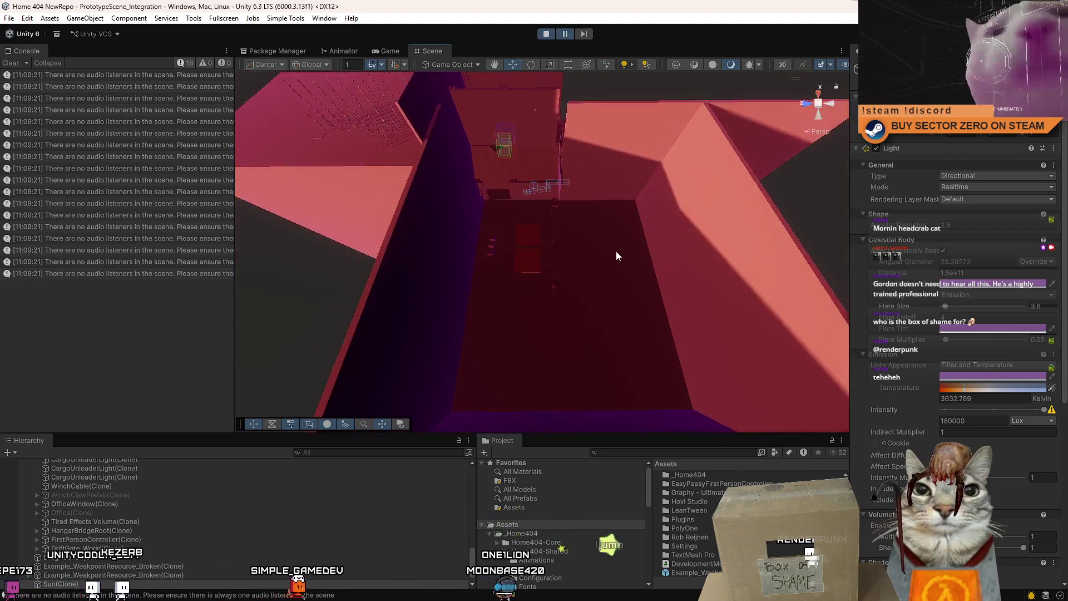
pyautogui.click(630, 257)
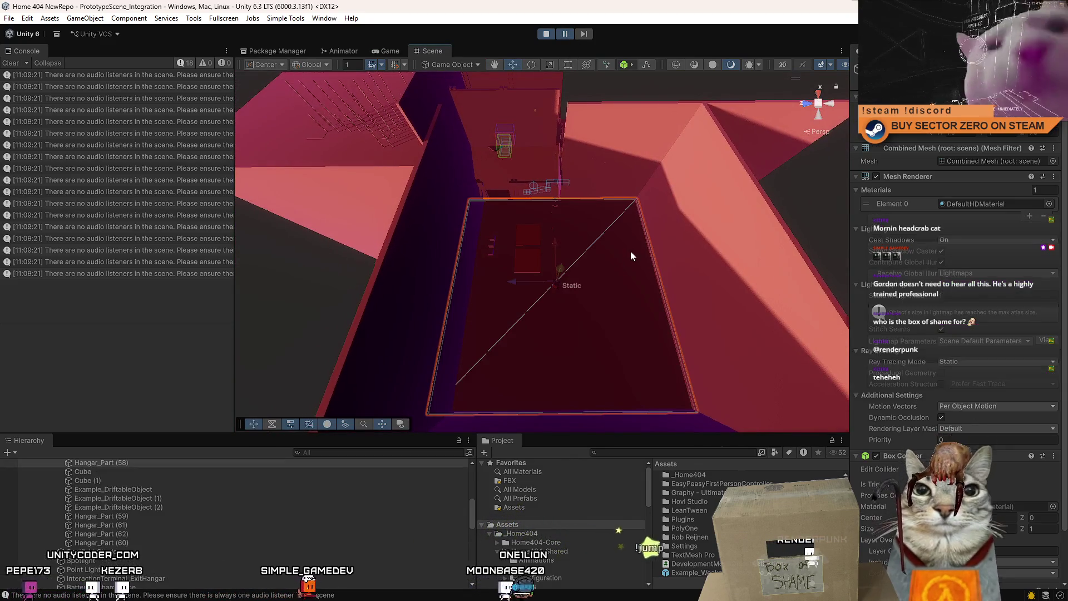
pyautogui.scroll(3, 176, 529)
pyautogui.click(105, 520)
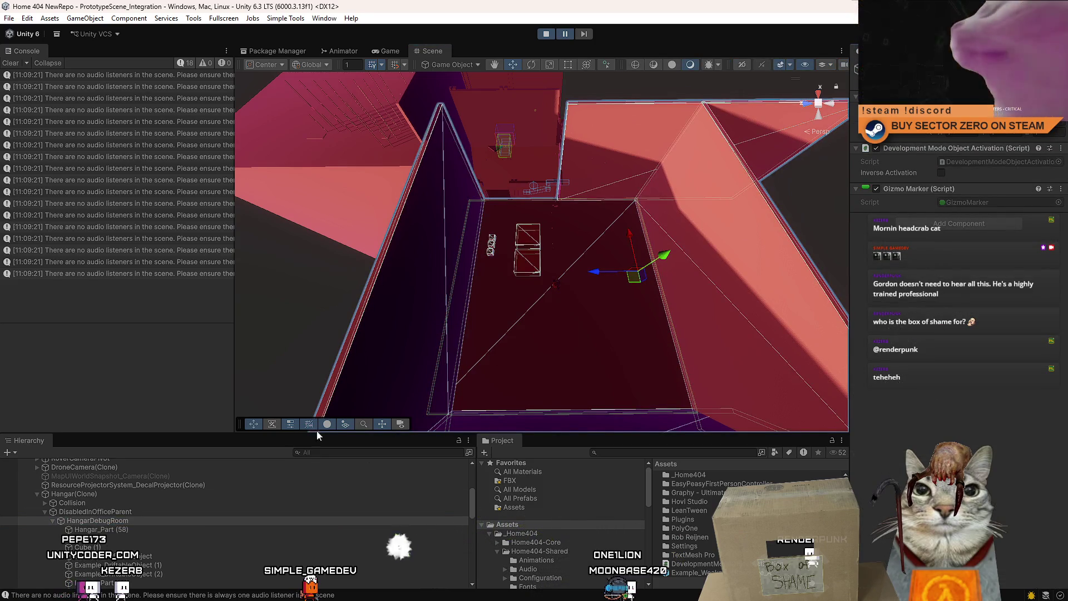
pyautogui.moveTo(93, 520); pyautogui.dragTo(87, 489)
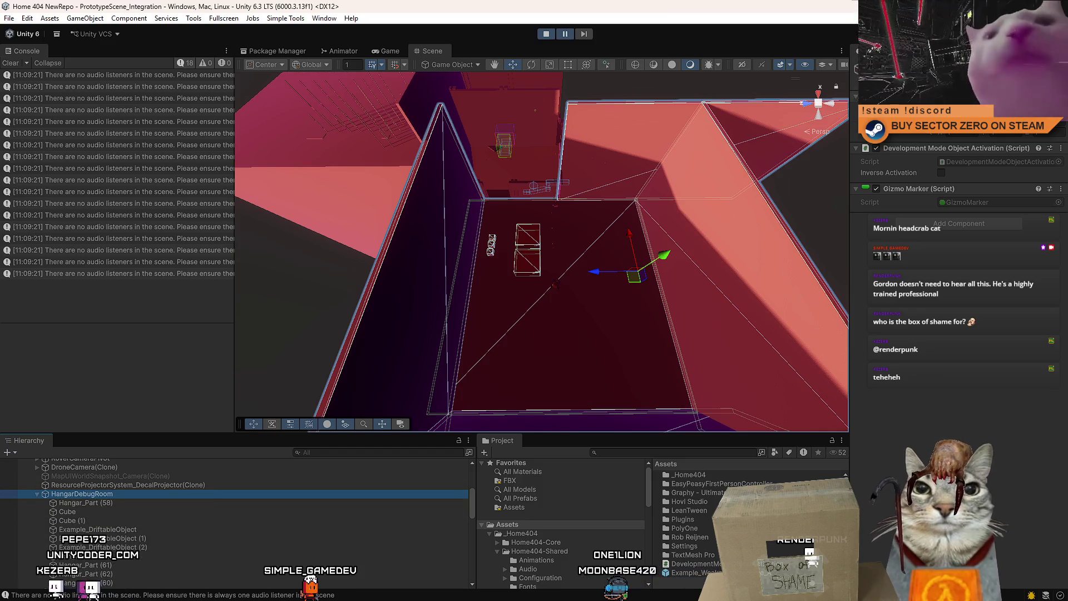
# Step: Orbit the Scene view around the debug room and red terrain, then return to Game view
pyautogui.moveTo(623, 167)
pyautogui.mouseDown()
pyautogui.moveTo(679, 161)
pyautogui.moveTo(730, 236)
pyautogui.mouseUp()
pyautogui.scroll(-5, 660, 163)
pyautogui.scroll(-5, 679, 162)
pyautogui.scroll(2, 730, 237)
pyautogui.scroll(6, 729, 239)
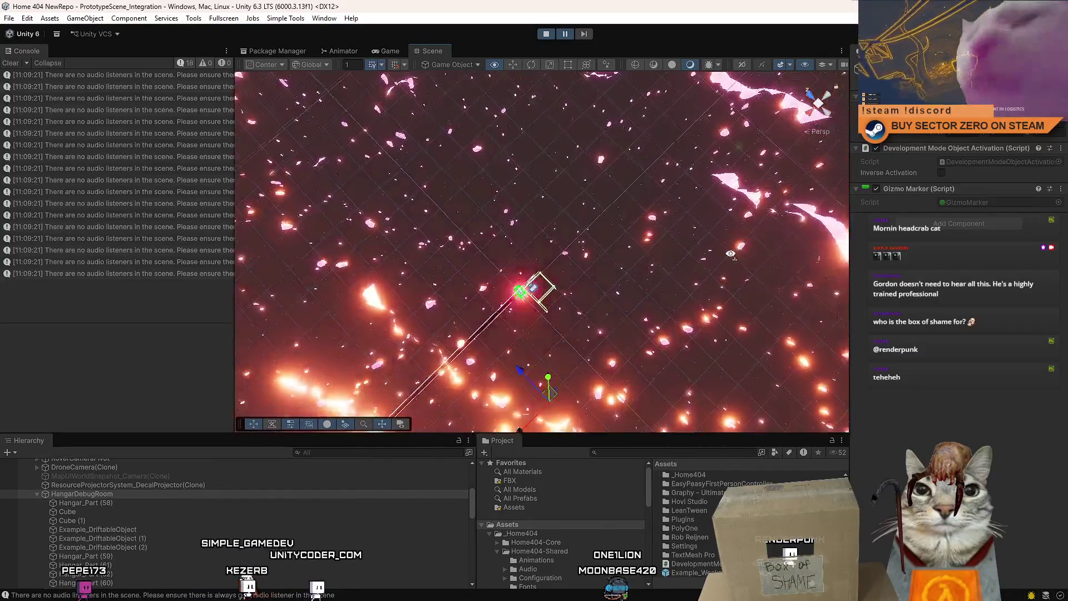
pyautogui.moveTo(730, 239)
pyautogui.mouseDown()
pyautogui.moveTo(745, 323)
pyautogui.moveTo(639, 353)
pyautogui.moveTo(665, 389)
pyautogui.moveTo(633, 105)
pyautogui.moveTo(585, 25)
pyautogui.mouseUp()
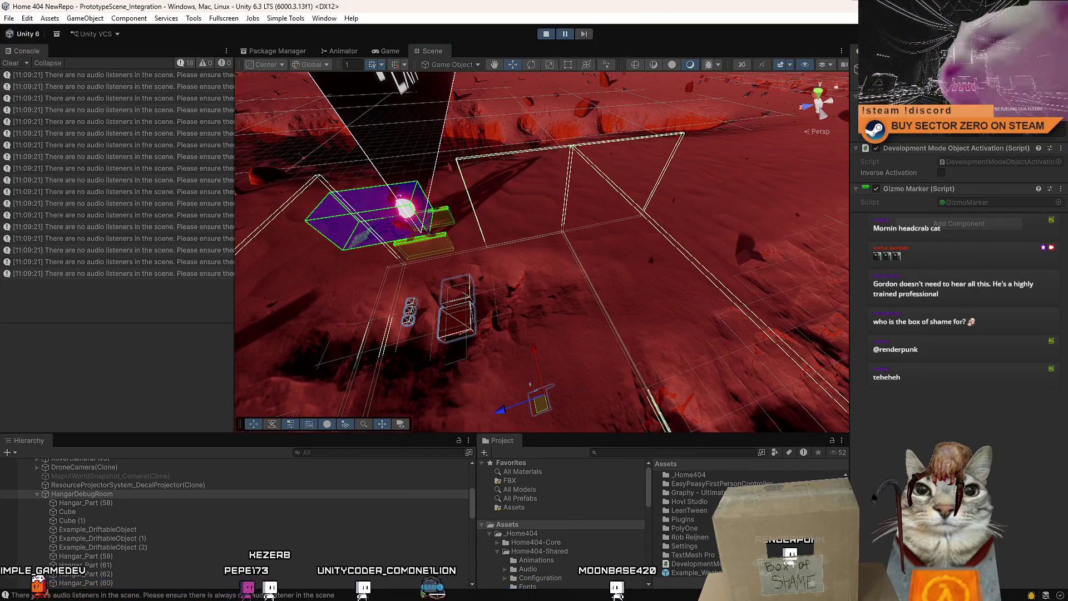
pyautogui.moveTo(645, 278)
pyautogui.mouseDown()
pyautogui.moveTo(613, 96)
pyautogui.moveTo(584, 34)
pyautogui.moveTo(556, 251)
pyautogui.moveTo(536, 219)
pyautogui.moveTo(543, 178)
pyautogui.moveTo(521, 175)
pyautogui.moveTo(612, 157)
pyautogui.mouseUp()
pyautogui.click(389, 51)
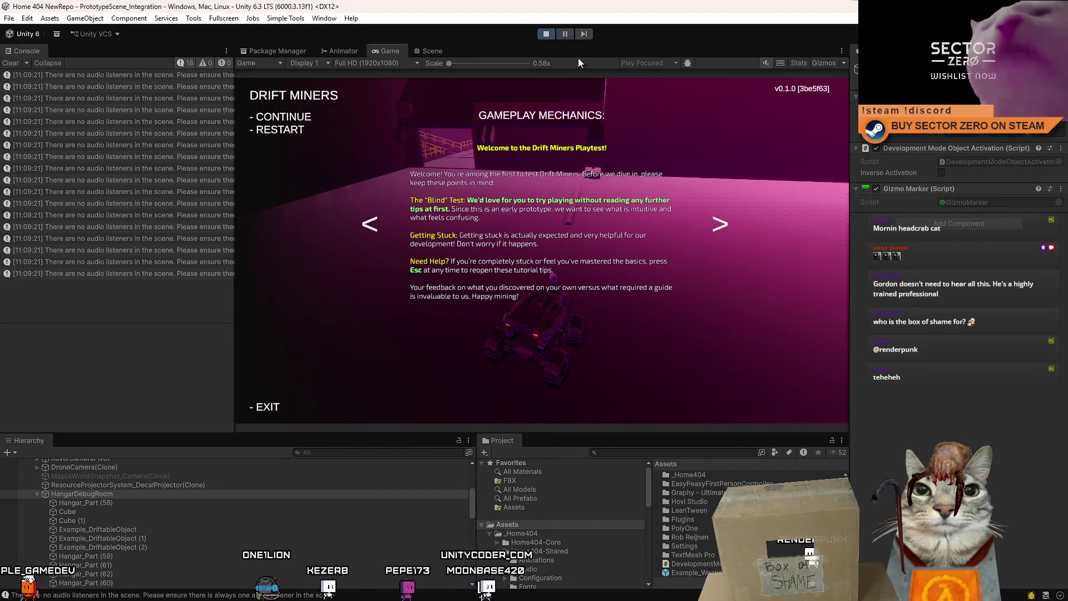
# Step: Dismiss the tutorial, open the pause menu, and stop play mode
pyautogui.click(673, 110)
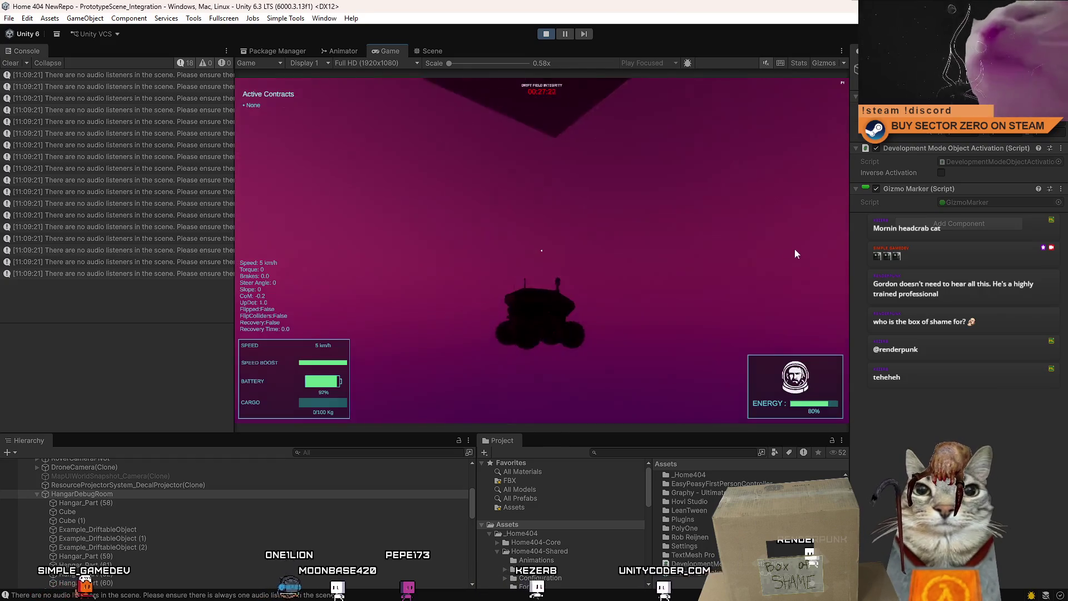
pyautogui.press('Escape')
pyautogui.click(550, 34)
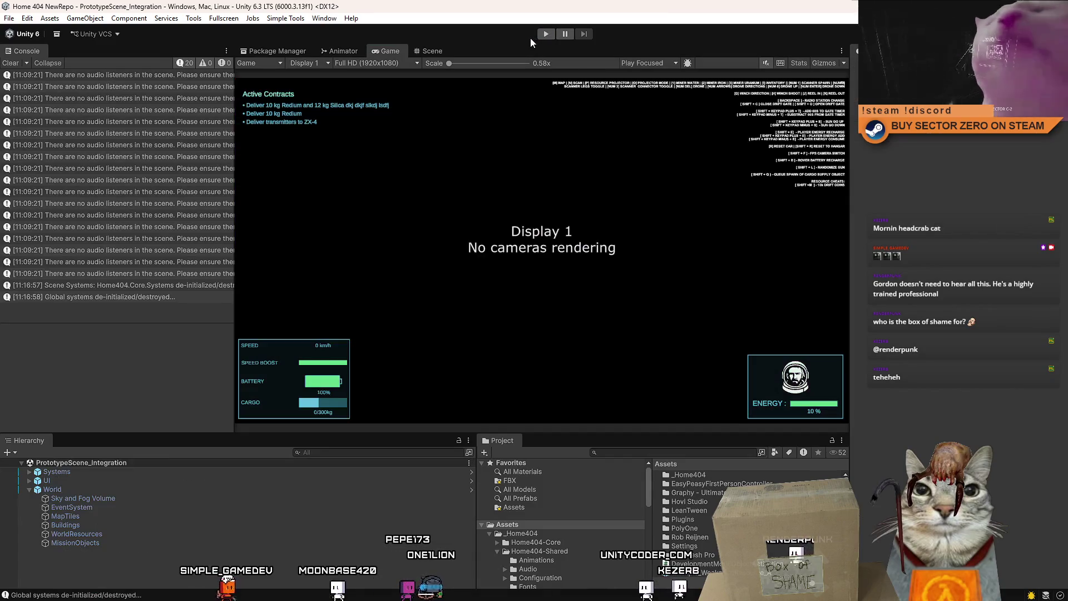
# Step: Inspect the scene around the blue sphere, then start play mode again from the Game view
pyautogui.click(426, 51)
pyautogui.moveTo(583, 195)
pyautogui.mouseDown()
pyautogui.moveTo(620, 172)
pyautogui.moveTo(577, 262)
pyautogui.moveTo(781, 301)
pyautogui.mouseUp()
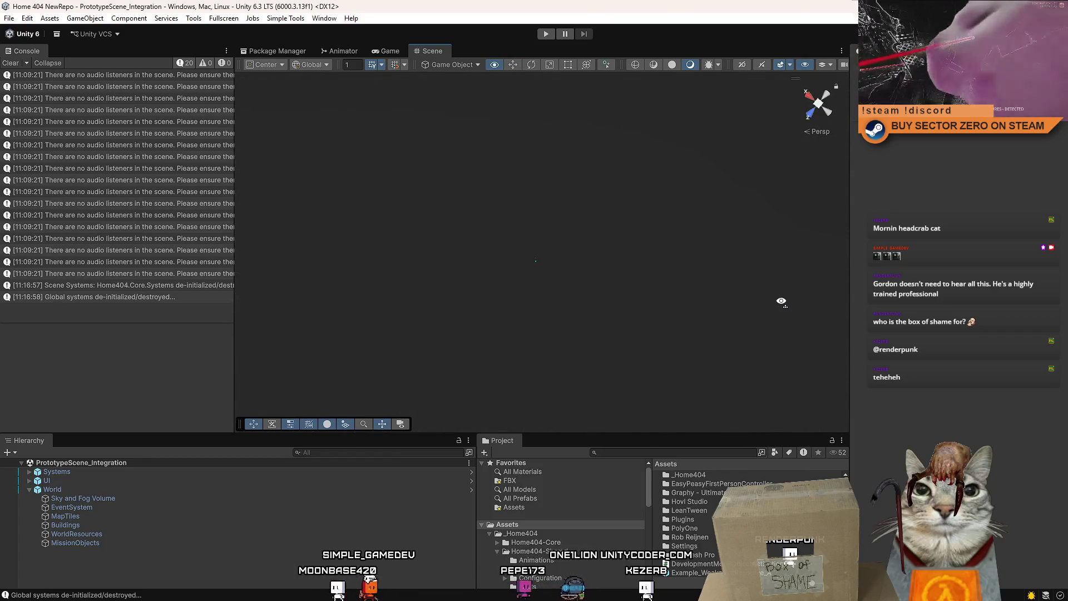
pyautogui.moveTo(729, 307); pyautogui.dragTo(595, 296)
pyautogui.moveTo(506, 270); pyautogui.dragTo(584, 280)
pyautogui.scroll(5, 501, 198)
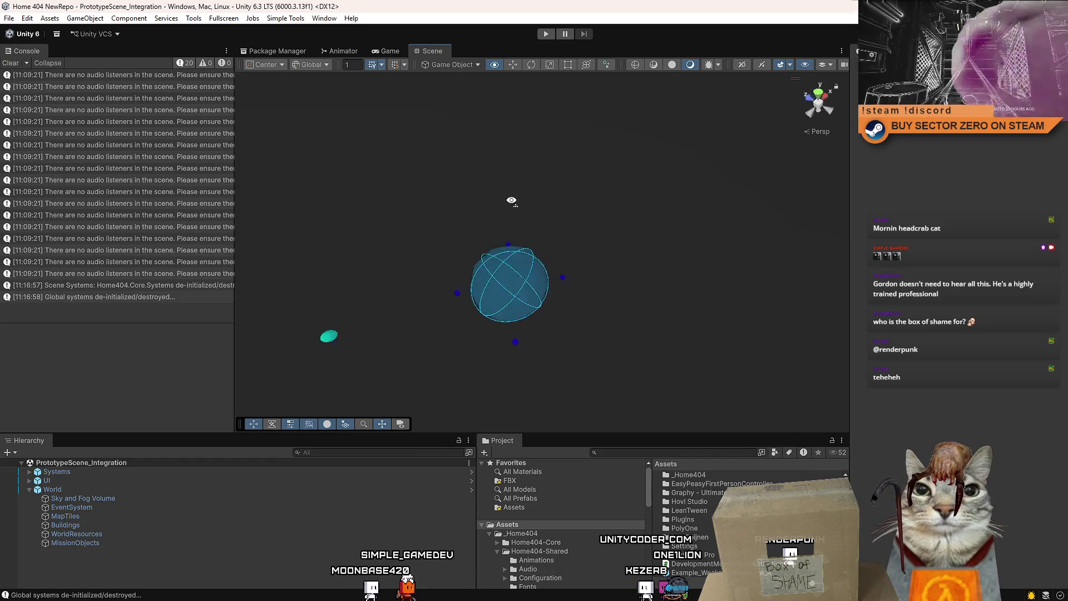
pyautogui.scroll(-5, 503, 207)
pyautogui.click(390, 51)
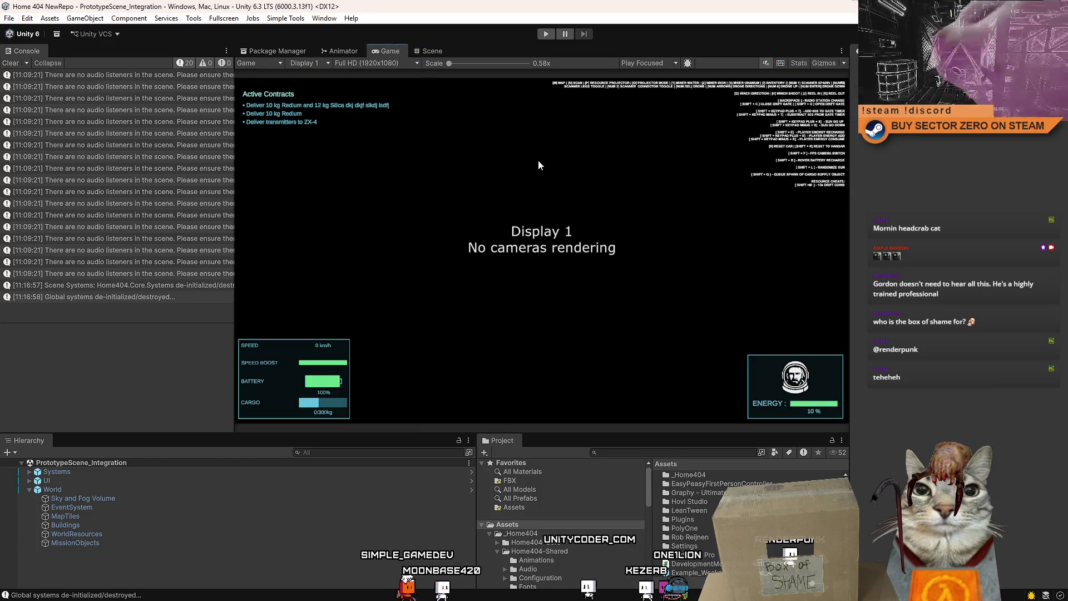
pyautogui.click(546, 33)
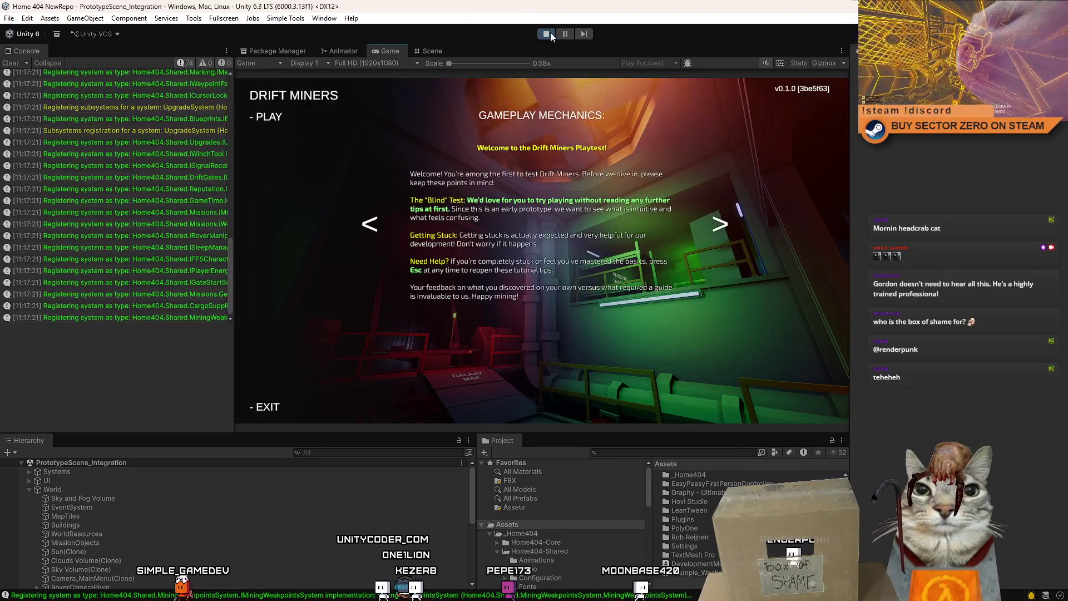
# Step: Start a new game and walk through the engine room to the parked hangar rover
pyautogui.click(269, 116)
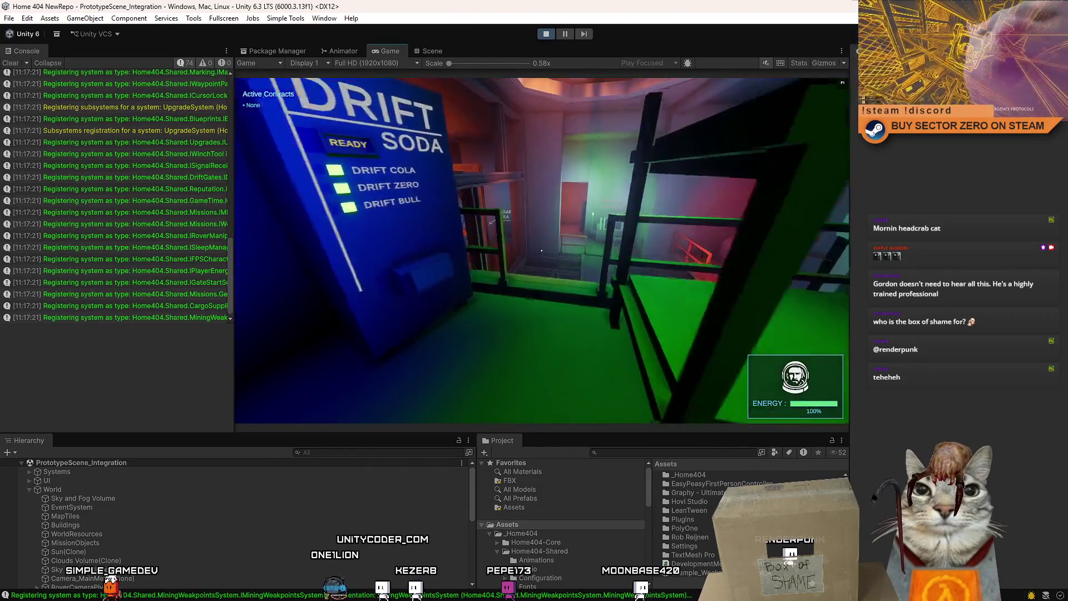
pyautogui.press('w')
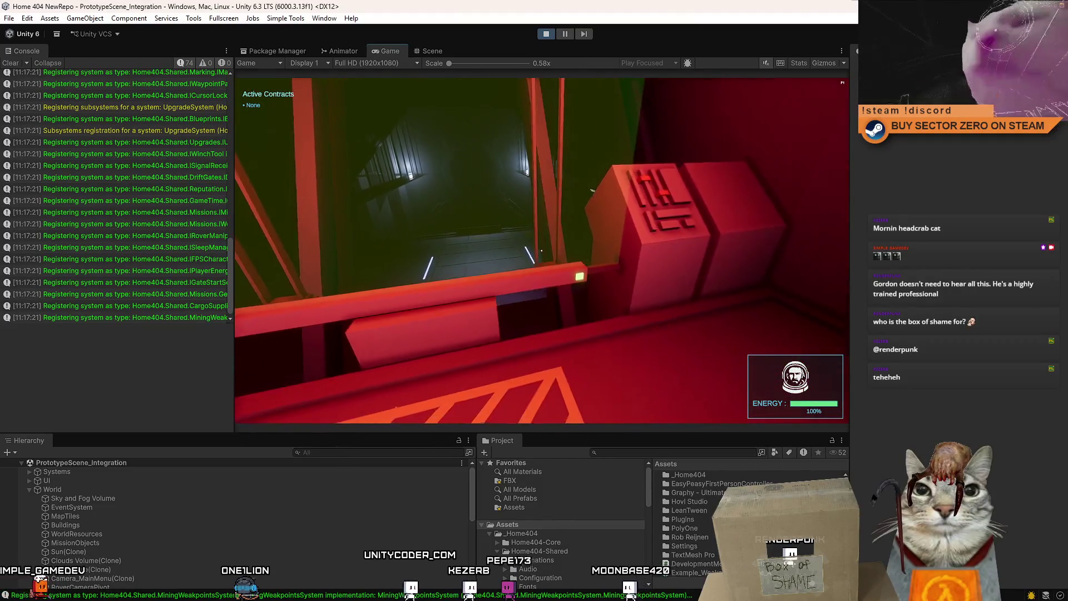
pyautogui.press('w')
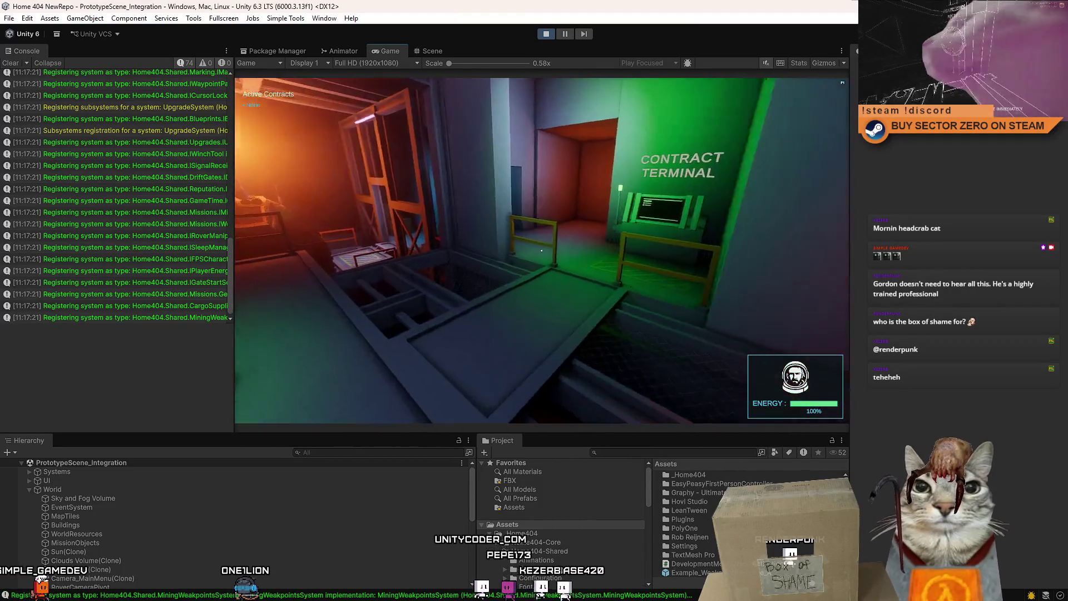
pyautogui.press('w')
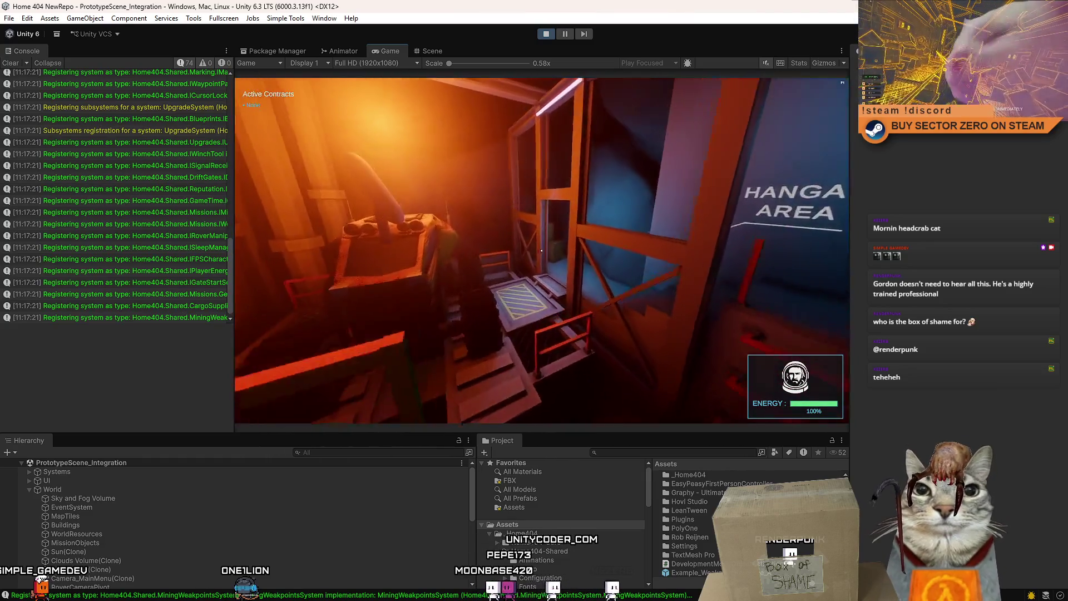
pyautogui.press('w')
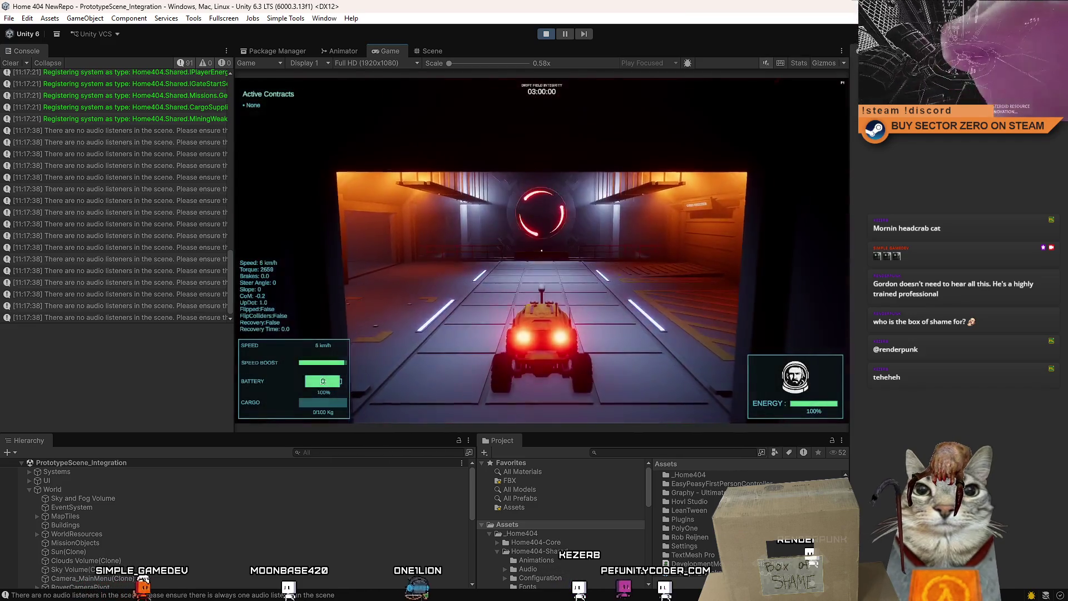
# Step: Drive the rover through the unloader bay, past the crate, to the crystal on the pads
pyautogui.press('w')
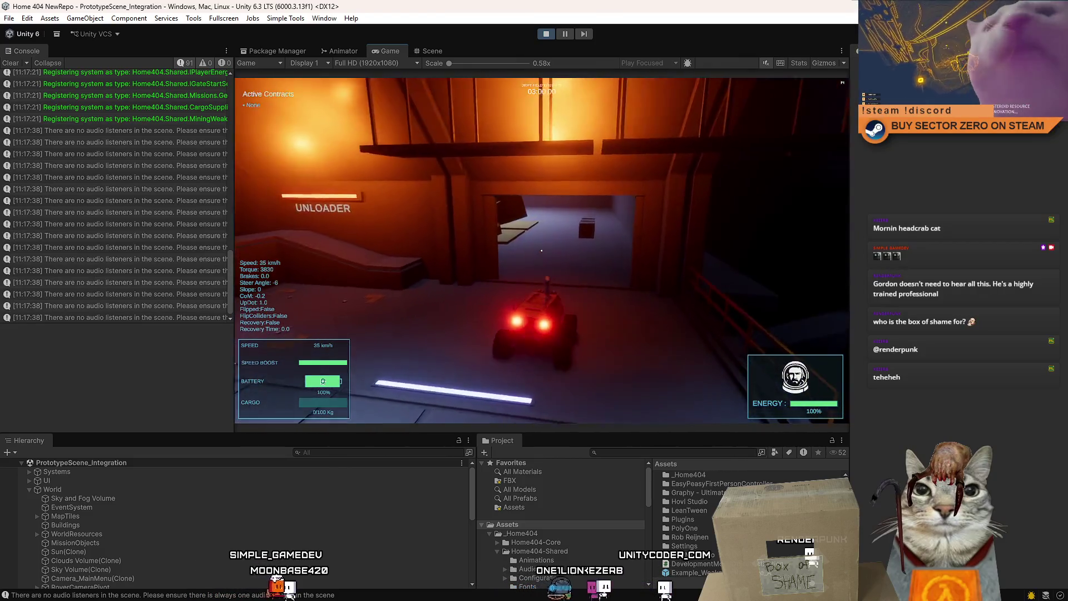
pyautogui.press('w')
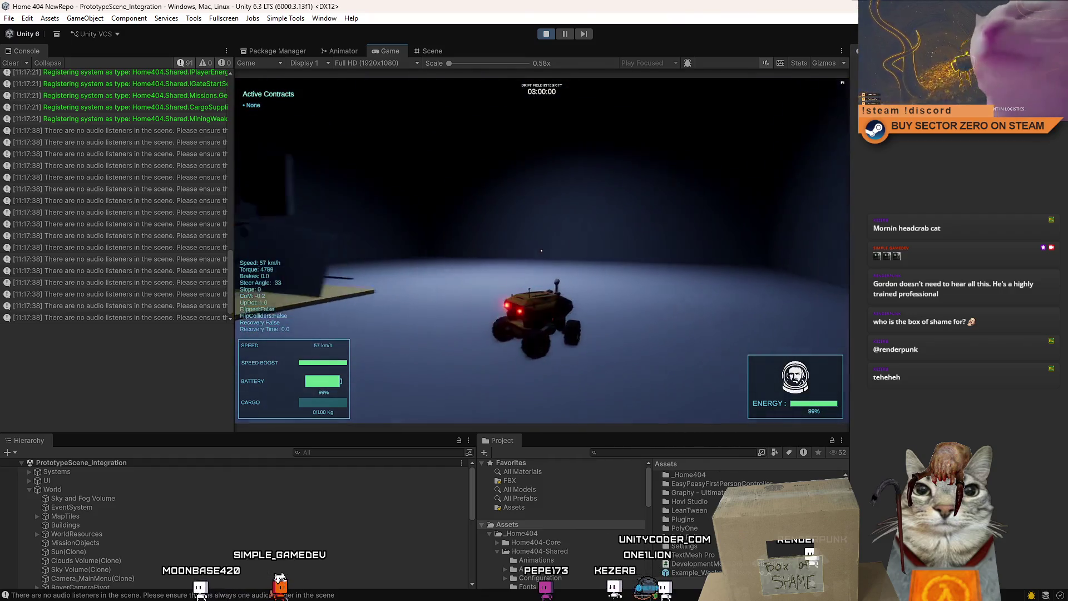
pyautogui.press('s')
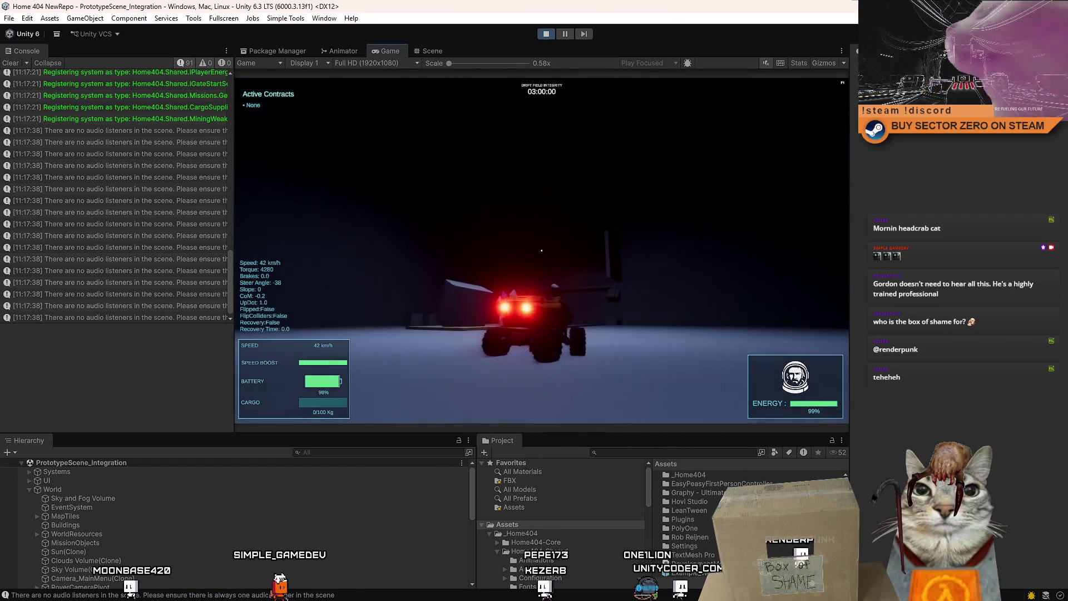
pyautogui.press('w')
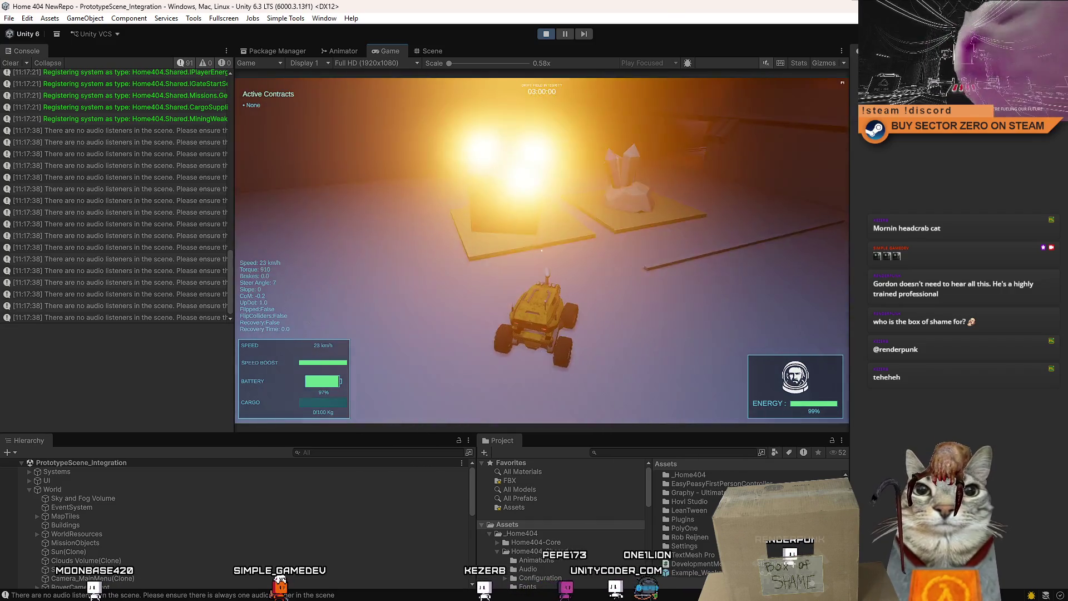
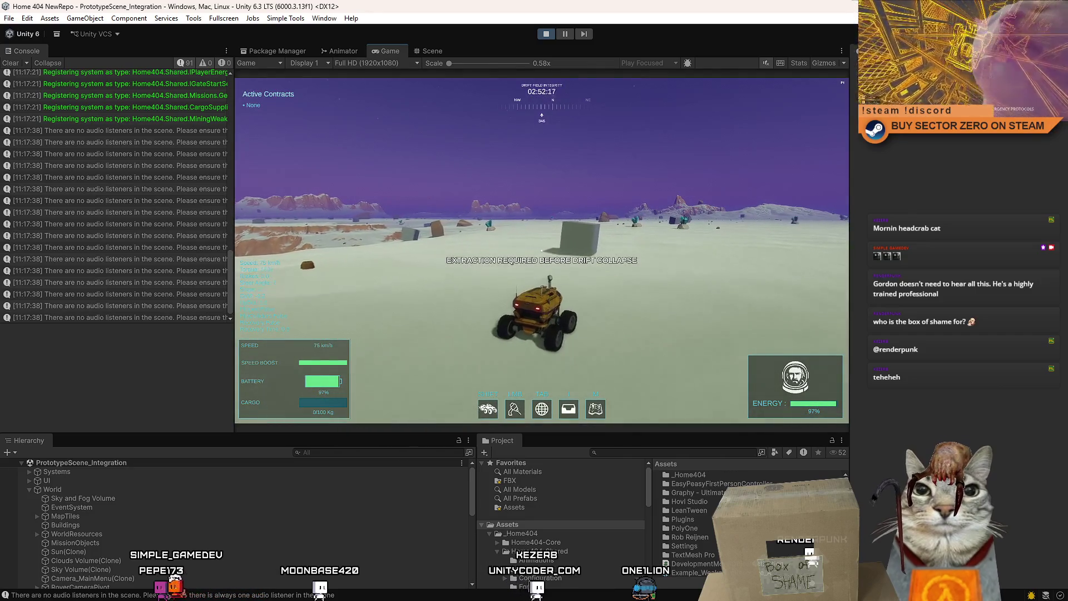
# Step: Drive the rover in a left-turning loop around the grey cube, then head away from it
pyautogui.press('a')
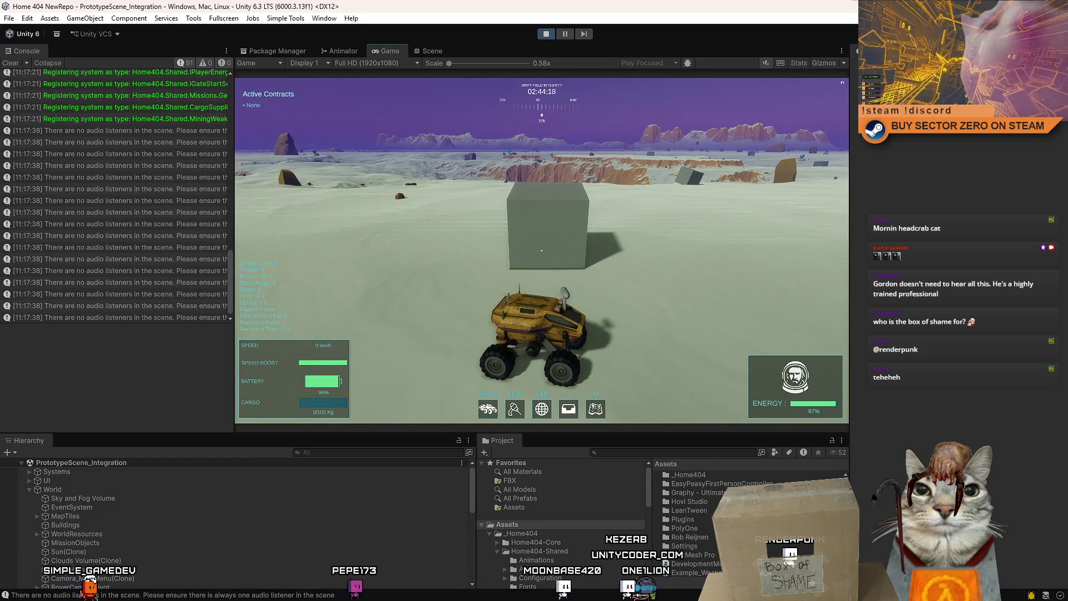
pyautogui.press('w')
pyautogui.press('a')
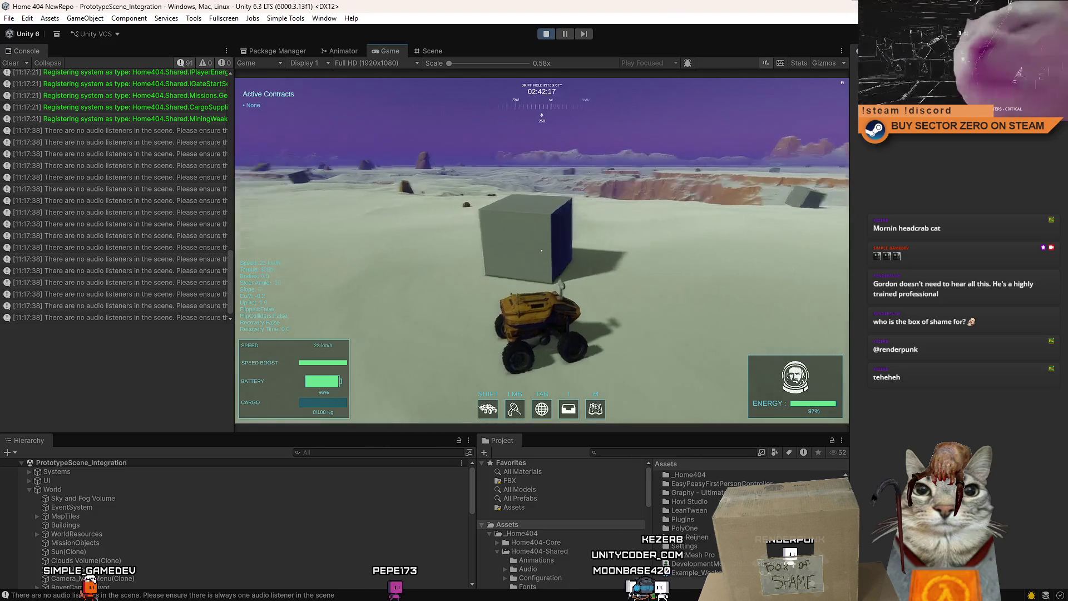
pyautogui.press('w')
pyautogui.press('a')
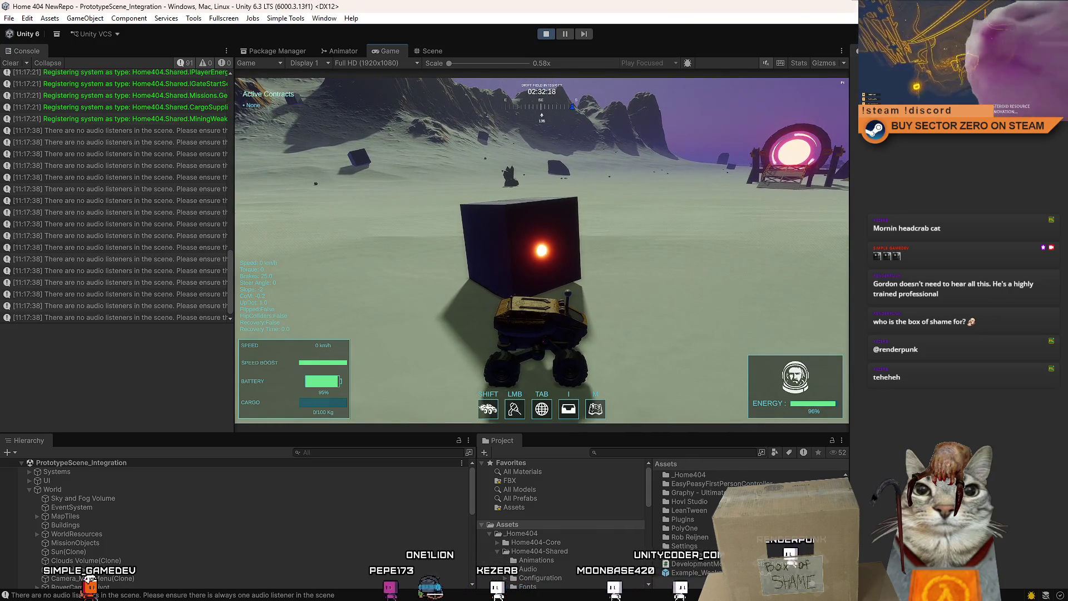
pyautogui.press('w')
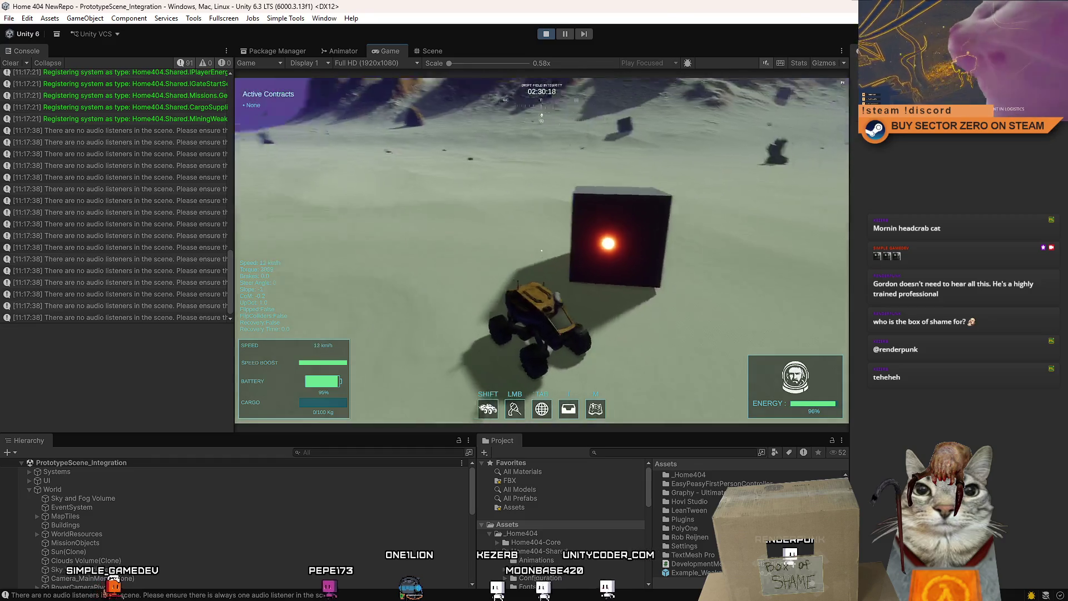
pyautogui.press('a')
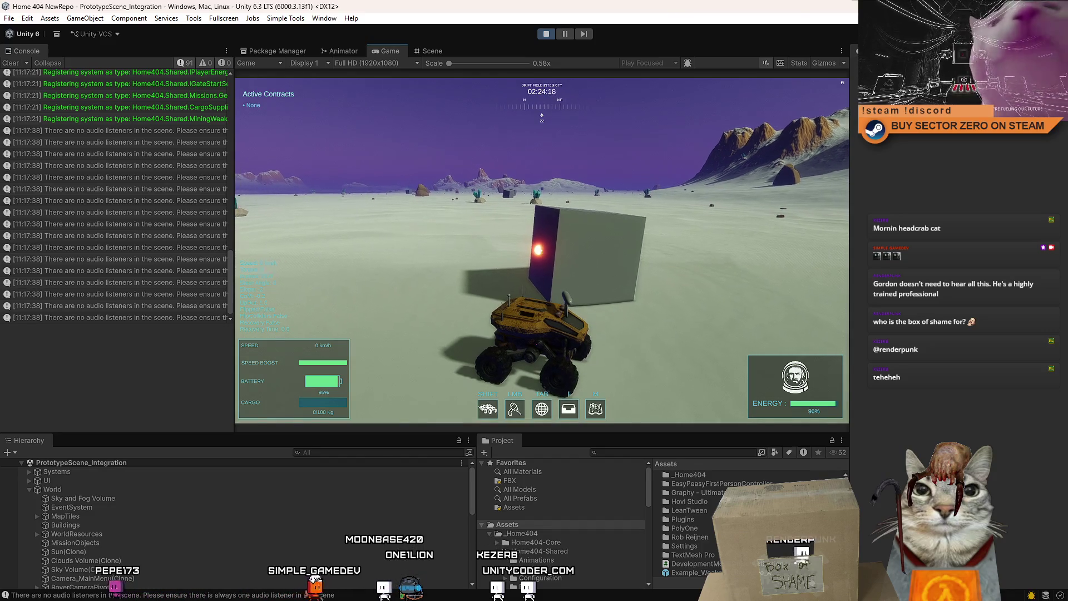
pyautogui.press('w')
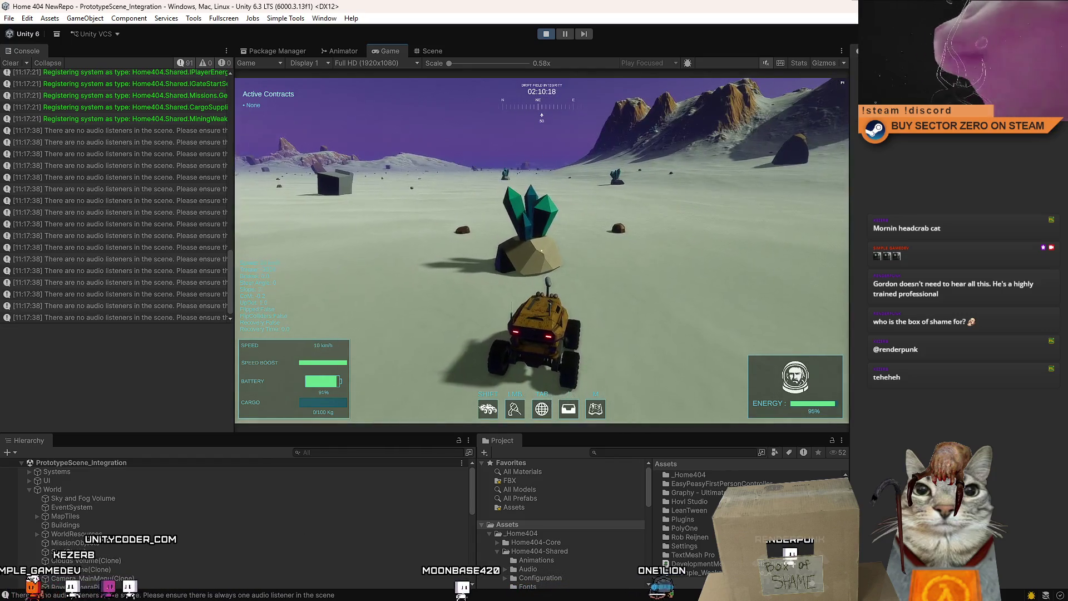
# Step: Drive up to a crystal rock, brake beside it, then drive off across the plain
pyautogui.press('w')
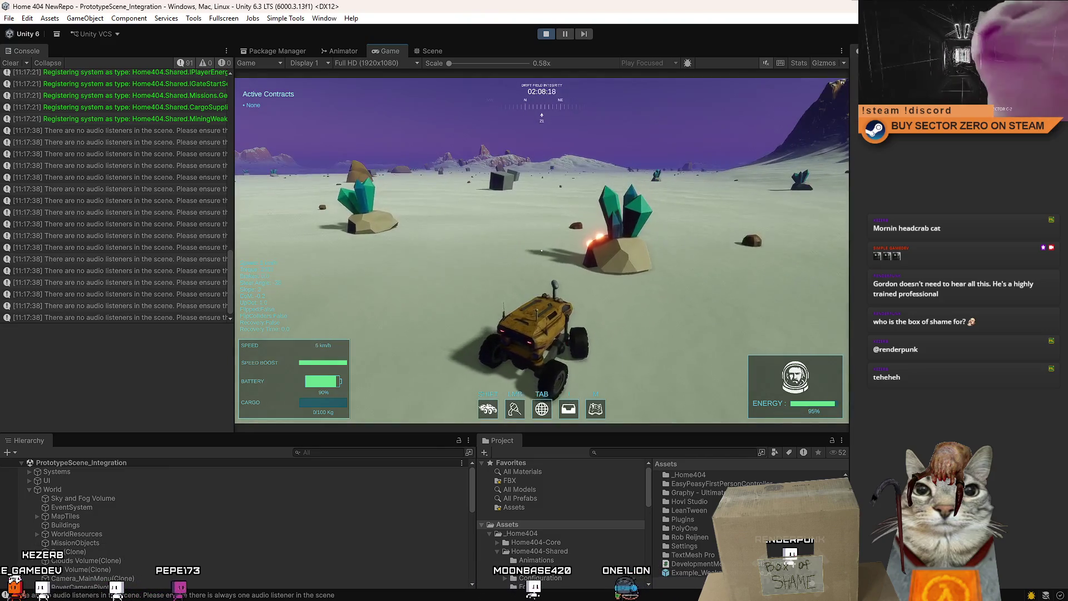
pyautogui.press('s')
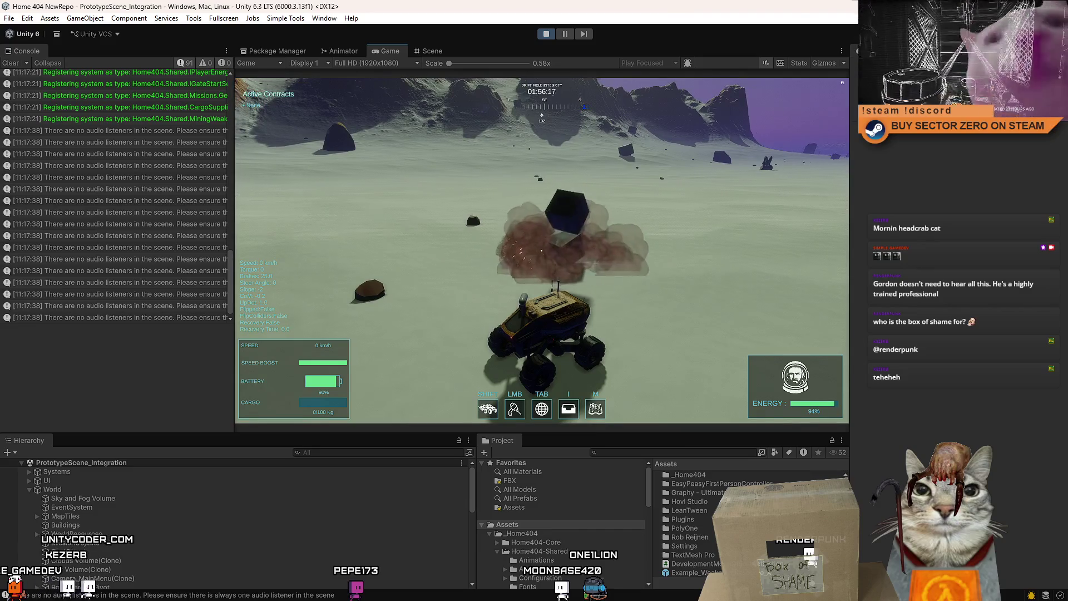
pyautogui.press('w')
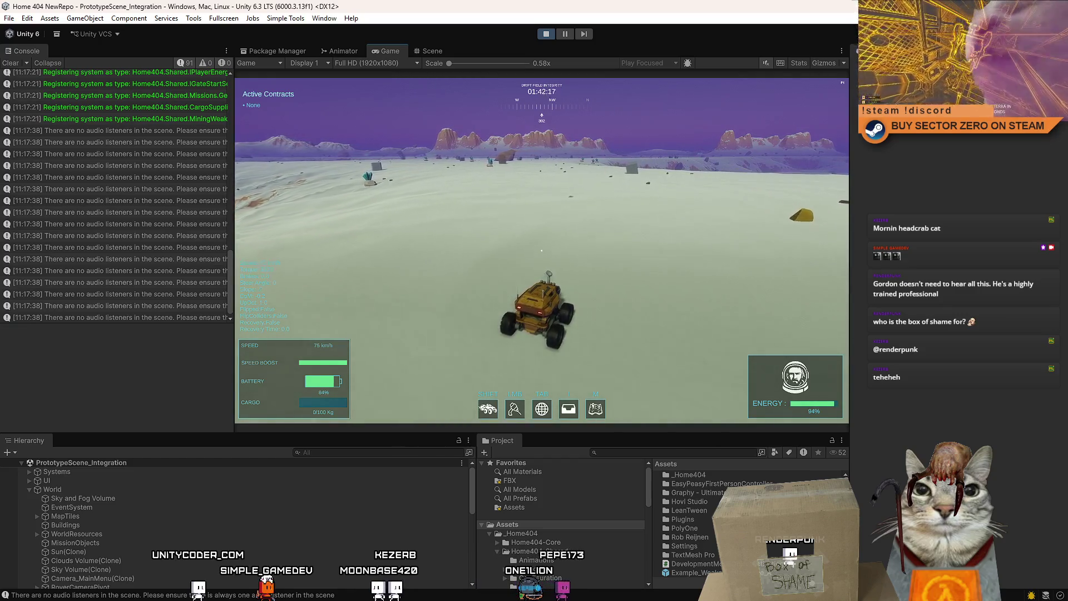
# Step: Weave the rover left and right across the snowy plain with A and D
pyautogui.press('a')
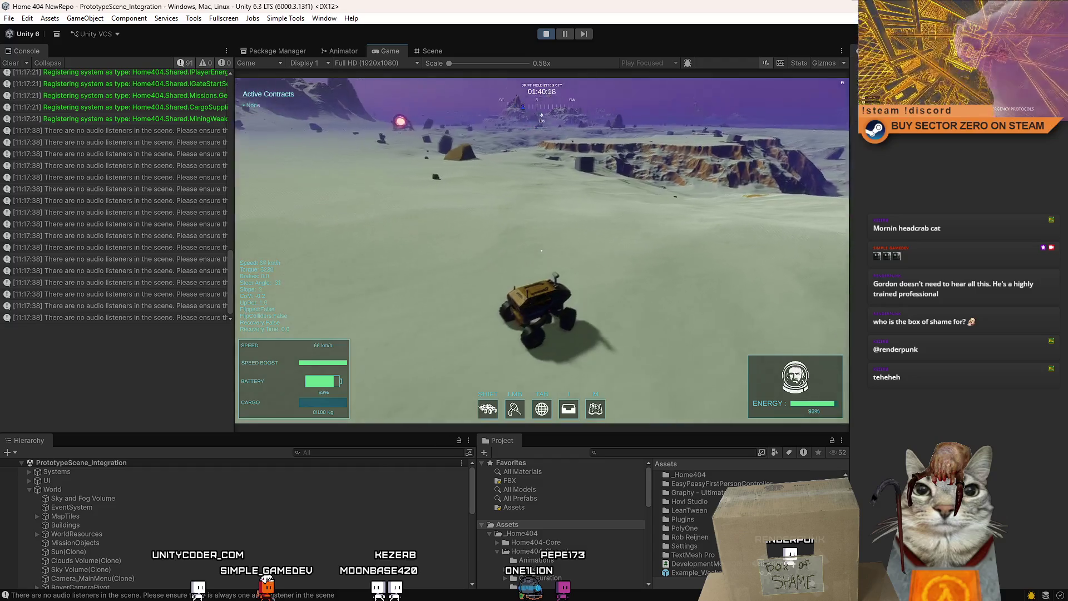
pyautogui.press('a')
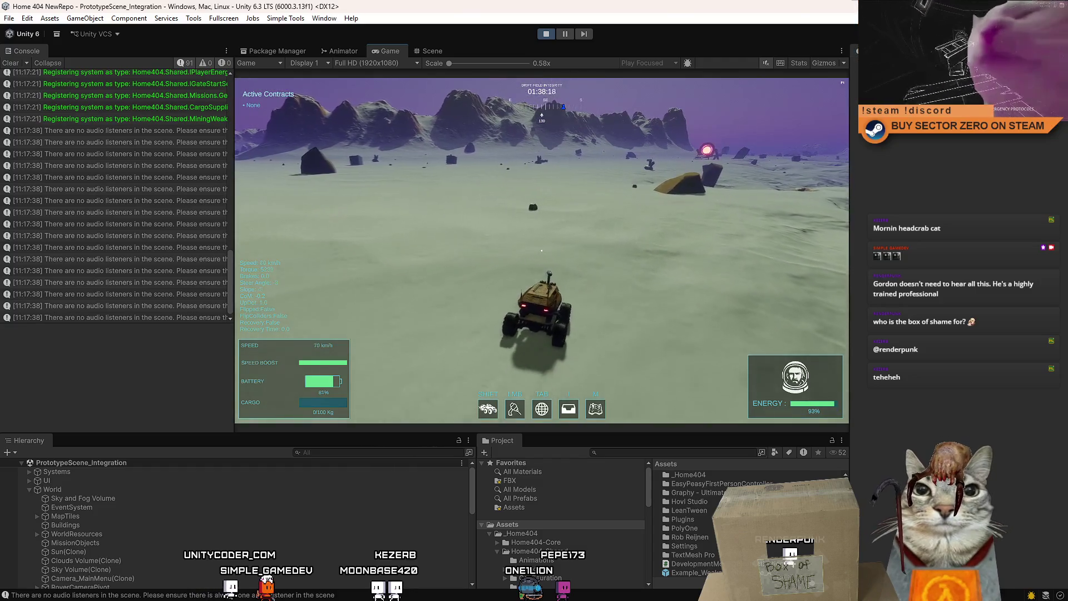
pyautogui.press('d')
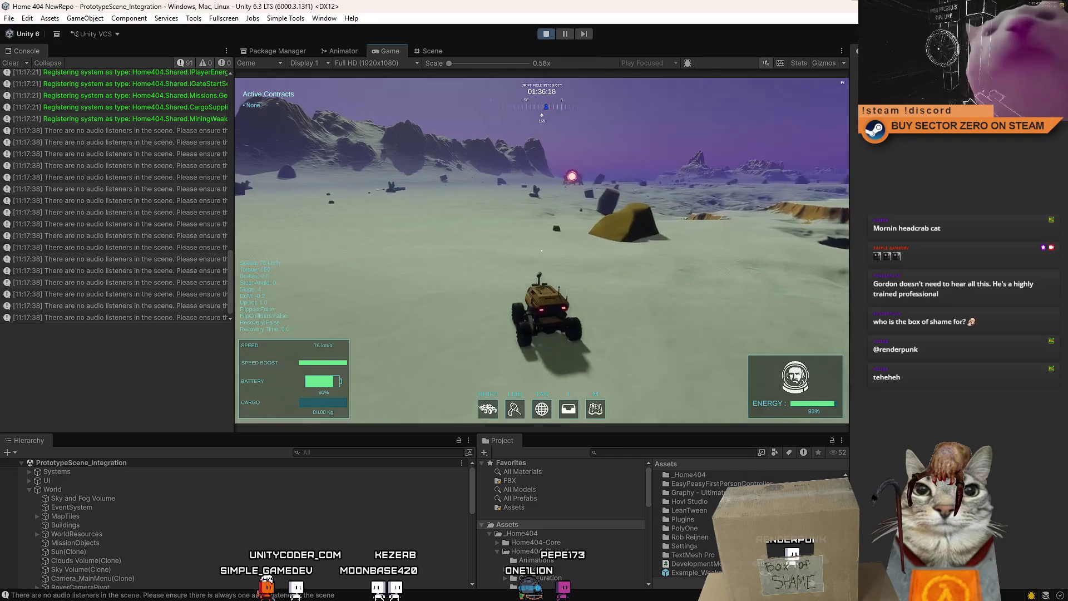
pyautogui.press('d')
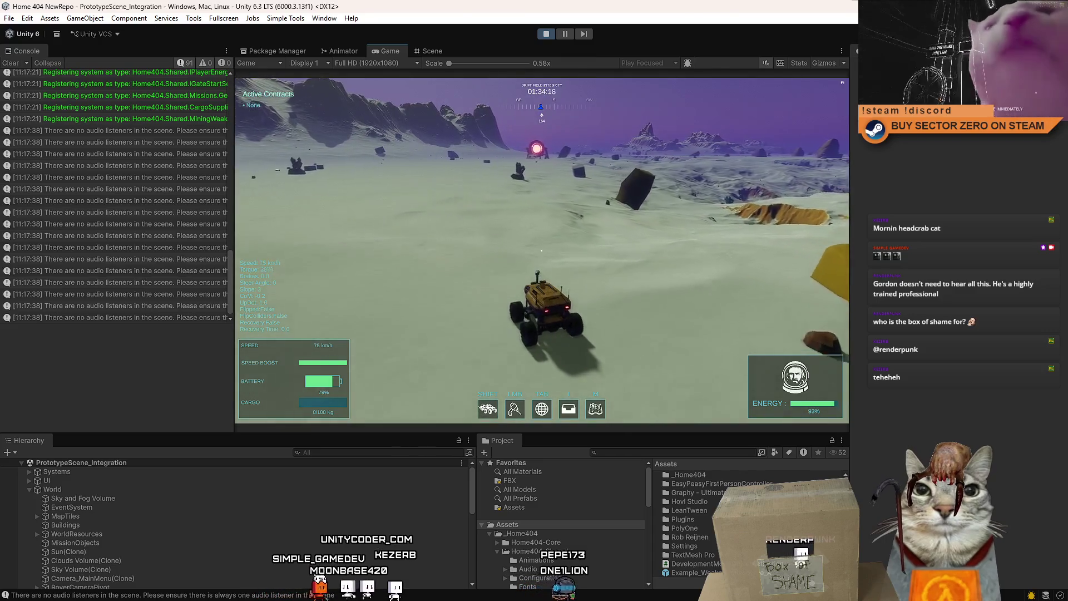
pyautogui.press('a')
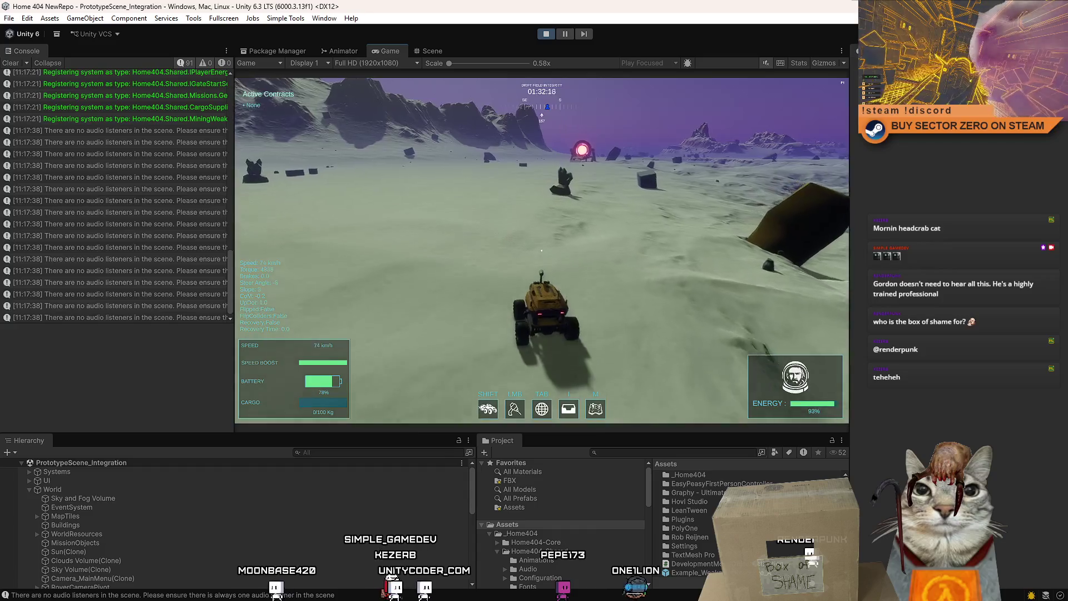
pyautogui.press('a')
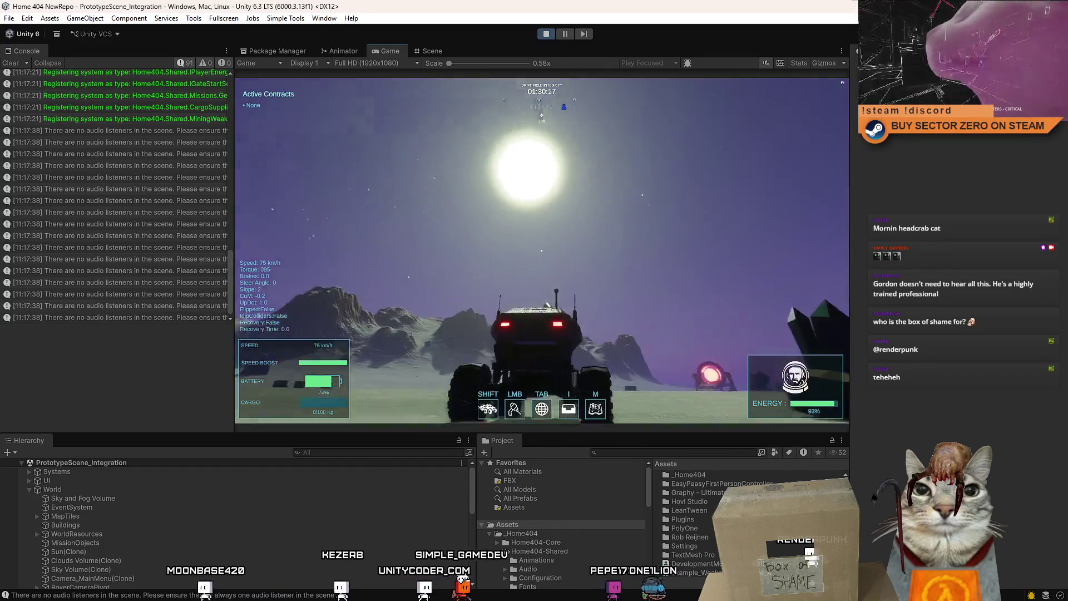
pyautogui.press('d')
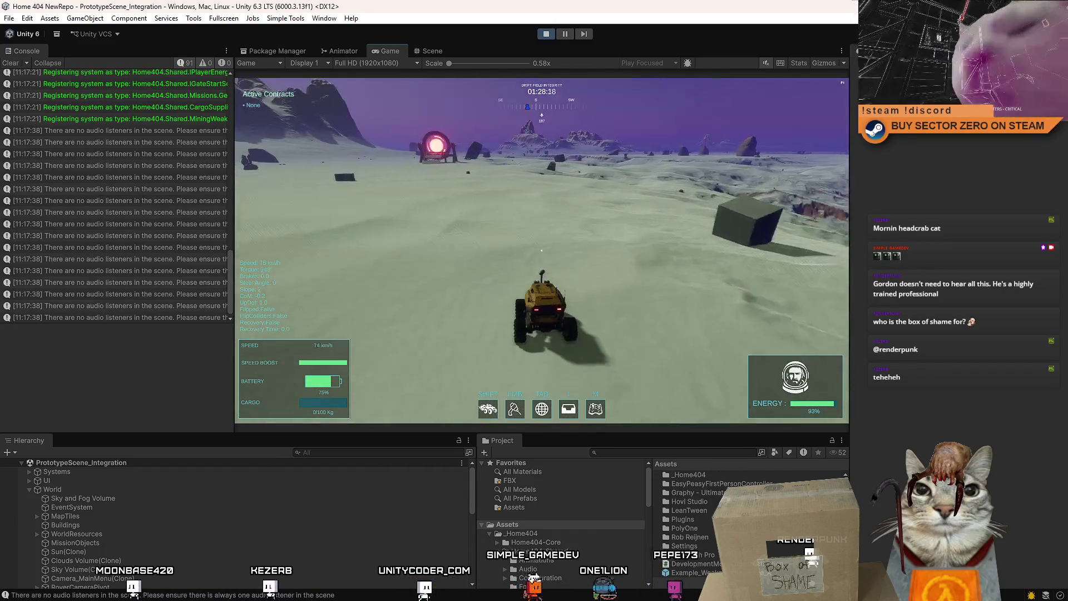
# Step: Steer toward the glowing portal, swing past it, and head toward the mountains
pyautogui.press('a')
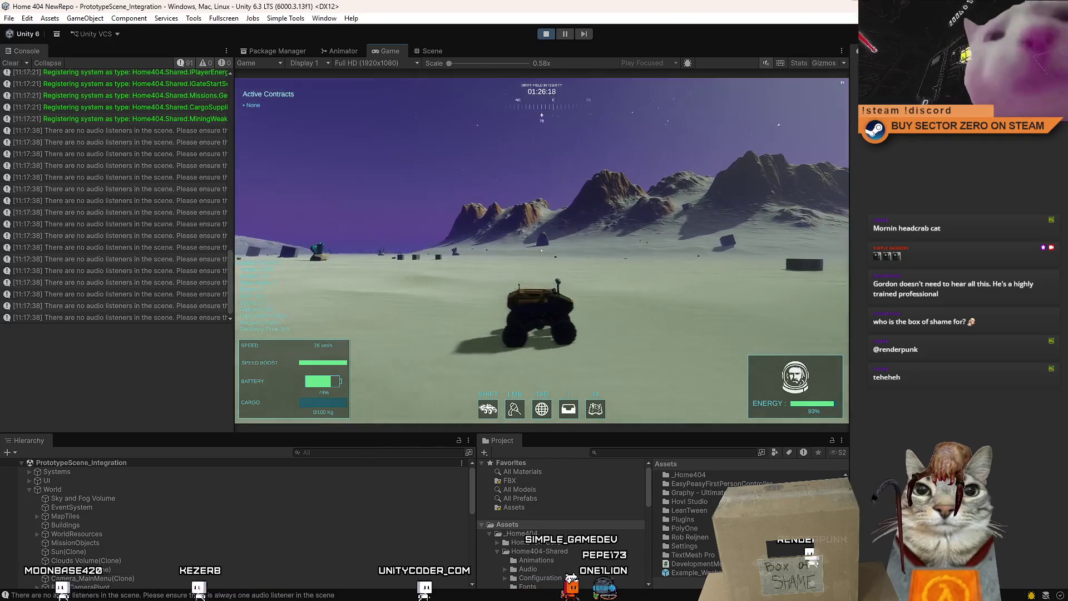
pyautogui.press('d')
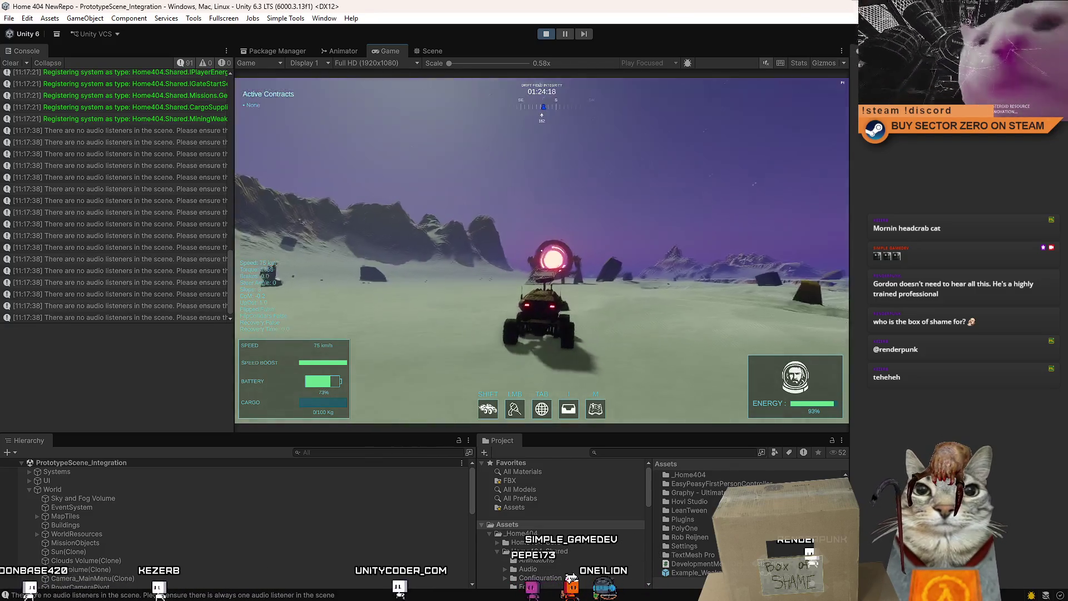
pyautogui.press('d')
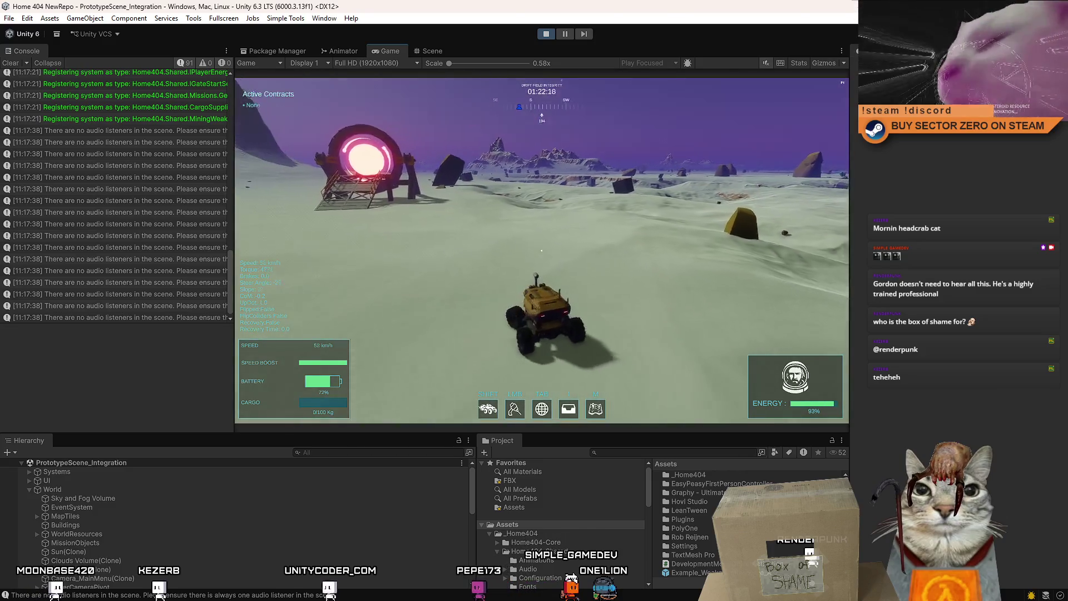
pyautogui.press('a')
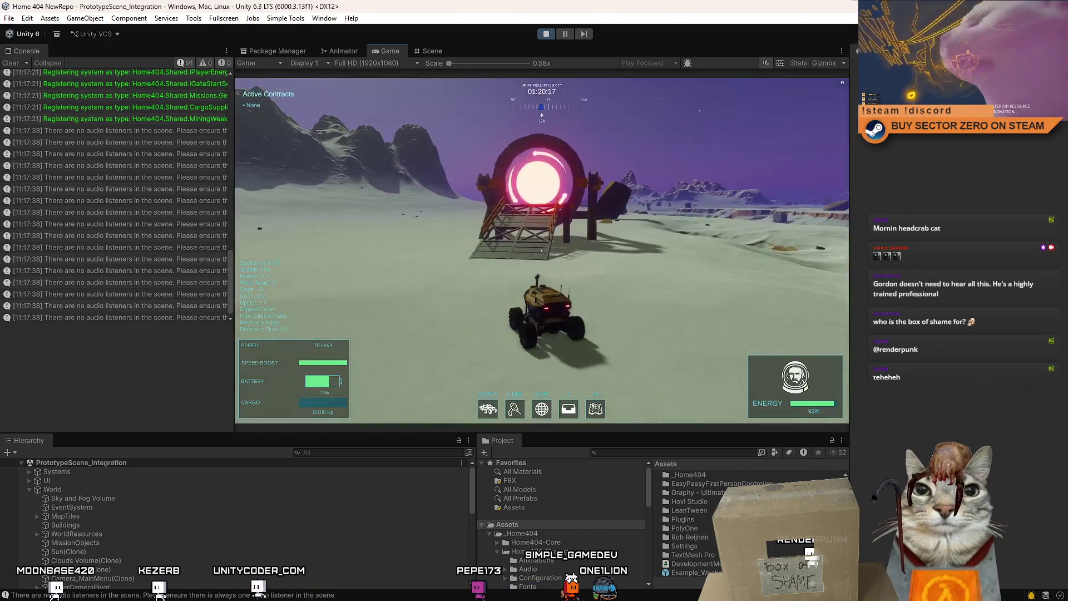
pyautogui.press('d')
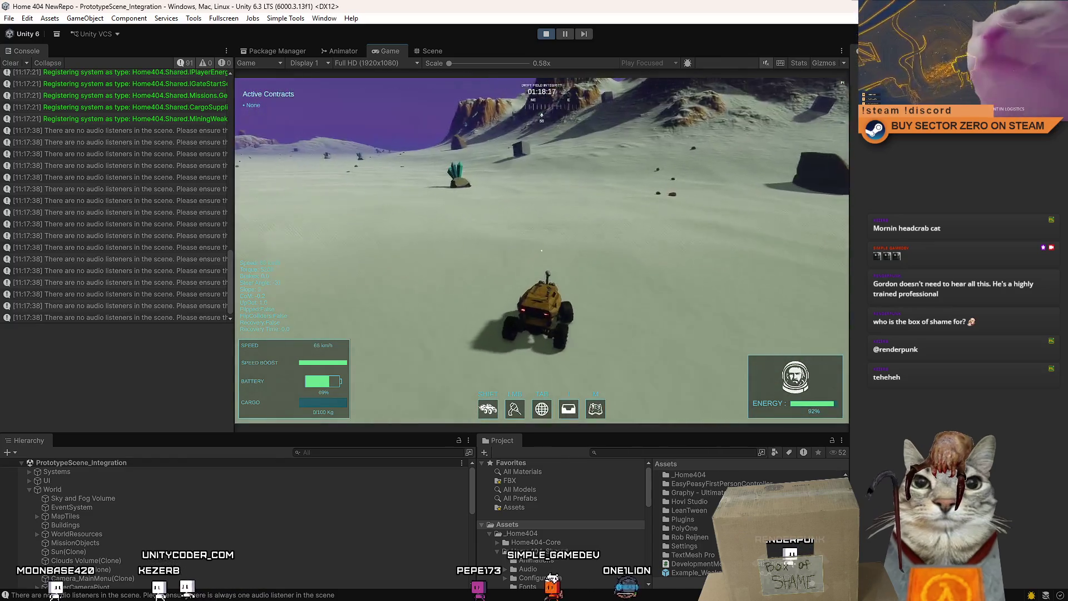
pyautogui.press('a')
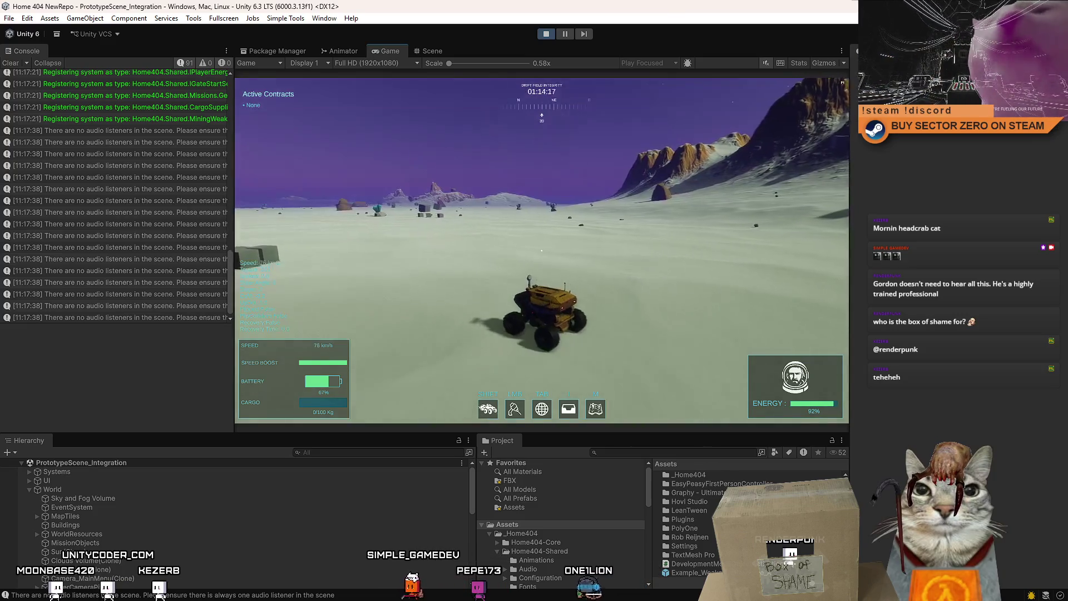
pyautogui.press('a')
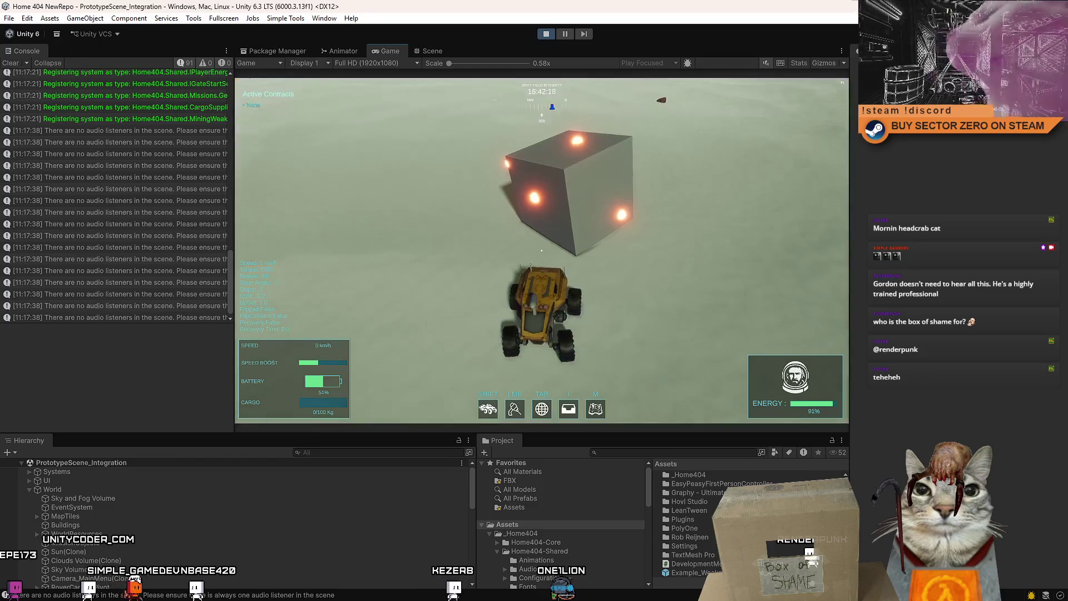
# Step: Pause the game and select SimplePrototypeCar(Clone) by filtering the Hierarchy for 'prototyp', then clear the filter
pyautogui.press('Escape')
pyautogui.press('Escape')
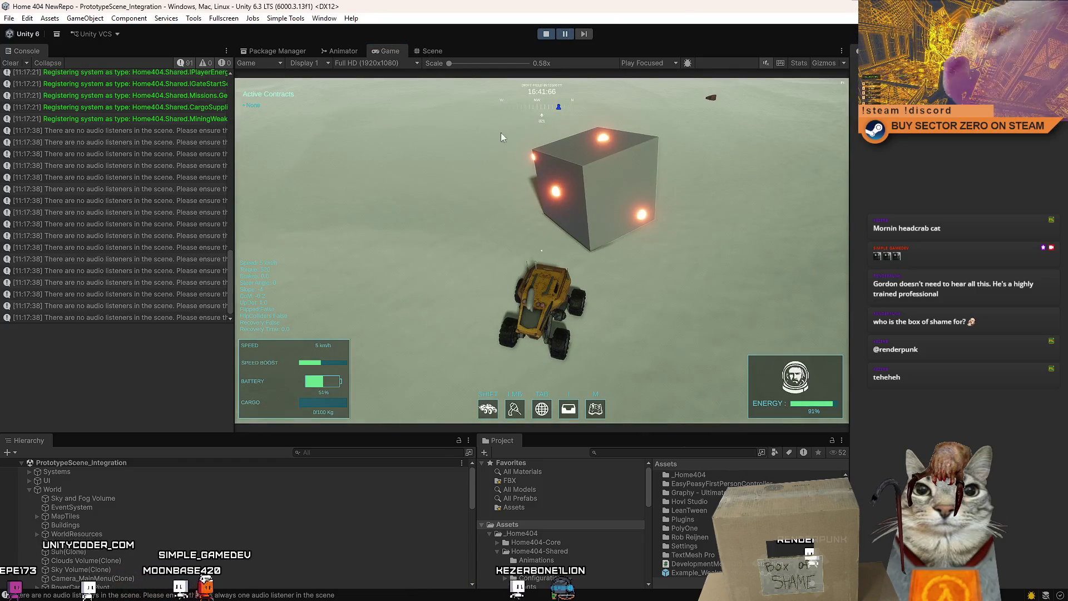
pyautogui.write('plprototype car')
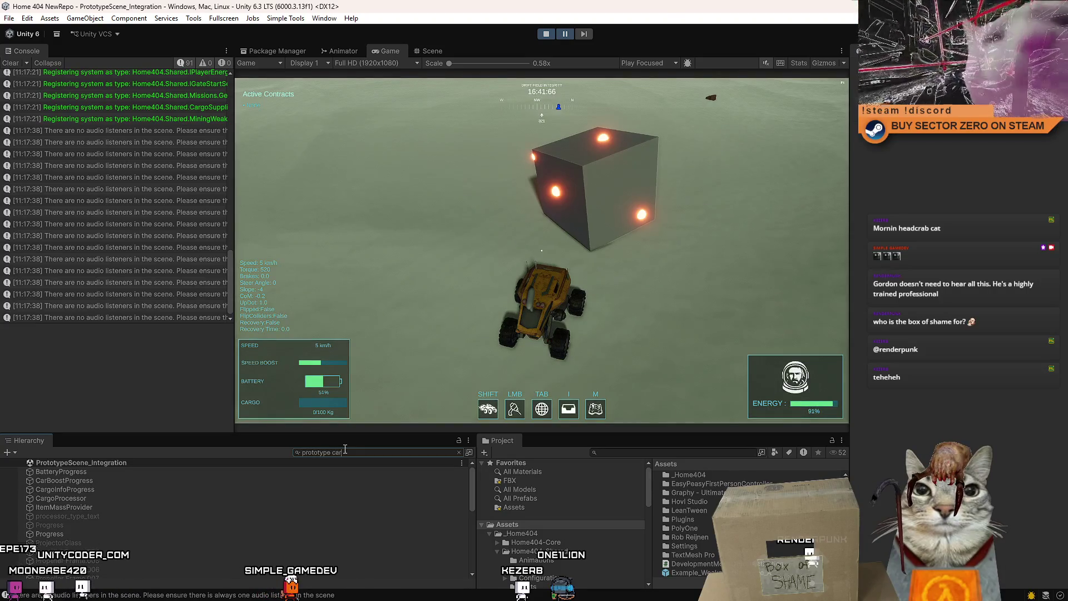
pyautogui.click(188, 471)
pyautogui.click(370, 452)
pyautogui.hotkey('ctrl', 'a')
pyautogui.press('BackSpace')
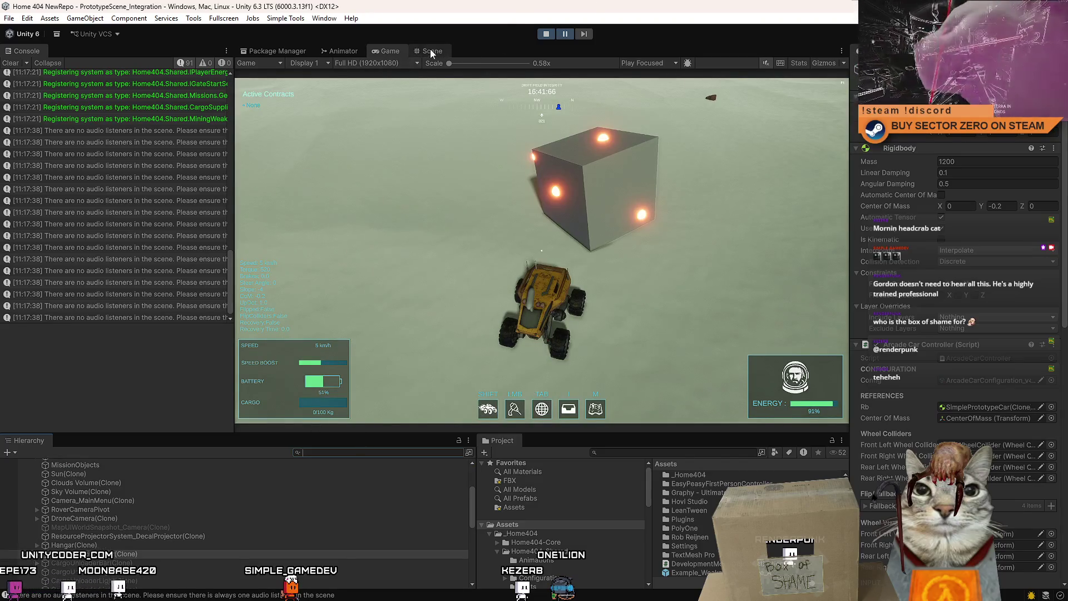
# Step: In the Scene view, frame the car, then select and frame the glowing cube and open GameObject
pyautogui.hotkey('ctrl', '1')
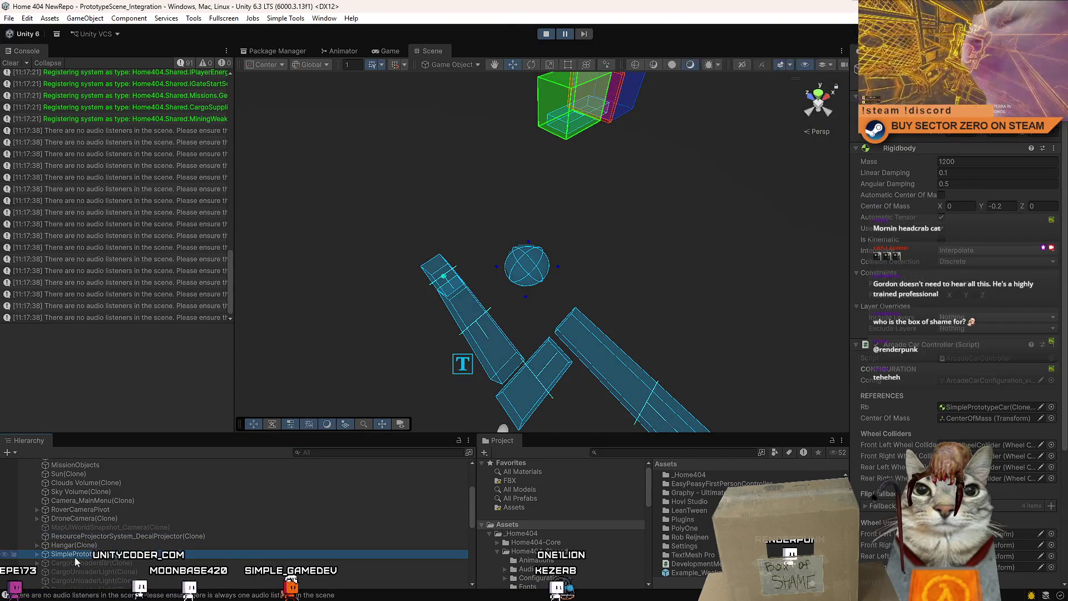
pyautogui.doubleClick(75, 554)
pyautogui.moveTo(390, 333)
pyautogui.mouseDown()
pyautogui.moveTo(500, 250)
pyautogui.moveTo(556, 250)
pyautogui.moveTo(878, 184)
pyautogui.moveTo(545, 248)
pyautogui.mouseUp()
pyautogui.scroll(3, 507, 119)
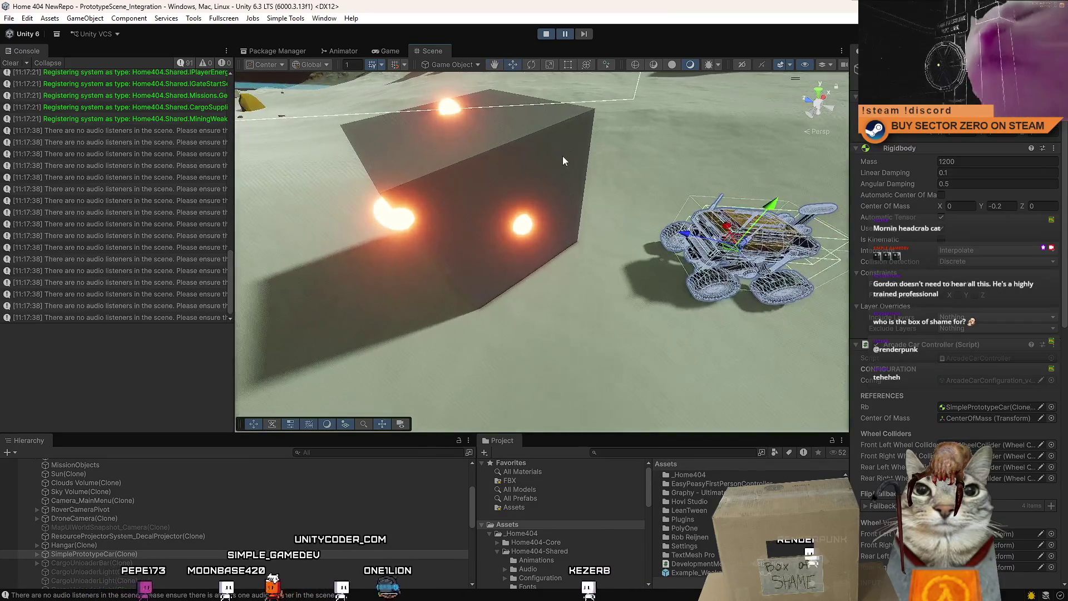
pyautogui.click(563, 155)
pyautogui.press('f')
pyautogui.click(222, 19)
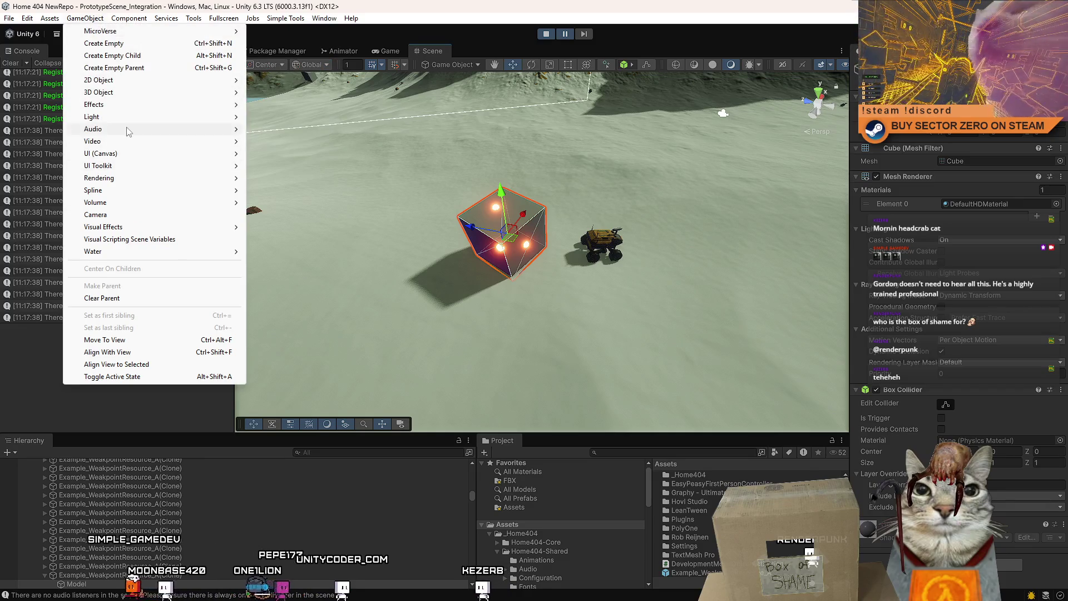
# Step: Browse the GameObject submenus to Rendering, where HDRP Decal Projector is listed
pyautogui.moveTo(135, 119)
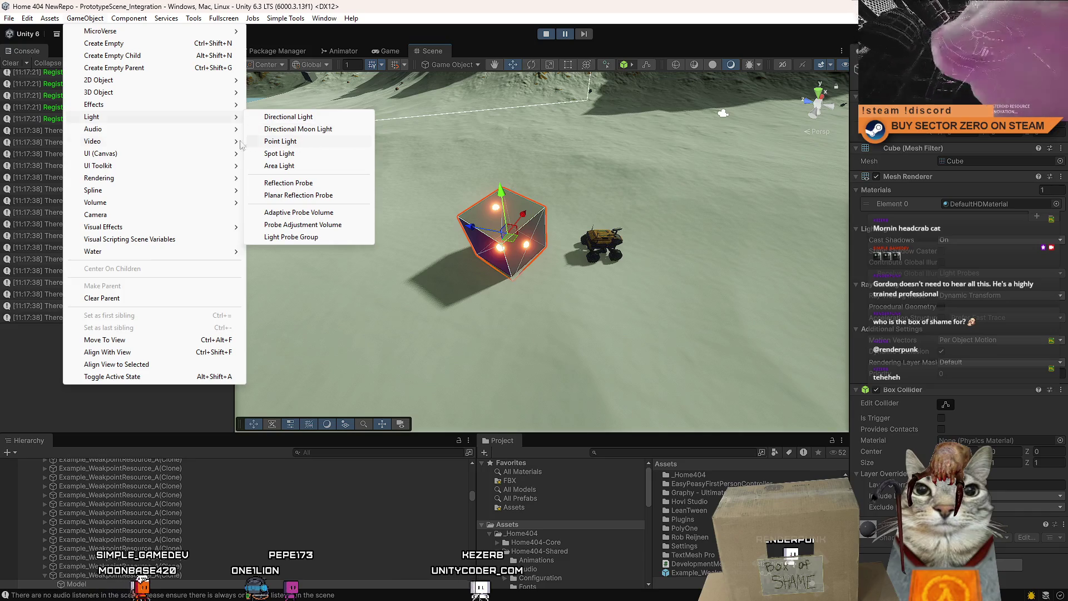
pyautogui.moveTo(160, 107)
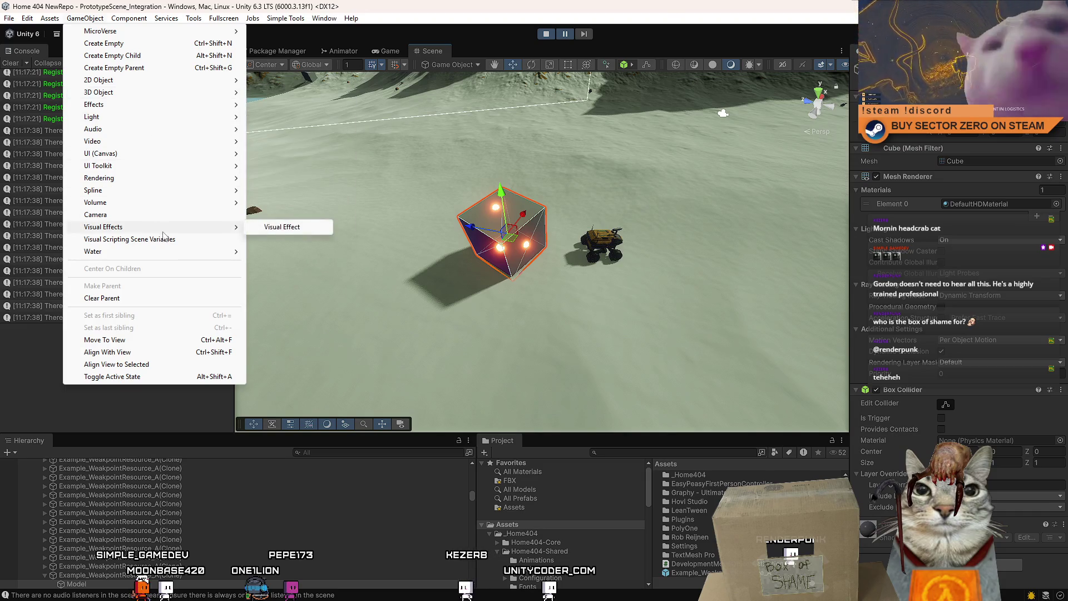
pyautogui.moveTo(156, 253)
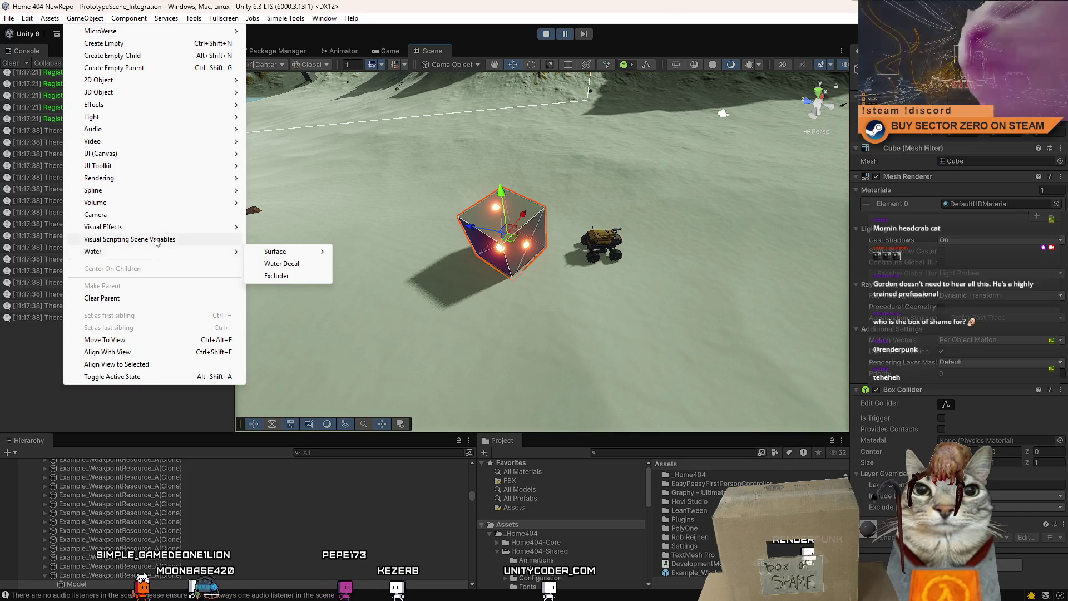
pyautogui.moveTo(149, 207)
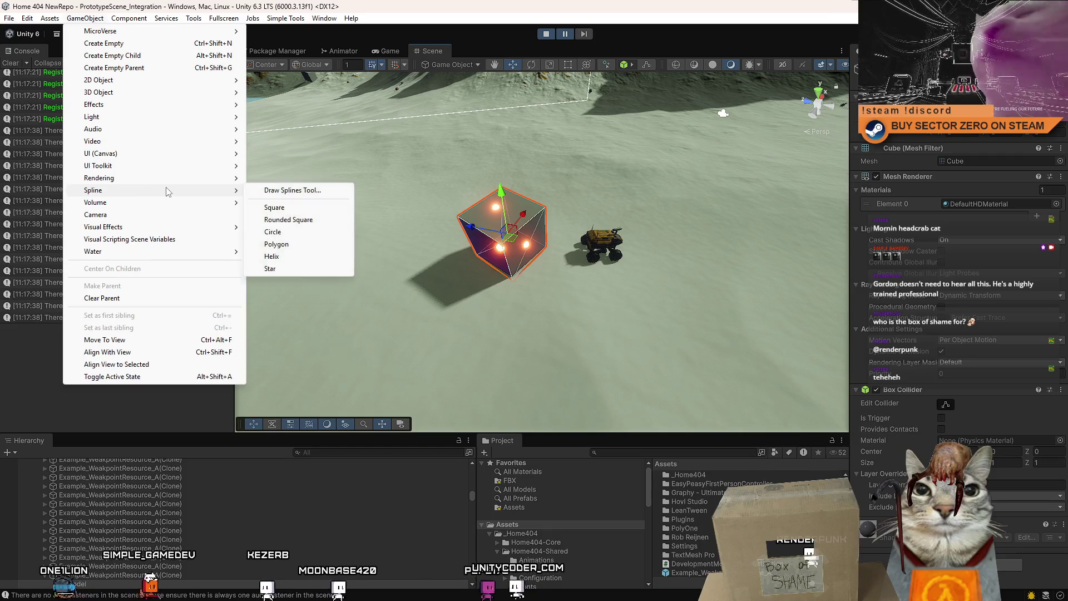
pyautogui.moveTo(176, 179)
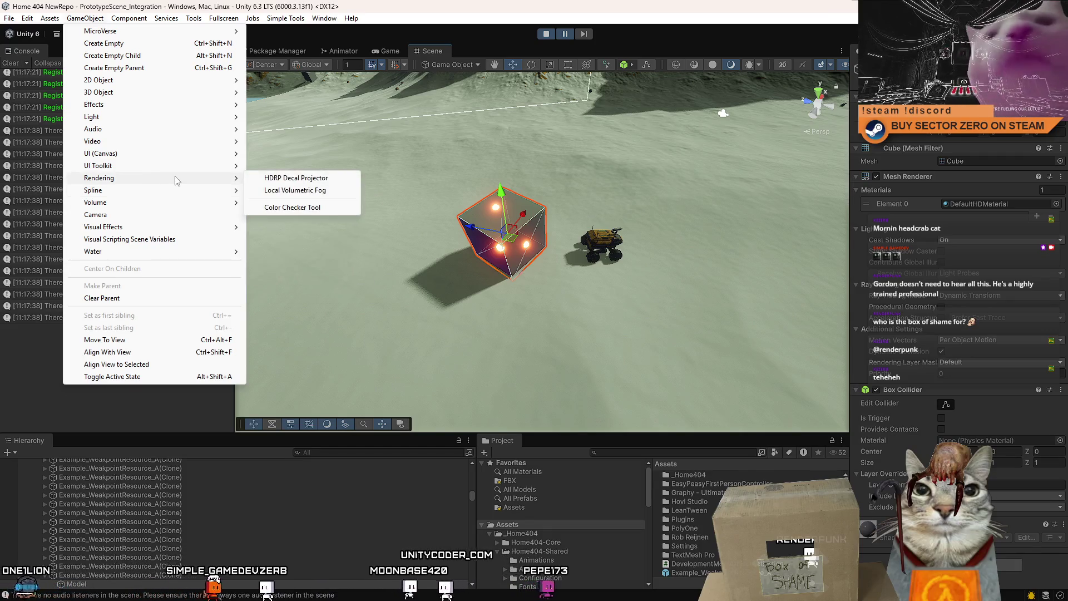
# Step: Create an HDRP Decal Projector and raise it along its vertical axis
pyautogui.click(336, 184)
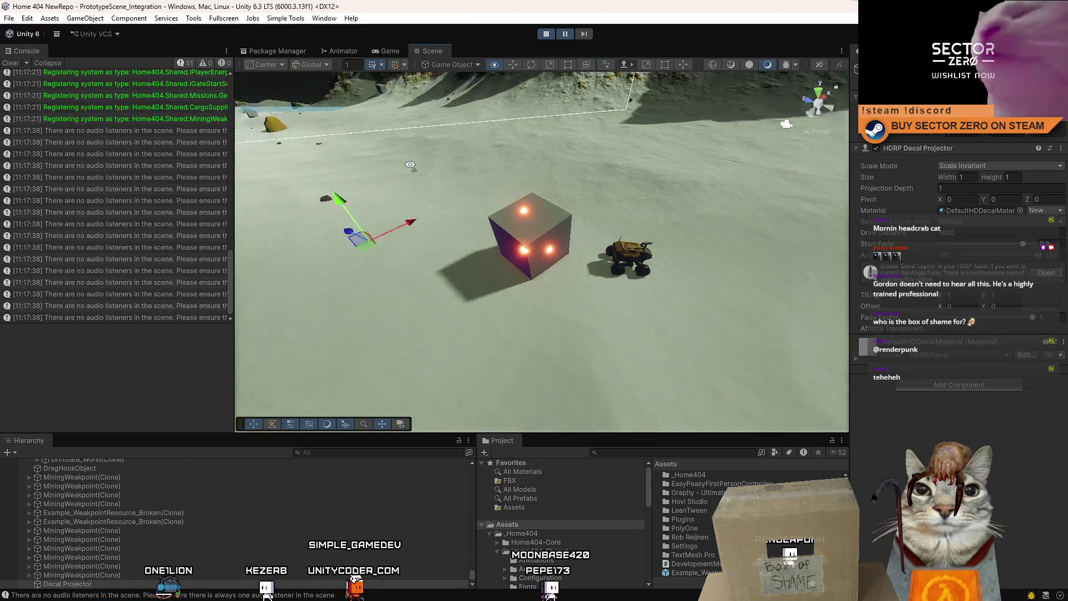
pyautogui.moveTo(434, 180); pyautogui.dragTo(332, 252)
pyautogui.moveTo(609, 288); pyautogui.dragTo(571, 258)
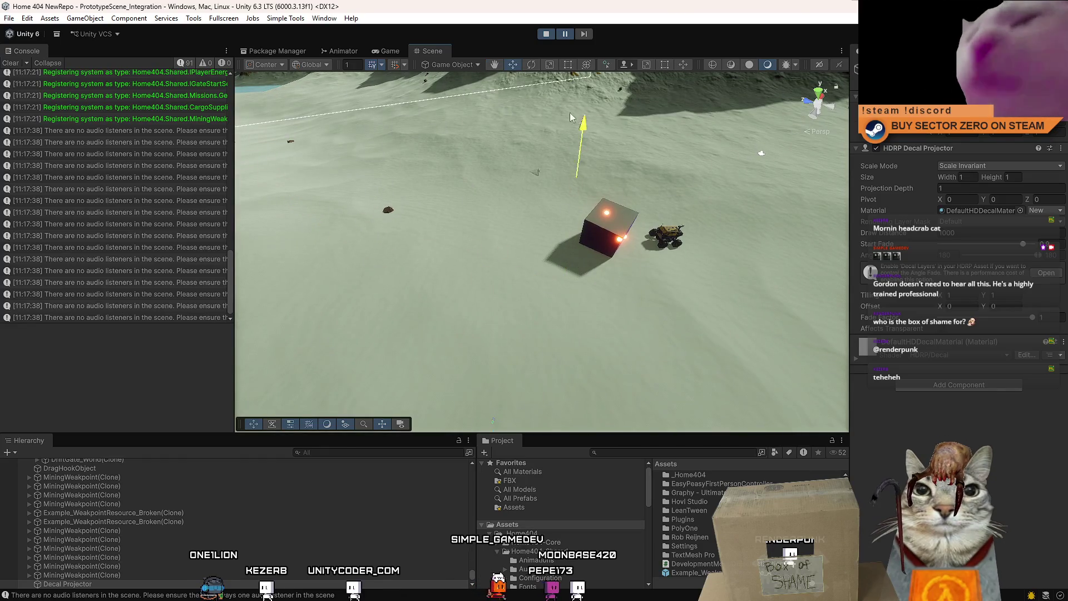
pyautogui.moveTo(561, 103)
pyautogui.mouseDown()
pyautogui.moveTo(818, 142)
pyautogui.moveTo(717, 141)
pyautogui.moveTo(393, 392)
pyautogui.mouseUp()
# Step: Snap the projector onto the surface by the cube with Selection To Editor Ray Hit
pyautogui.click(286, 18)
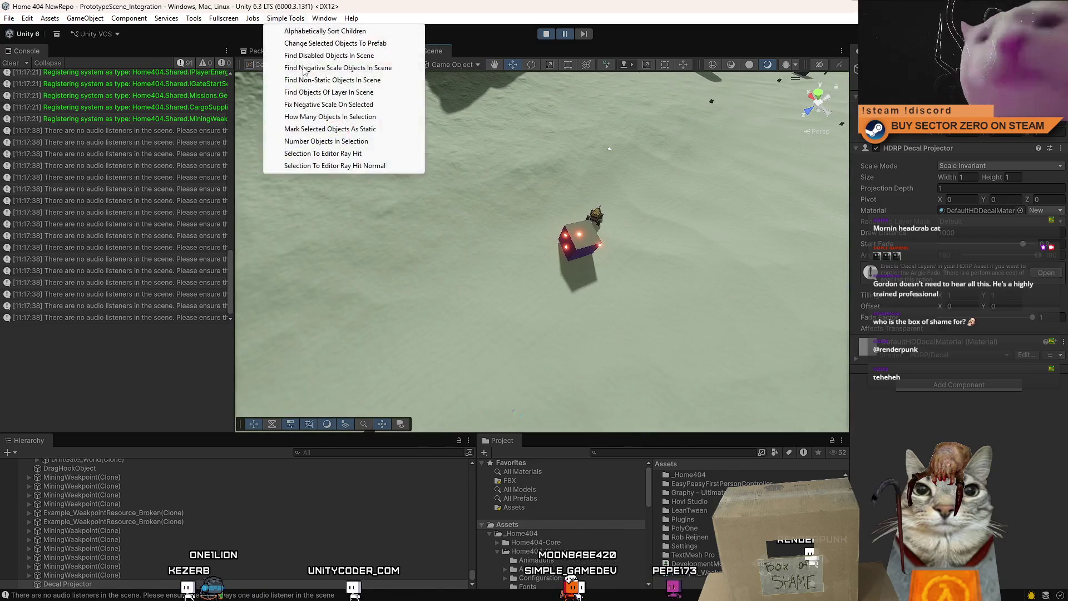
pyautogui.click(376, 154)
pyautogui.scroll(8, 435, 258)
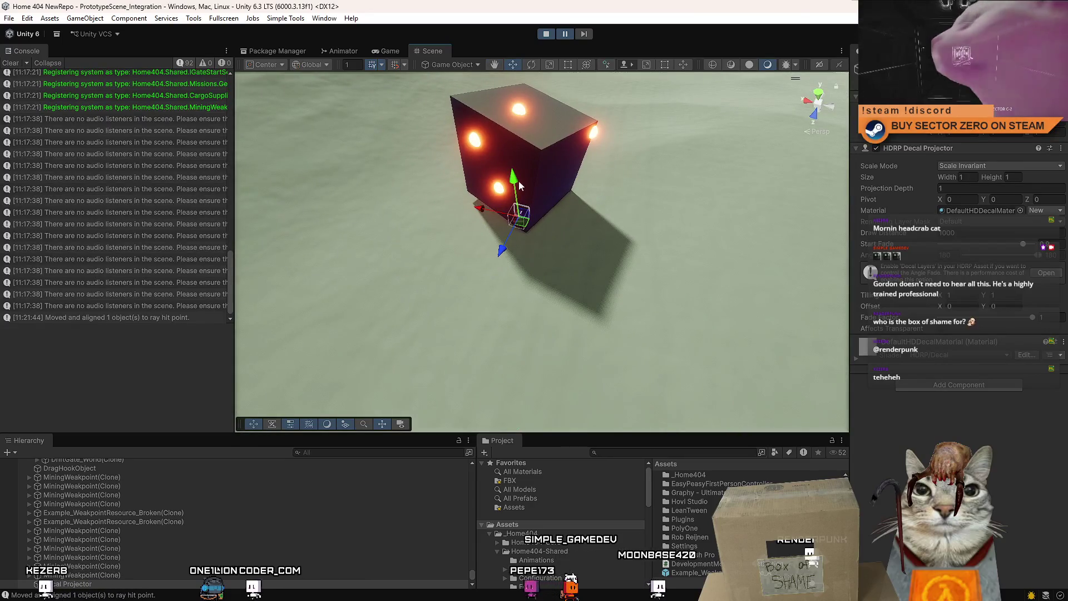
pyautogui.moveTo(561, 157)
pyautogui.mouseDown()
pyautogui.moveTo(538, 139)
pyautogui.moveTo(509, 228)
pyautogui.moveTo(520, 119)
pyautogui.moveTo(481, 67)
pyautogui.mouseUp()
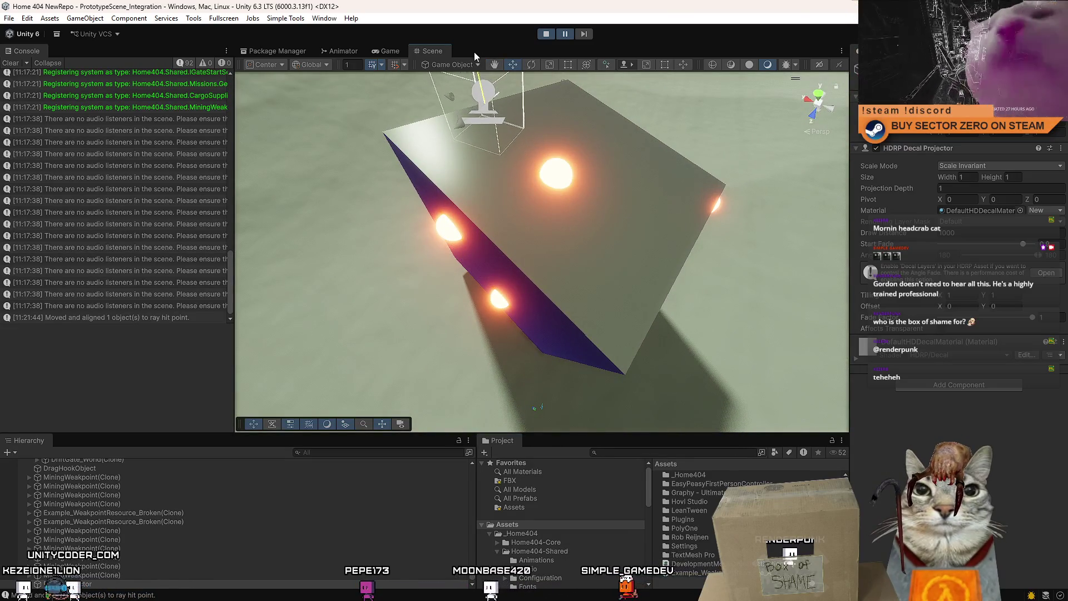
pyautogui.moveTo(499, 129); pyautogui.dragTo(1053, 223)
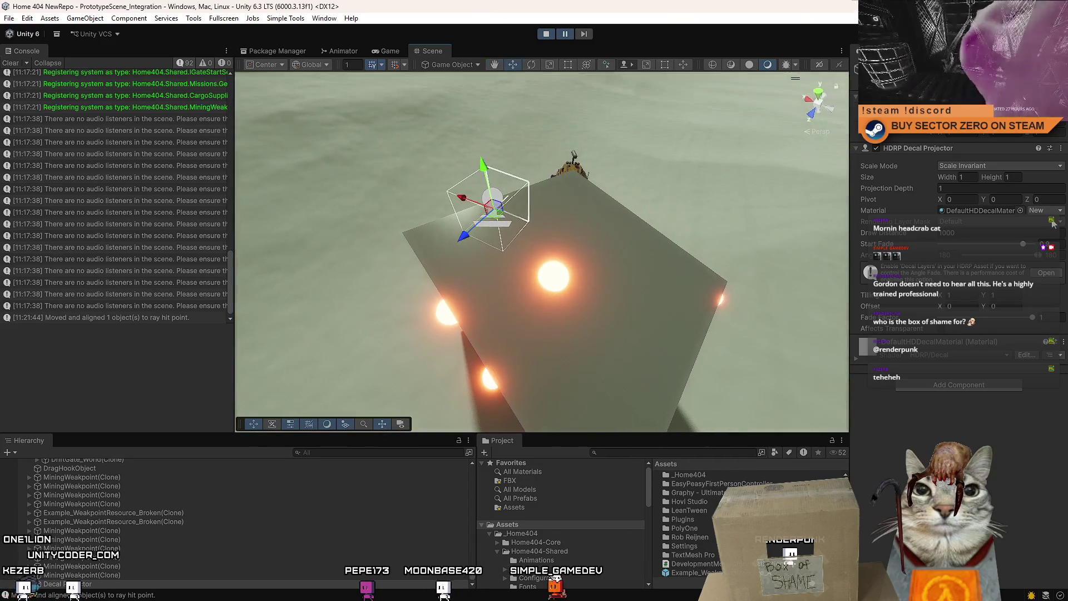
# Step: Inspect the projector's DefaultHDDecalMaterial, then reselect and frame the projector
pyautogui.click(999, 213)
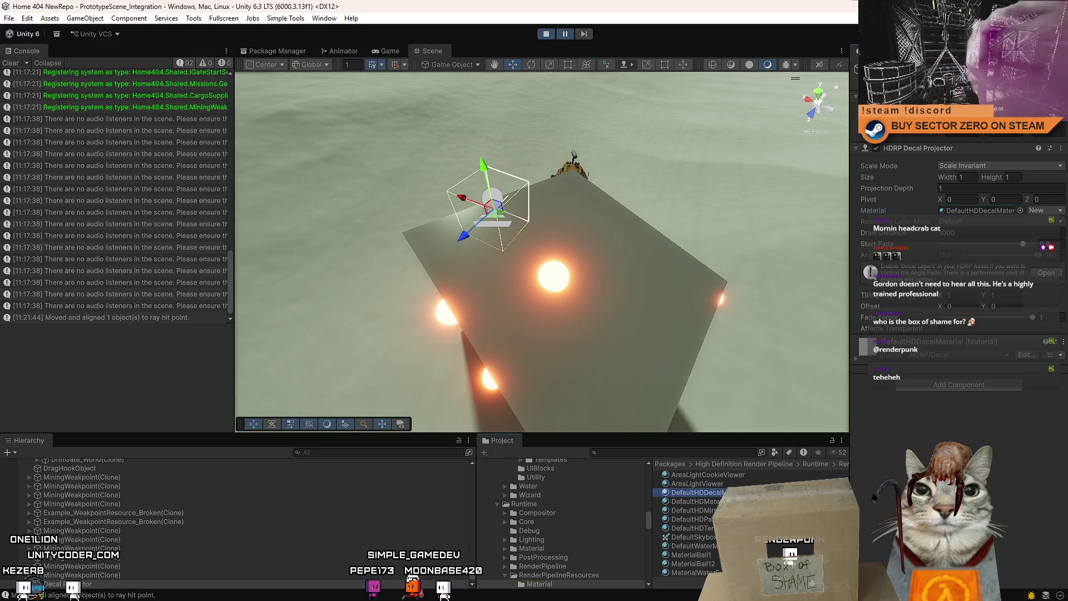
pyautogui.click(695, 493)
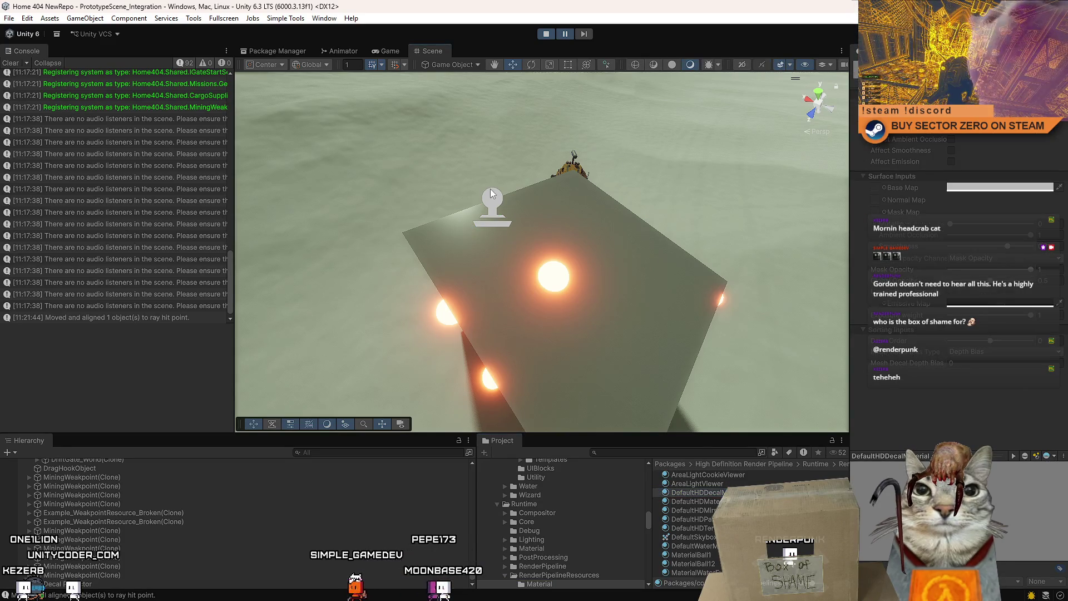
pyautogui.click(496, 199)
pyautogui.moveTo(496, 200)
pyautogui.mouseDown()
pyautogui.moveTo(632, 202)
pyautogui.moveTo(408, 192)
pyautogui.mouseUp()
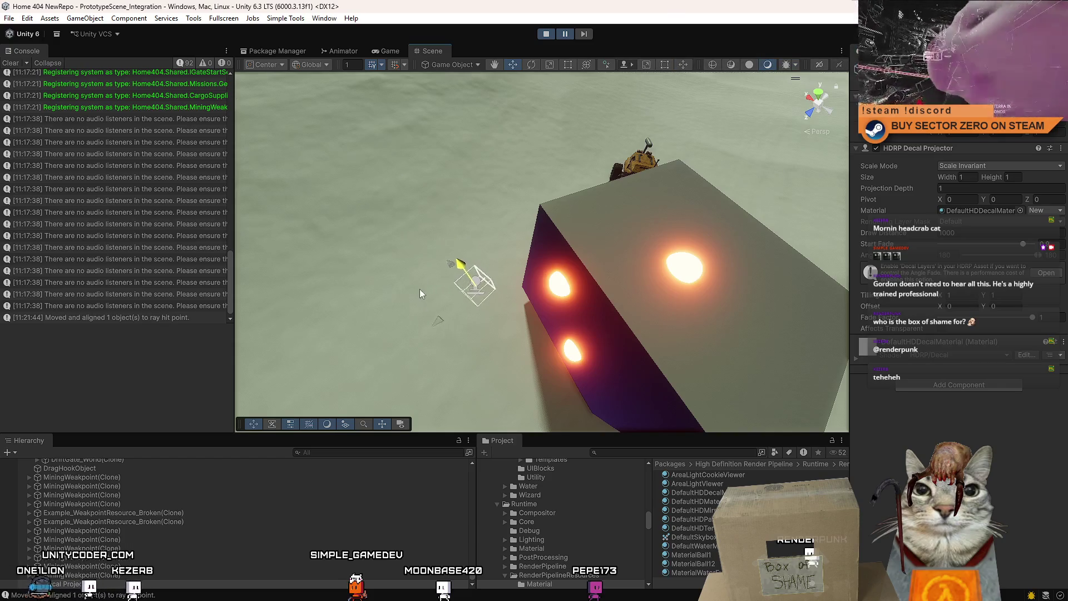
pyautogui.press('f')
pyautogui.moveTo(501, 278)
pyautogui.mouseDown()
pyautogui.moveTo(571, 258)
pyautogui.moveTo(725, 248)
pyautogui.moveTo(758, 252)
pyautogui.moveTo(732, 255)
pyautogui.moveTo(798, 291)
pyautogui.mouseUp()
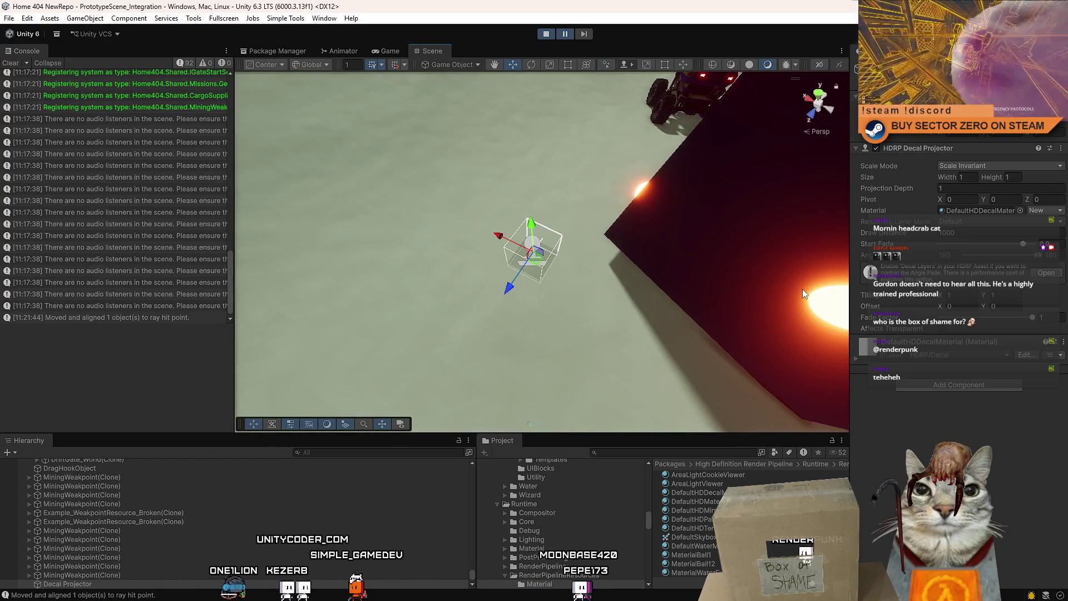
# Step: Assign the Water Decal material to the projector and view the result
pyautogui.click(1020, 211)
pyautogui.write('ecal')
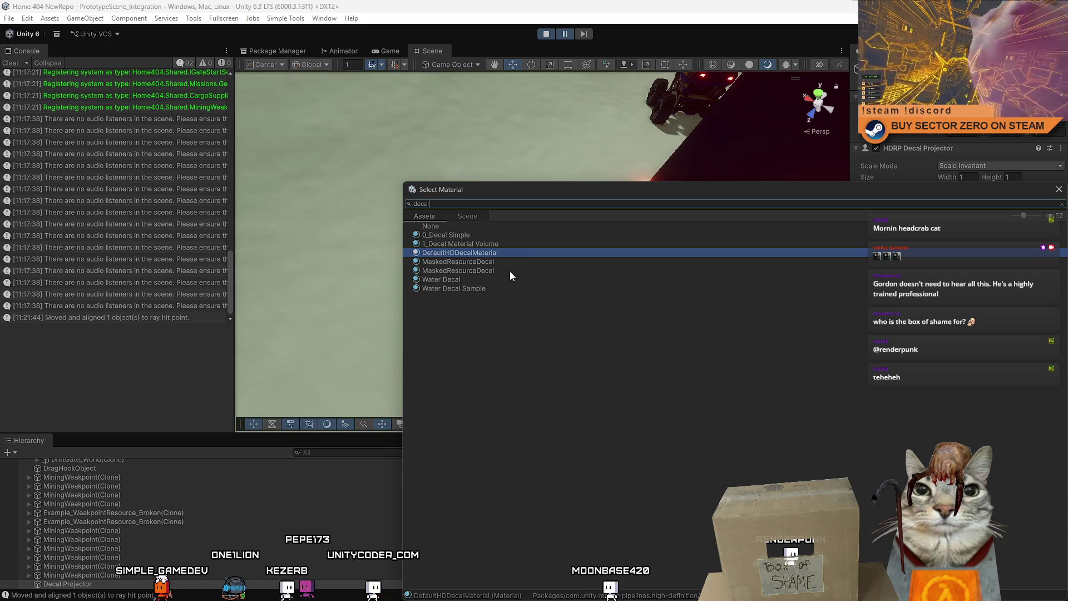
pyautogui.doubleClick(523, 282)
pyautogui.press('f')
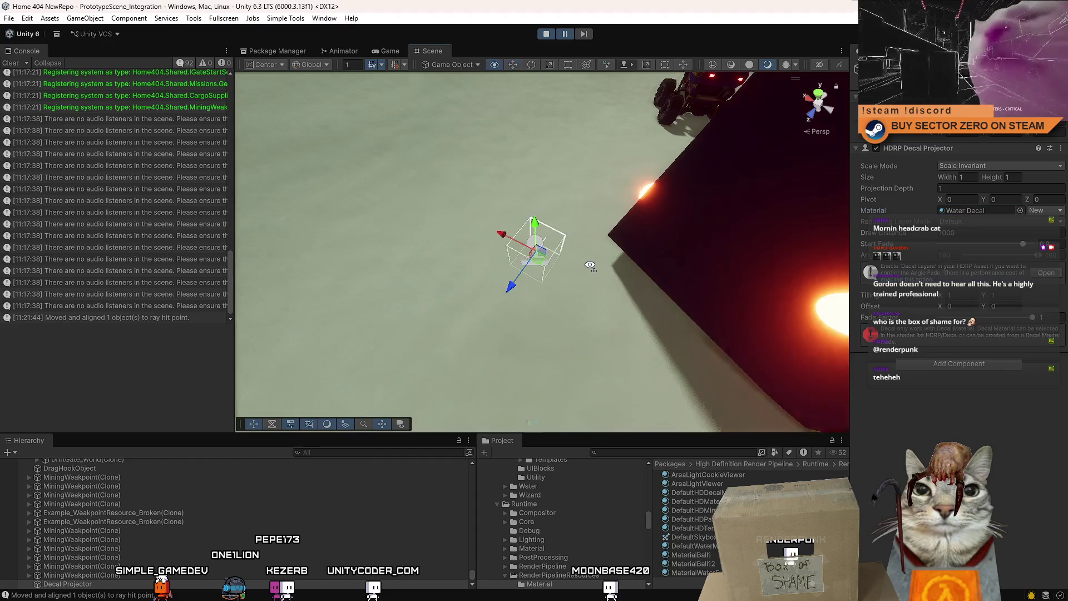
pyautogui.moveTo(562, 249)
pyautogui.mouseDown()
pyautogui.moveTo(551, 218)
pyautogui.moveTo(611, 201)
pyautogui.moveTo(593, 214)
pyautogui.mouseUp()
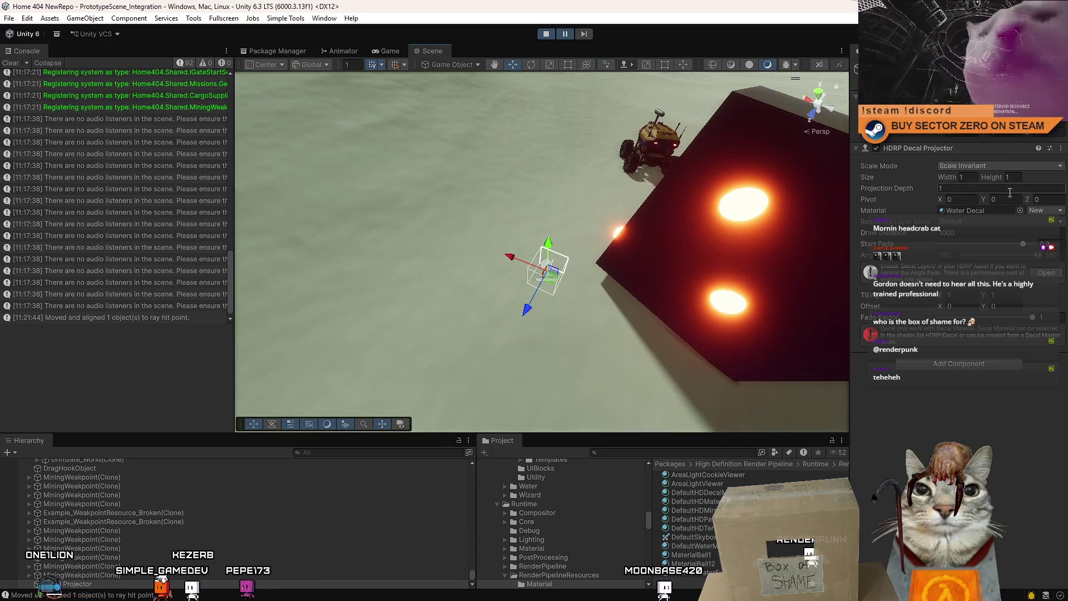
# Step: Switch the projector back to DefaultHDDecalMaterial and open that material's settings
pyautogui.click(1021, 210)
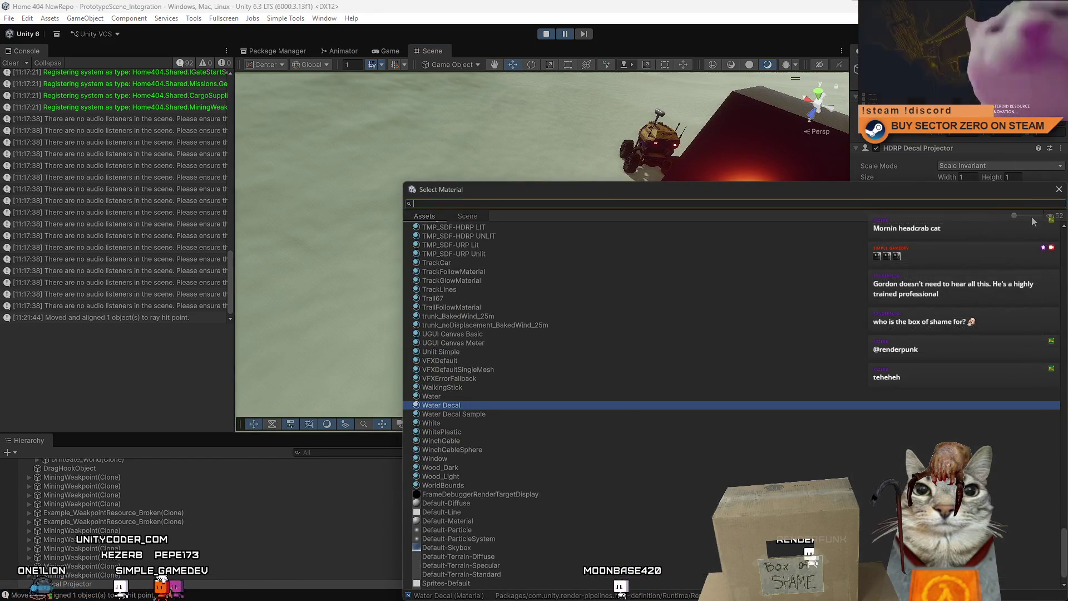
pyautogui.write('deca')
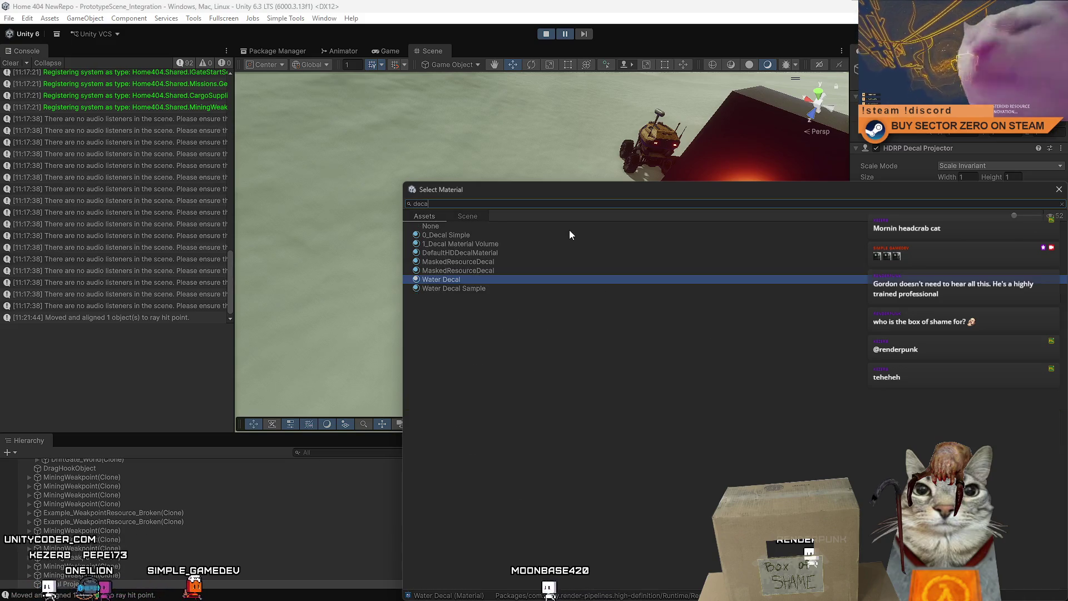
pyautogui.doubleClick(501, 253)
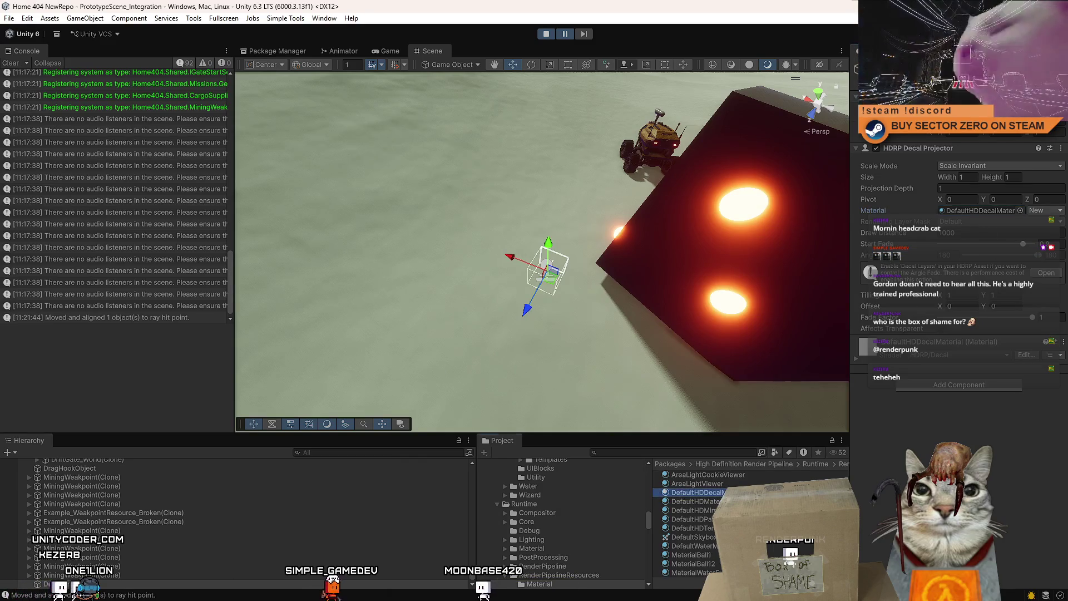
pyautogui.click(697, 493)
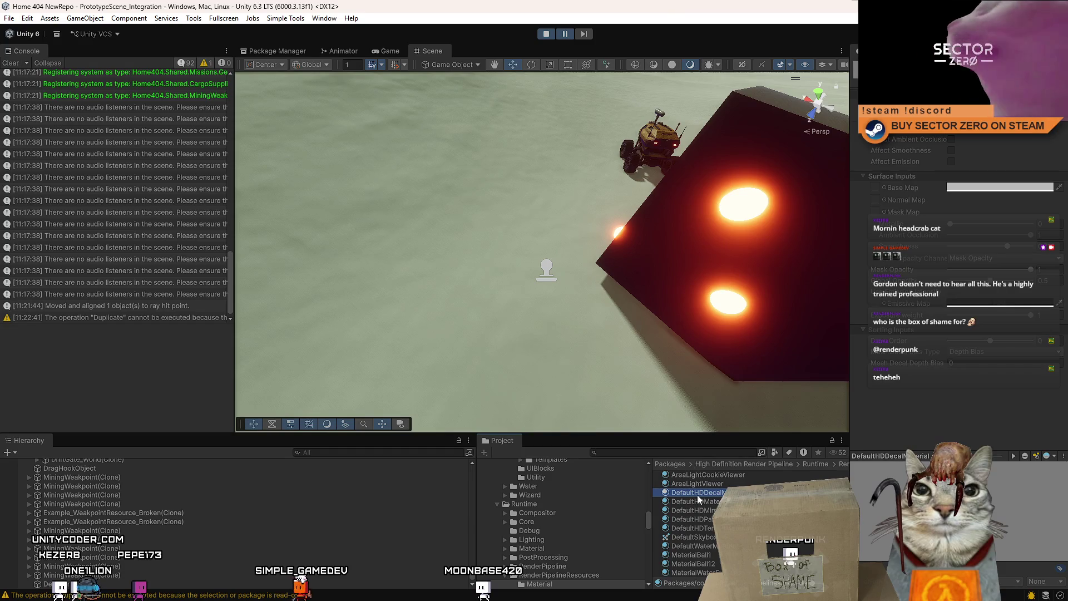
# Step: Create a new material in the Assets folder named ScanDecal
pyautogui.moveTo(646, 523); pyautogui.dragTo(649, 466)
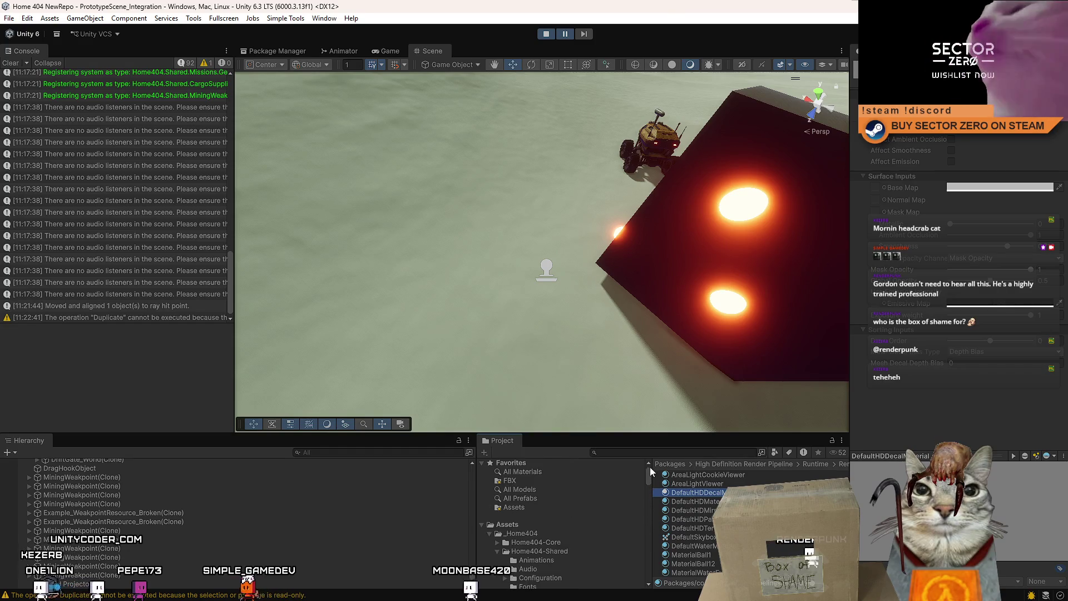
pyautogui.click(521, 524)
pyautogui.scroll(2, 743, 535)
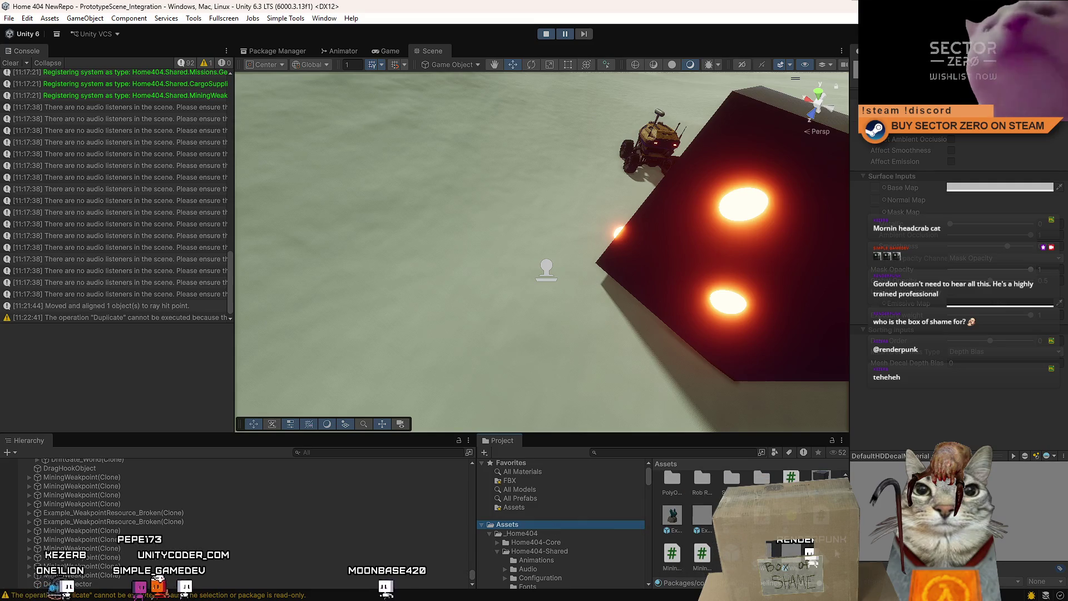
pyautogui.rightClick(829, 553)
pyautogui.moveTo(873, 240)
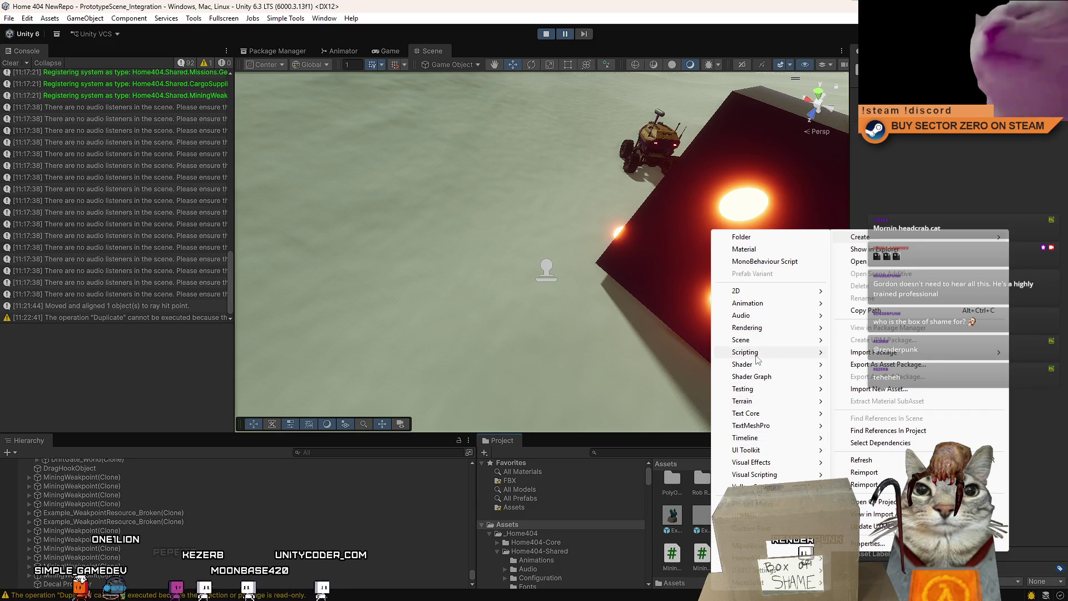
pyautogui.moveTo(782, 333)
pyautogui.click(860, 327)
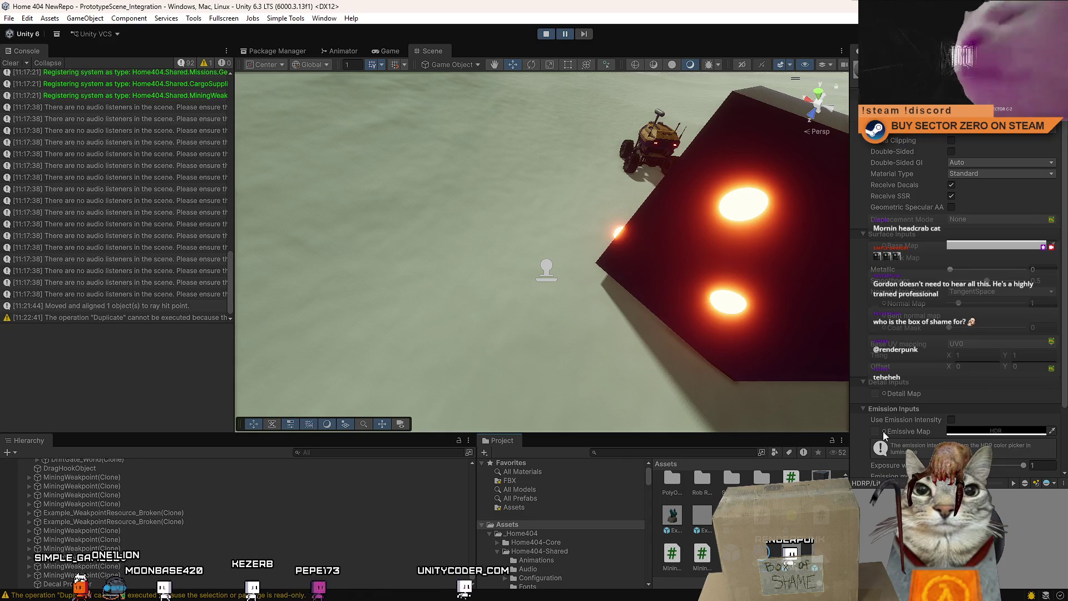
pyautogui.press('Return')
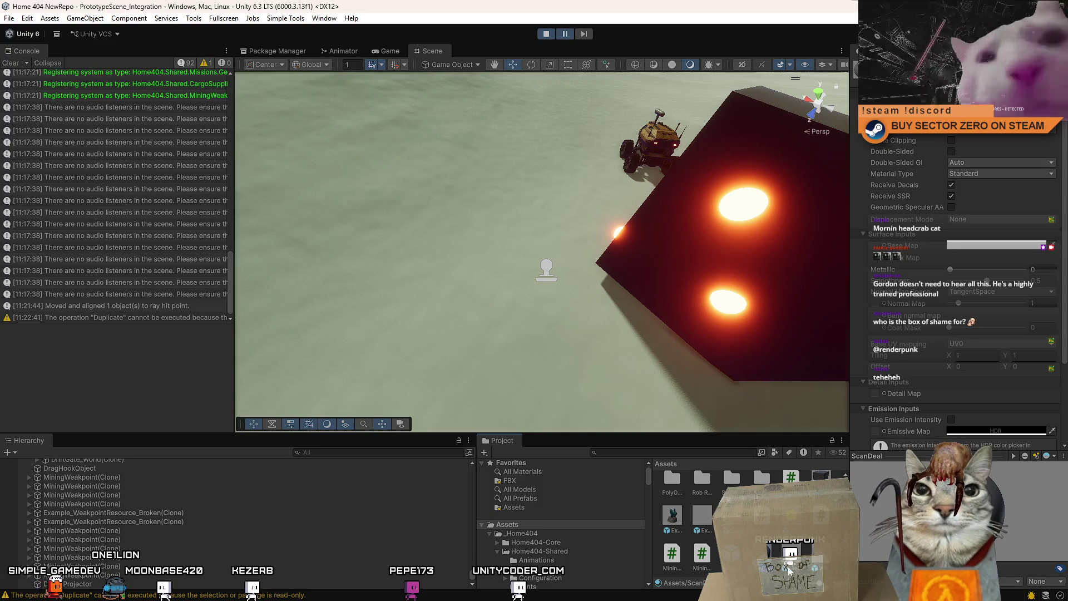
pyautogui.press('Return')
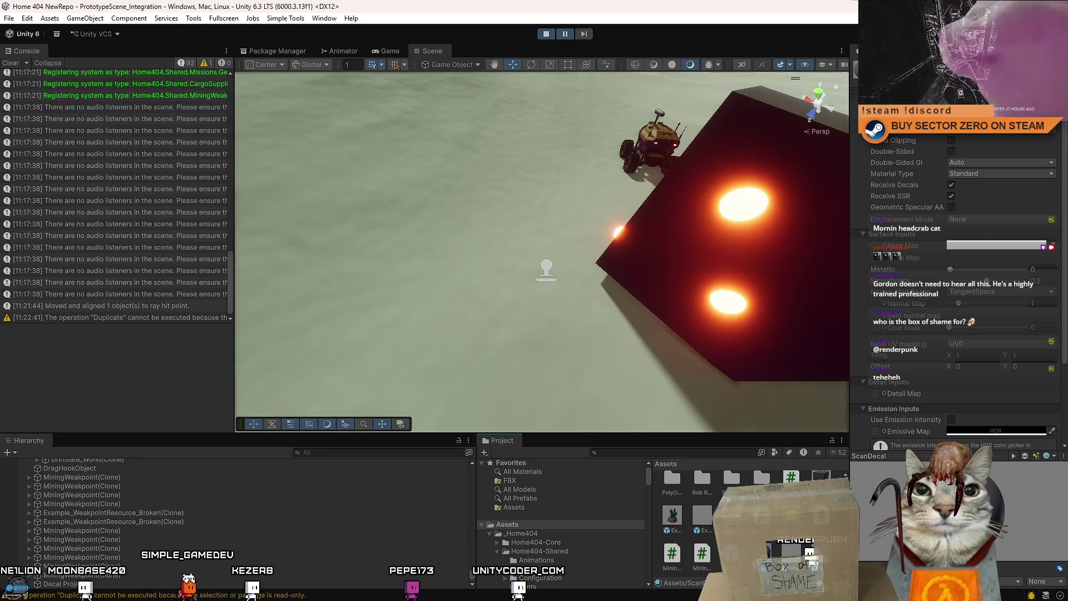
# Step: Set the ScanDecal material's shader to HDRP > Decal
pyautogui.click(979, 89)
pyautogui.click(956, 151)
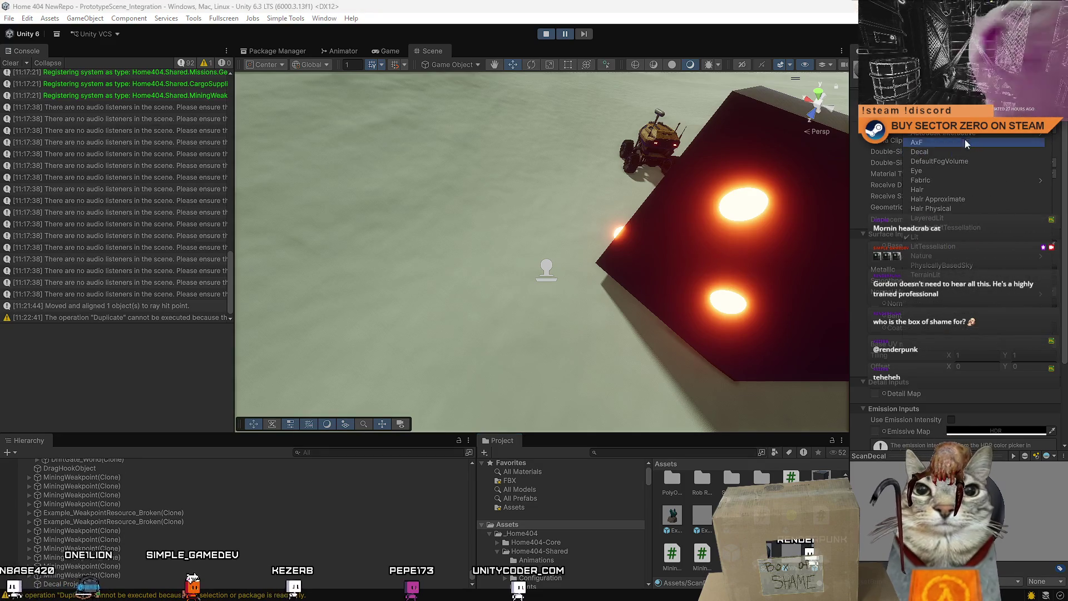
pyautogui.click(955, 152)
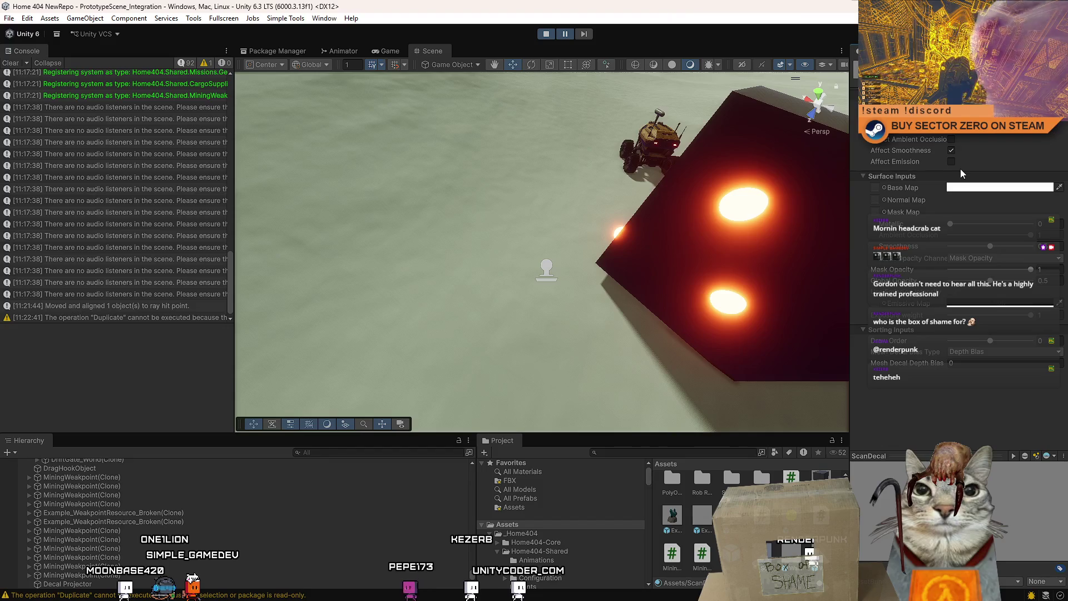
pyautogui.moveTo(723, 250)
pyautogui.mouseDown()
pyautogui.moveTo(640, 233)
pyautogui.moveTo(983, 221)
pyautogui.moveTo(989, 193)
pyautogui.mouseUp()
# Step: Set the ScanDecal Base Map colour to cyan
pyautogui.click(988, 189)
pyautogui.click(970, 318)
pyautogui.moveTo(996, 272); pyautogui.dragTo(1060, 203)
pyautogui.moveTo(972, 321); pyautogui.dragTo(945, 273)
pyautogui.click(1058, 178)
pyautogui.moveTo(834, 231); pyautogui.dragTo(798, 234)
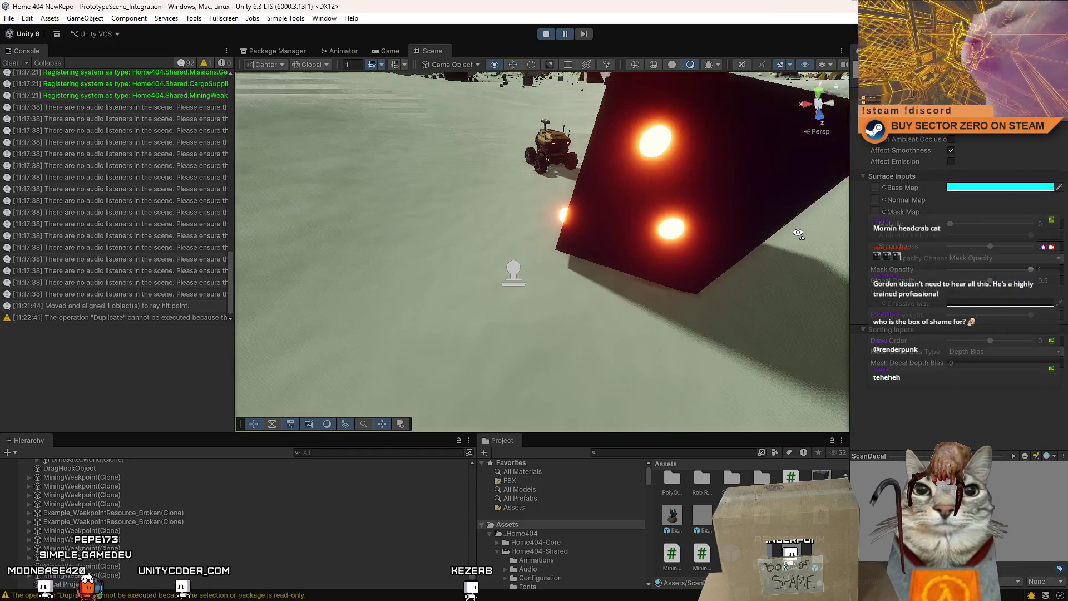
# Step: Assign the ScanDecal material to the Decal Projector beside the cube
pyautogui.click(510, 274)
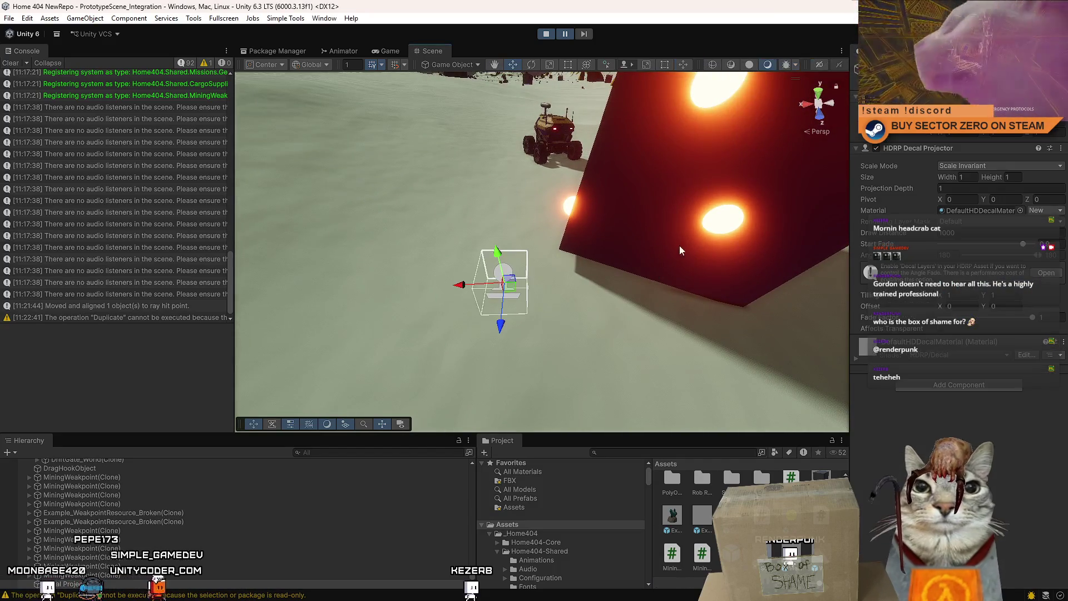
pyautogui.click(1020, 210)
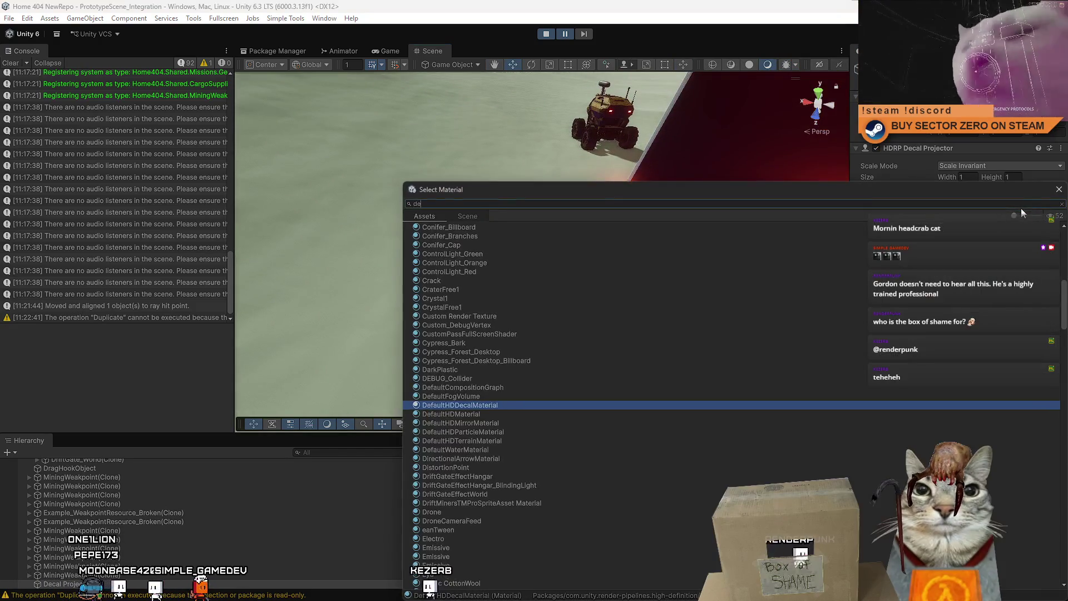
pyautogui.write('deca')
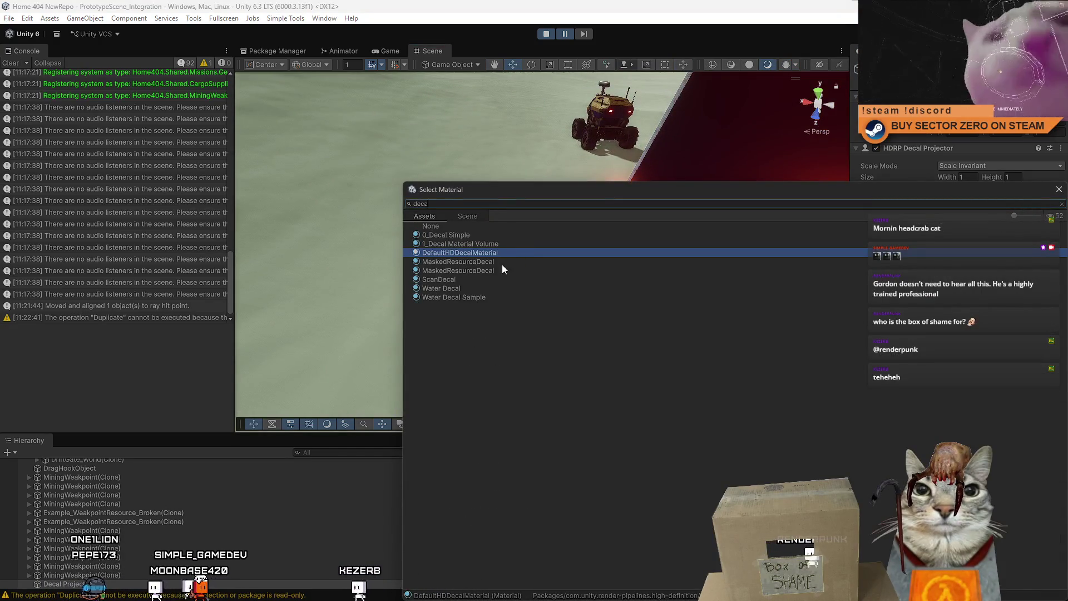
pyautogui.doubleClick(469, 279)
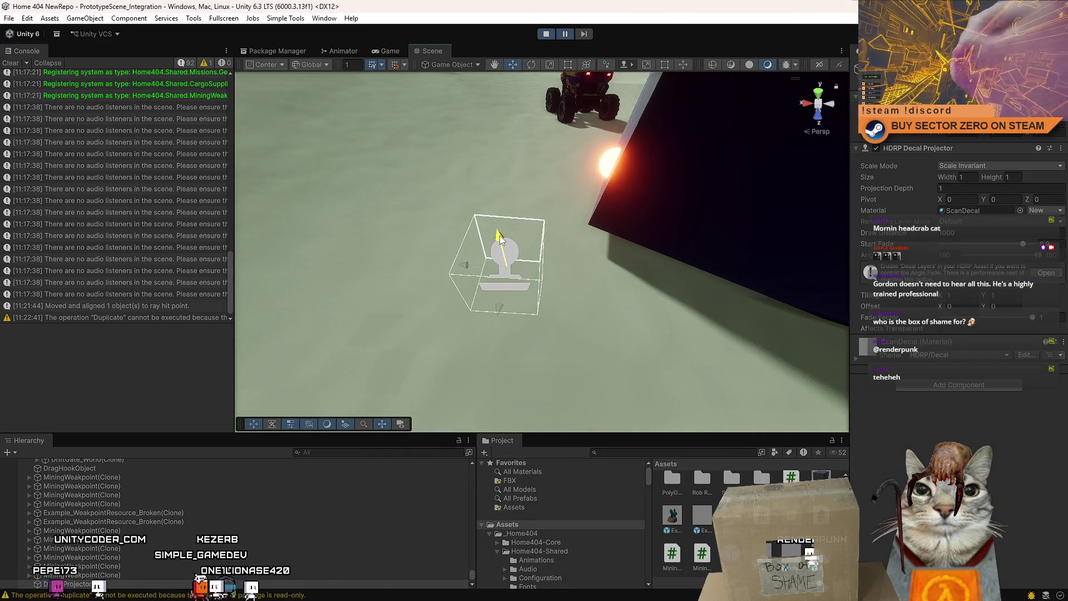
pyautogui.scroll(-5, 499, 249)
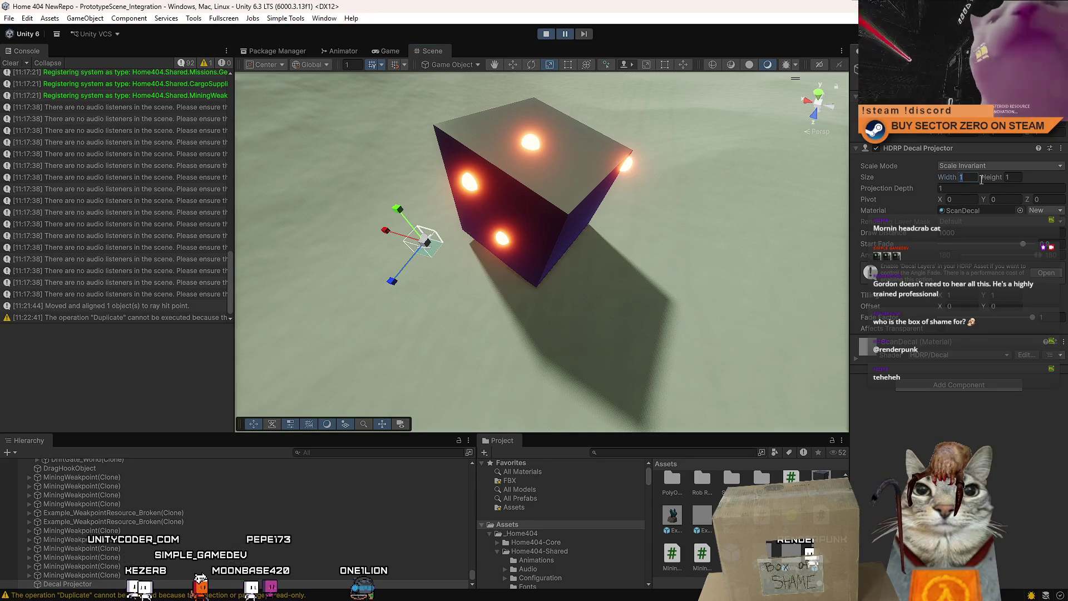
# Step: Enlarge the decal projector to width and height 20 and inspect the bigger box
pyautogui.write('520')
pyautogui.press('Tab')
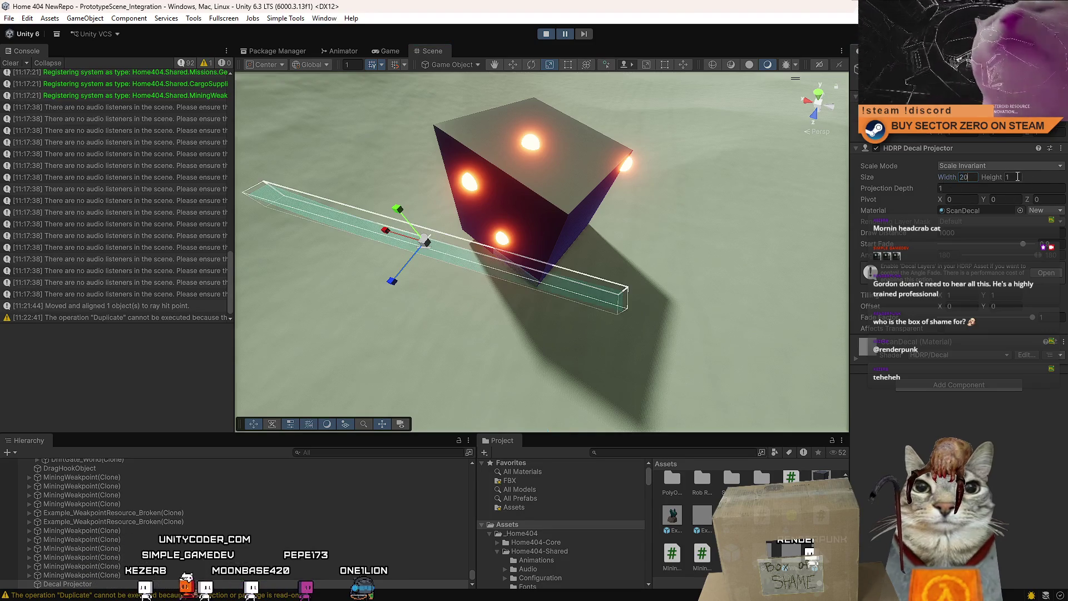
pyautogui.write('20')
pyautogui.press('Return')
pyautogui.moveTo(462, 278); pyautogui.dragTo(509, 233)
pyautogui.scroll(-5, 511, 233)
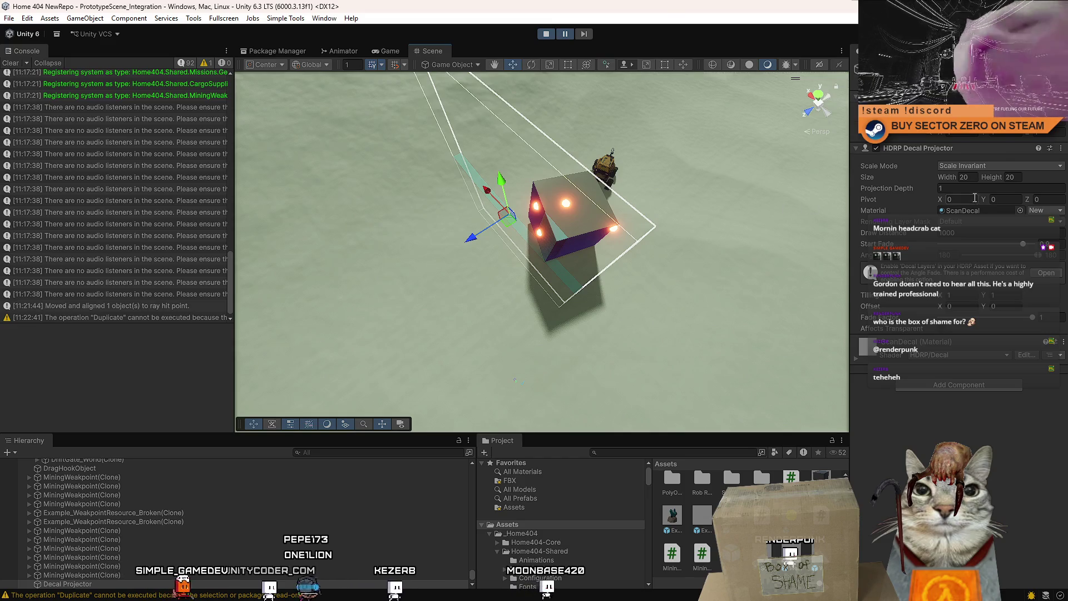
pyautogui.write('20')
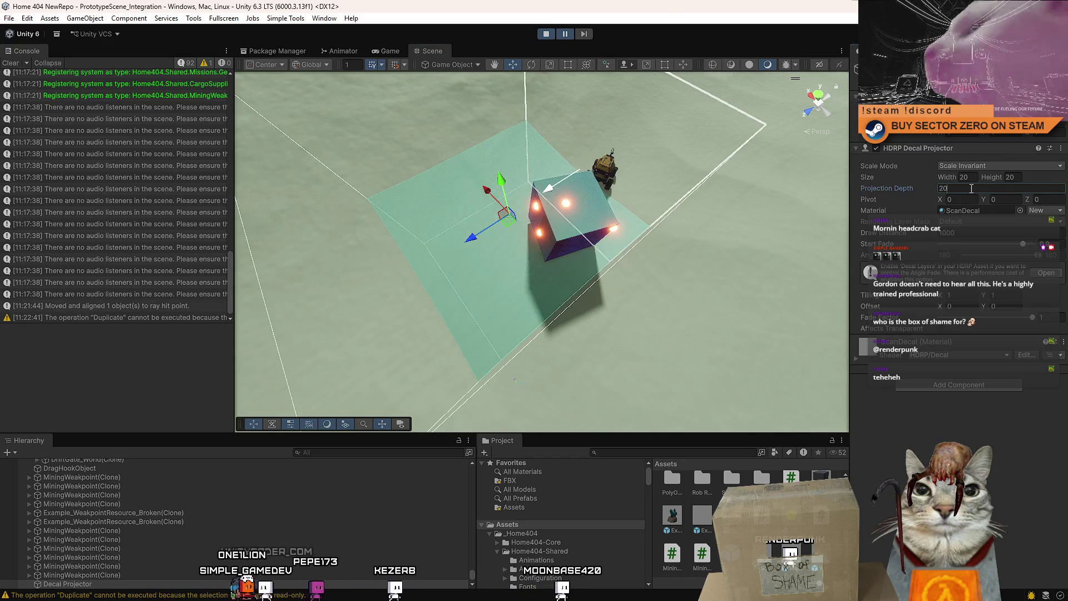
pyautogui.moveTo(517, 239)
pyautogui.mouseDown()
pyautogui.moveTo(546, 224)
pyautogui.moveTo(538, 203)
pyautogui.moveTo(503, 202)
pyautogui.moveTo(483, 218)
pyautogui.moveTo(501, 234)
pyautogui.moveTo(489, 245)
pyautogui.mouseUp()
pyautogui.press('e')
pyautogui.press('w')
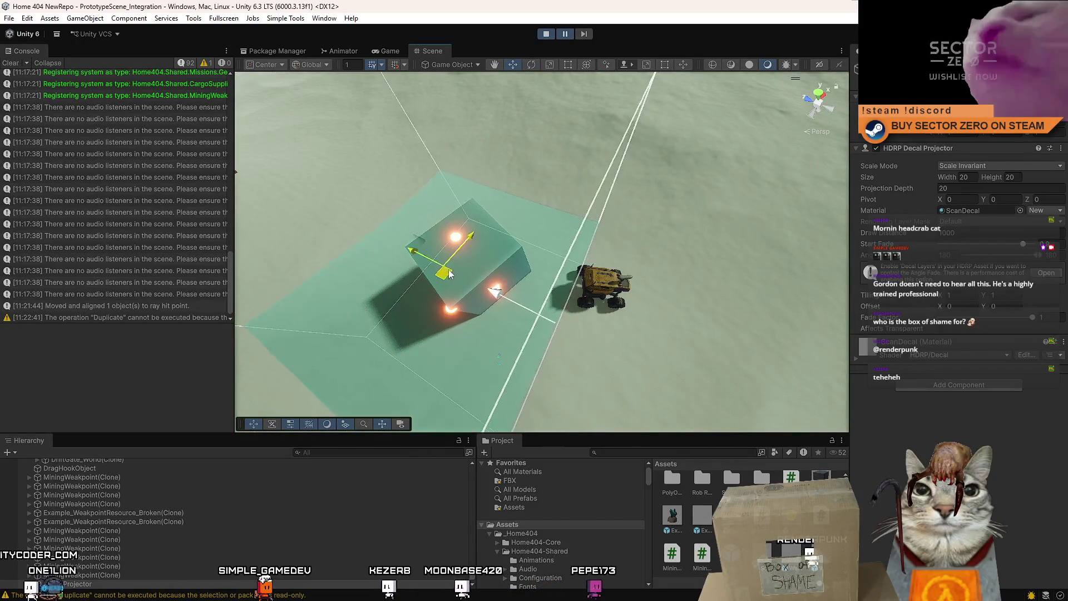
pyautogui.moveTo(450, 274)
pyautogui.mouseDown()
pyautogui.moveTo(541, 254)
pyautogui.moveTo(522, 178)
pyautogui.moveTo(526, 222)
pyautogui.mouseUp()
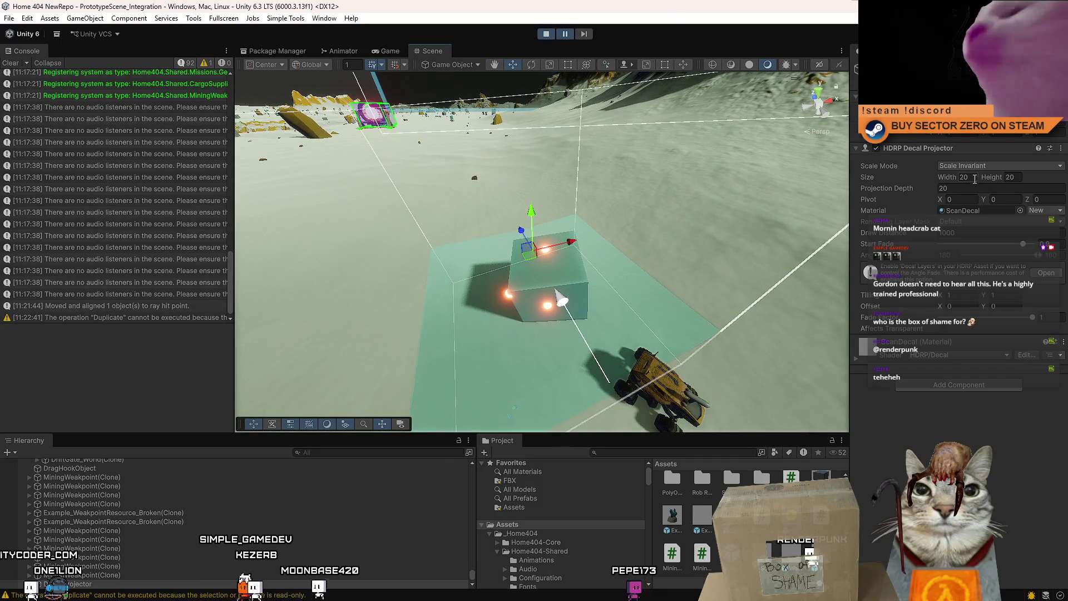
# Step: Set the decal projector's width and height to 10 and frame it
pyautogui.write('10')
pyautogui.click(1018, 176)
pyautogui.write('10')
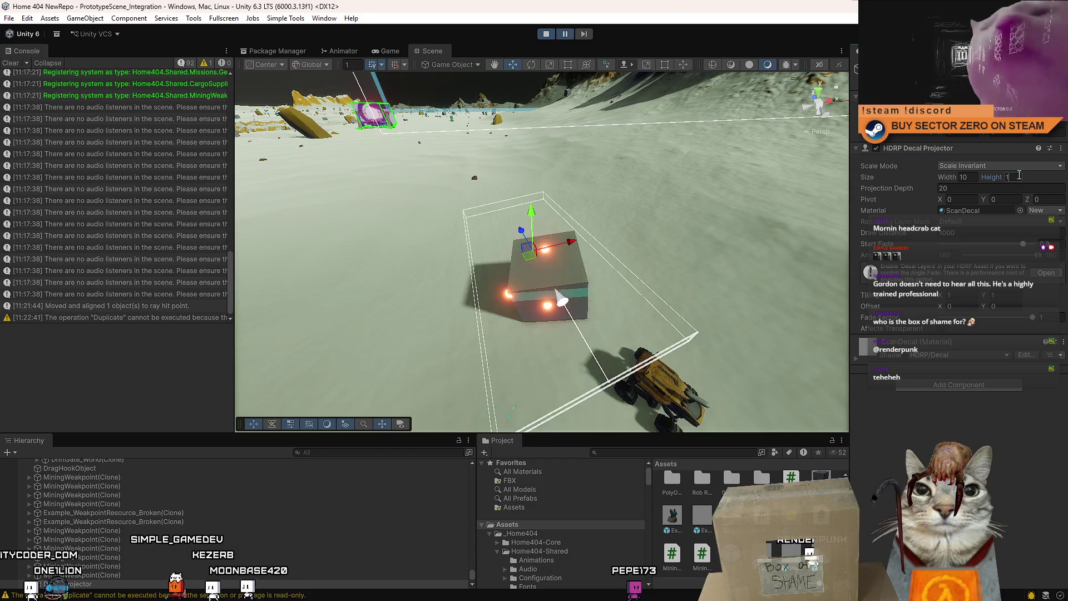
pyautogui.click(986, 188)
pyautogui.write('10')
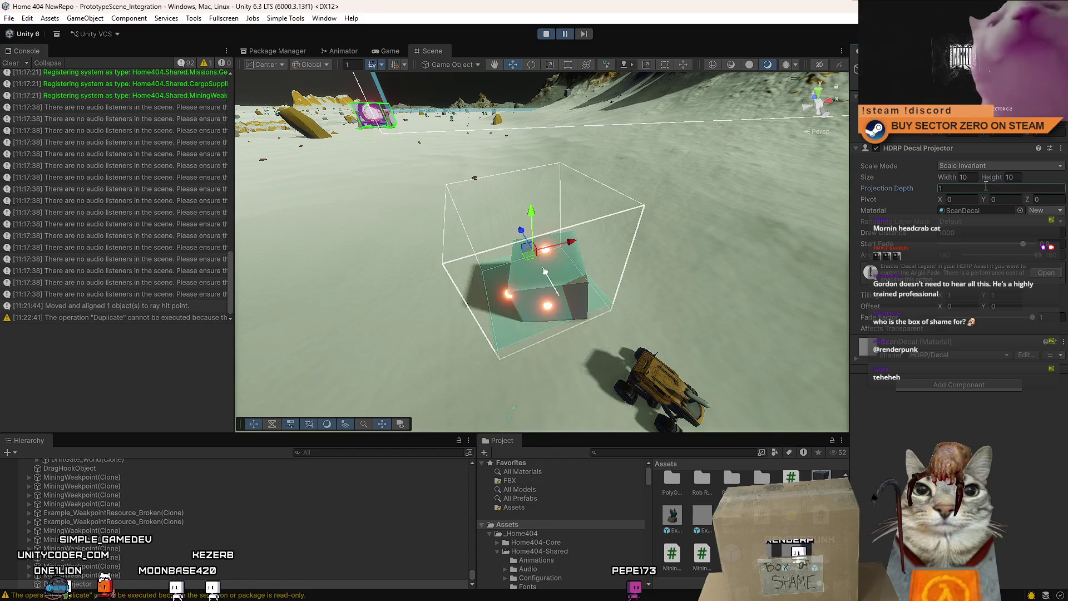
pyautogui.write('e')
pyautogui.moveTo(750, 225)
pyautogui.mouseDown()
pyautogui.moveTo(604, 274)
pyautogui.moveTo(525, 221)
pyautogui.moveTo(394, 185)
pyautogui.moveTo(421, 192)
pyautogui.mouseUp()
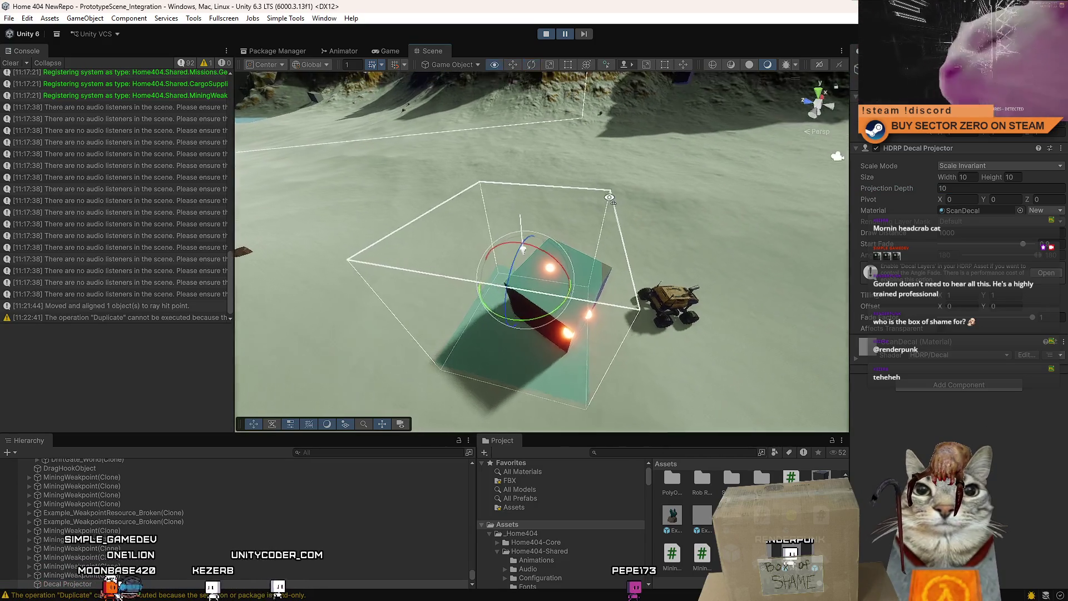
pyautogui.press('w')
pyautogui.press('f')
pyautogui.scroll(2, 557, 263)
pyautogui.moveTo(628, 256)
pyautogui.mouseDown()
pyautogui.moveTo(766, 208)
pyautogui.moveTo(722, 242)
pyautogui.mouseUp()
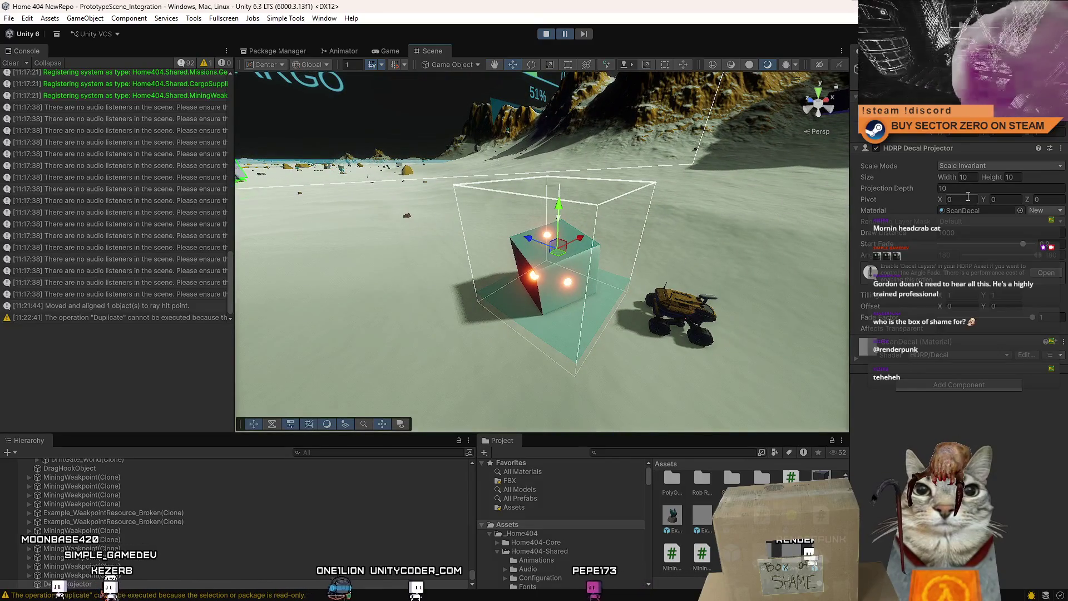
# Step: Set Projection Depth to 0.5 and lower the projector toward the ground
pyautogui.write('1')
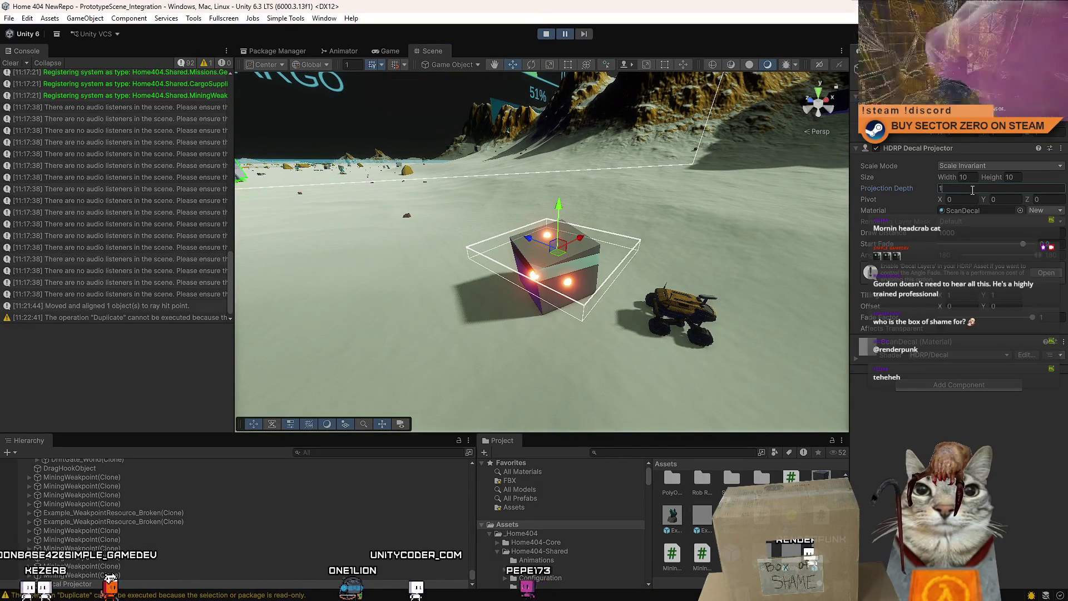
pyautogui.press('BackSpace')
pyautogui.write('0.5')
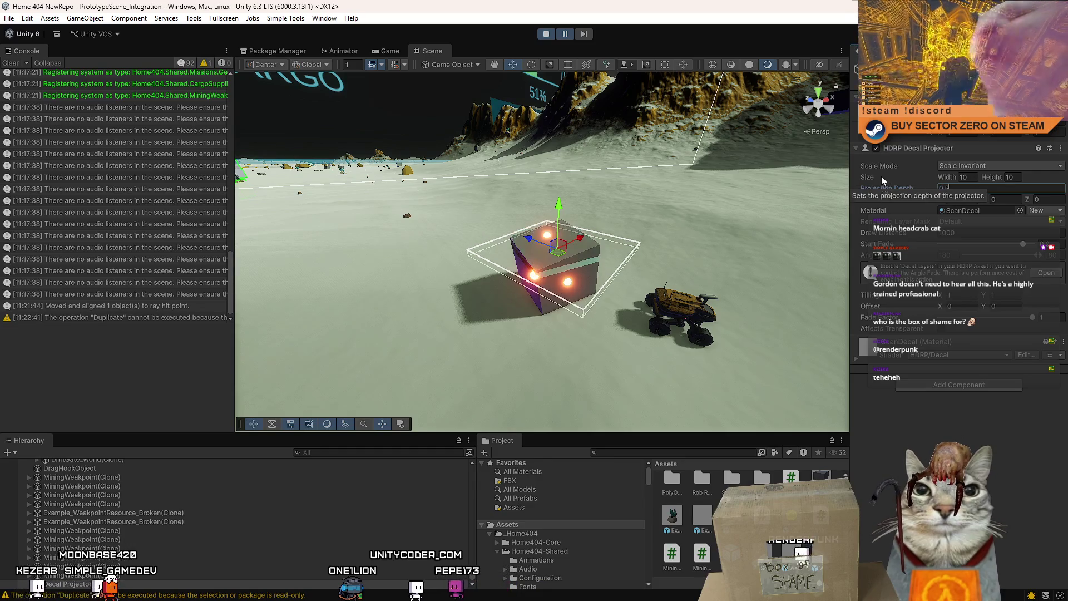
pyautogui.scroll(5, 487, 129)
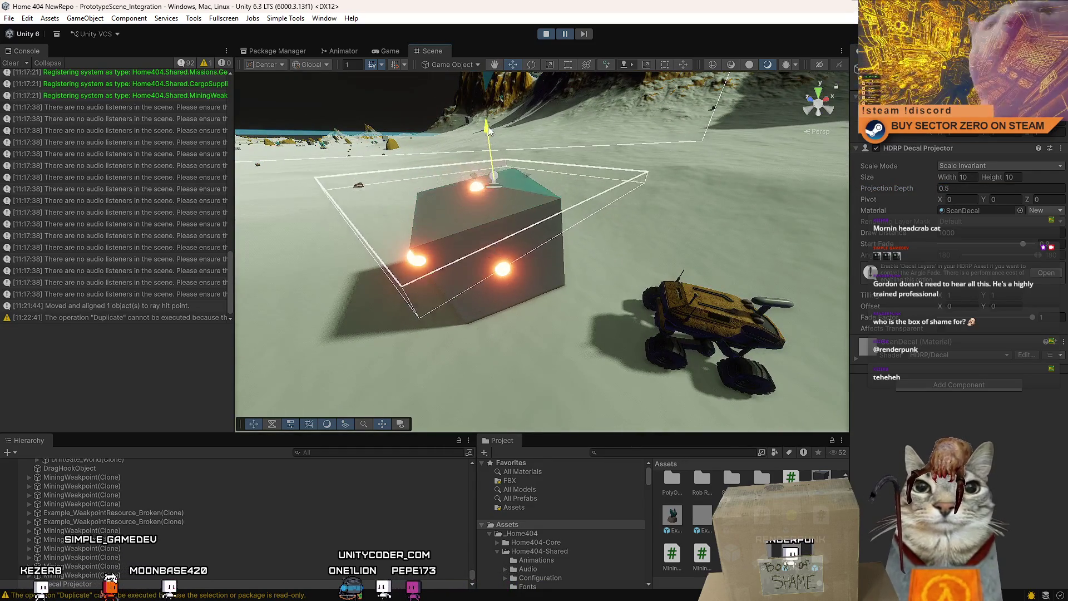
pyautogui.moveTo(487, 129)
pyautogui.mouseDown()
pyautogui.moveTo(492, 243)
pyautogui.moveTo(507, 203)
pyautogui.mouseUp()
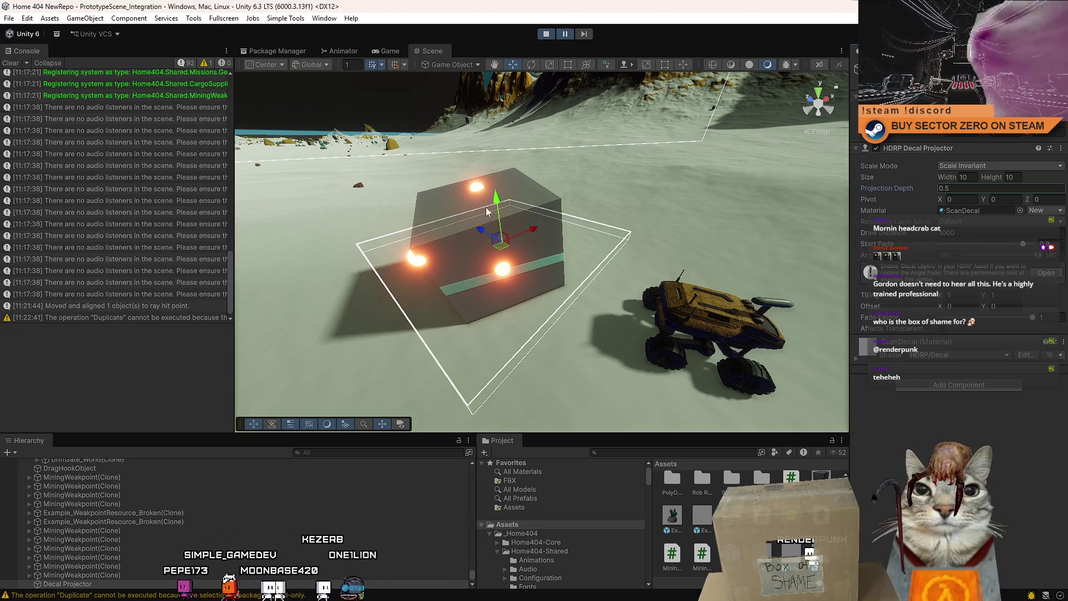
# Step: Raise the decal projector until the cyan band crosses the cube, and view it in the running game
pyautogui.moveTo(506, 224)
pyautogui.mouseDown()
pyautogui.moveTo(516, 112)
pyautogui.moveTo(502, 228)
pyautogui.moveTo(496, 186)
pyautogui.moveTo(512, 247)
pyautogui.moveTo(503, 195)
pyautogui.mouseUp()
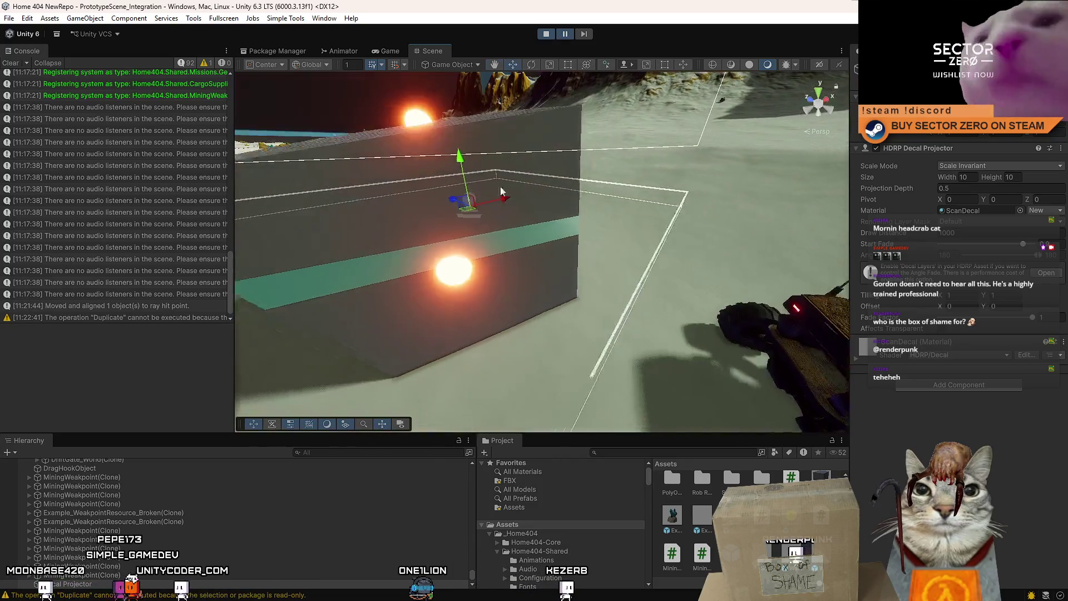
pyautogui.click(401, 52)
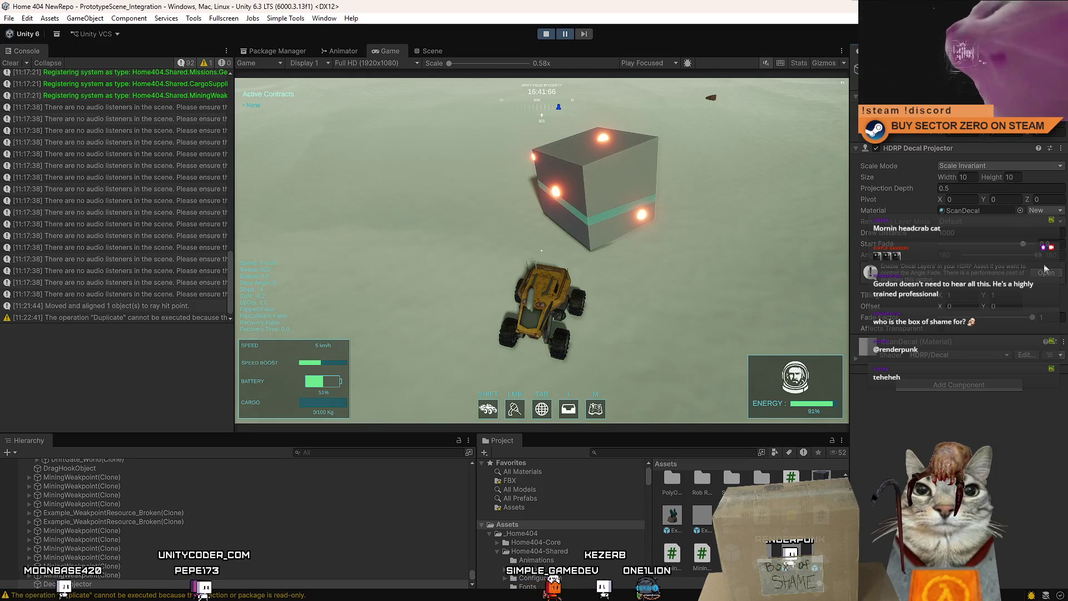
# Step: Set the decal's start fade to 1 and open the ScanDecal material, keeping opacity on Mask Opacity
pyautogui.moveTo(1023, 244)
pyautogui.mouseDown()
pyautogui.moveTo(1035, 243)
pyautogui.moveTo(922, 254)
pyautogui.moveTo(1036, 245)
pyautogui.mouseUp()
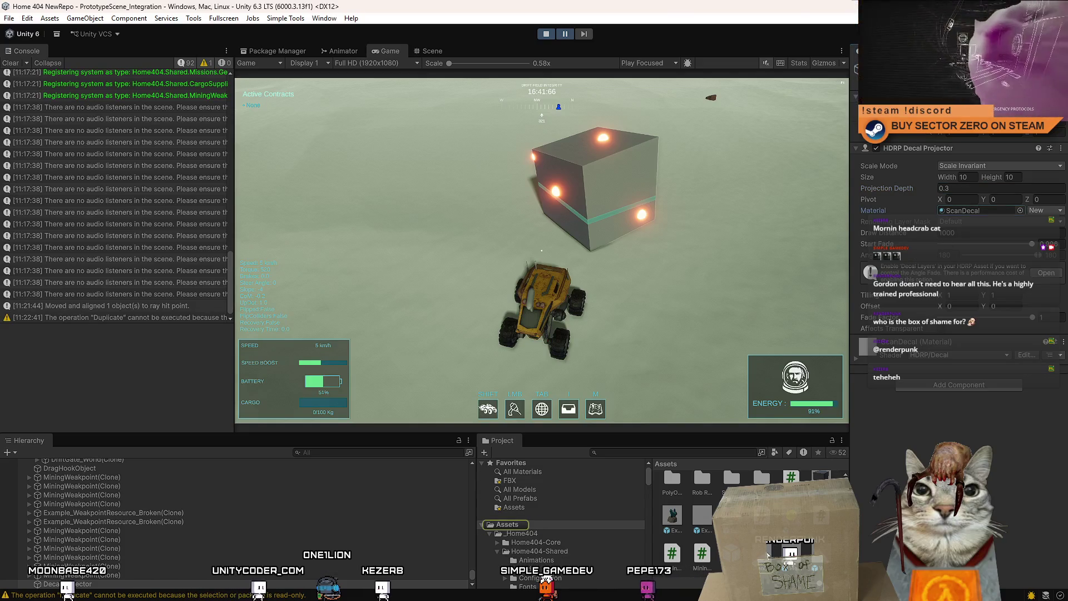
pyautogui.doubleClick(979, 210)
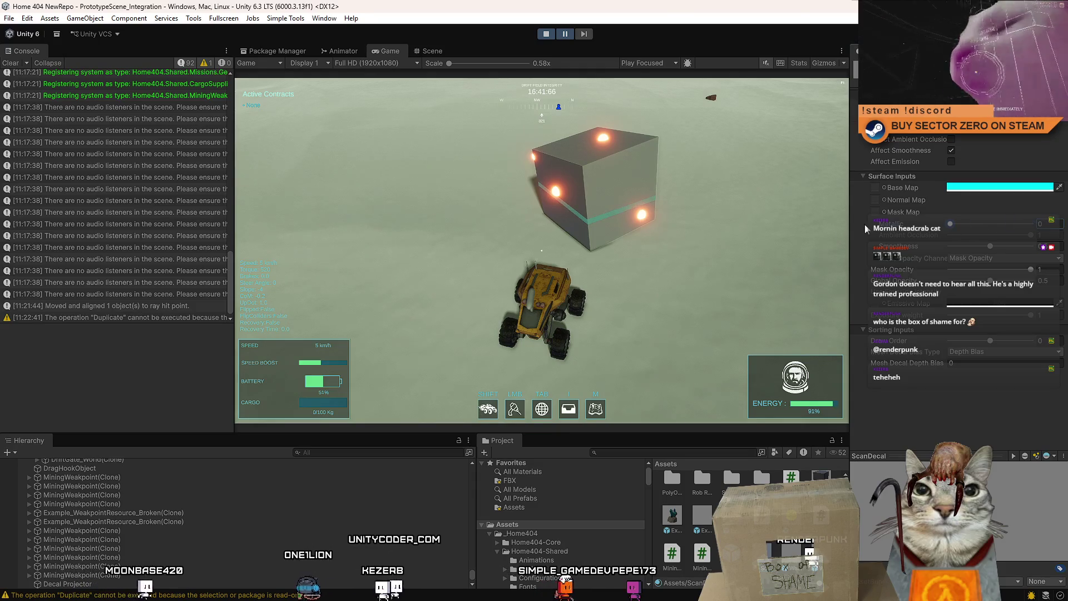
pyautogui.click(1001, 258)
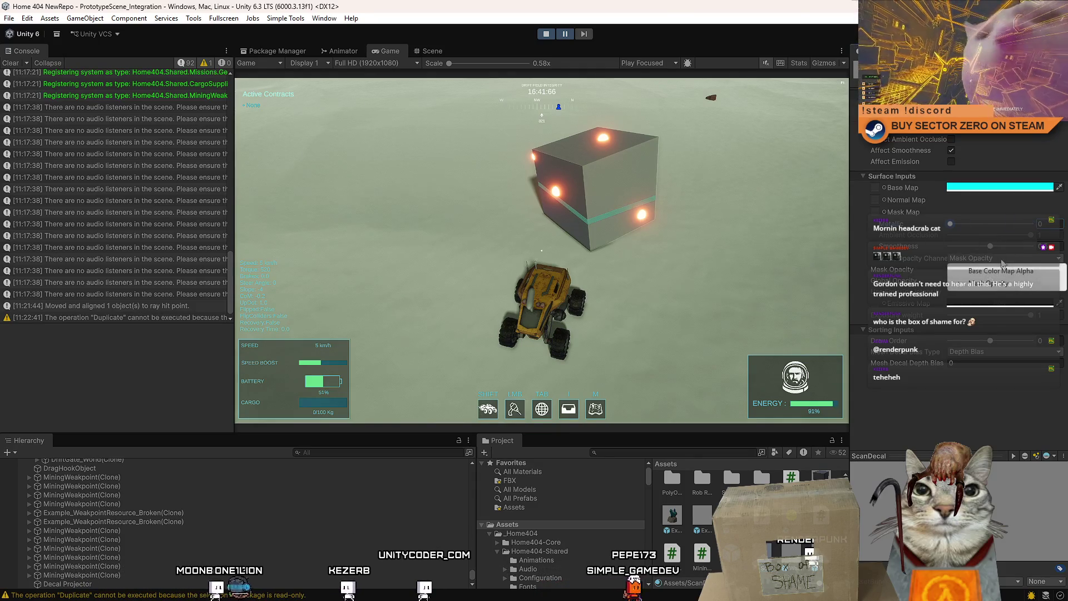
pyautogui.click(1025, 271)
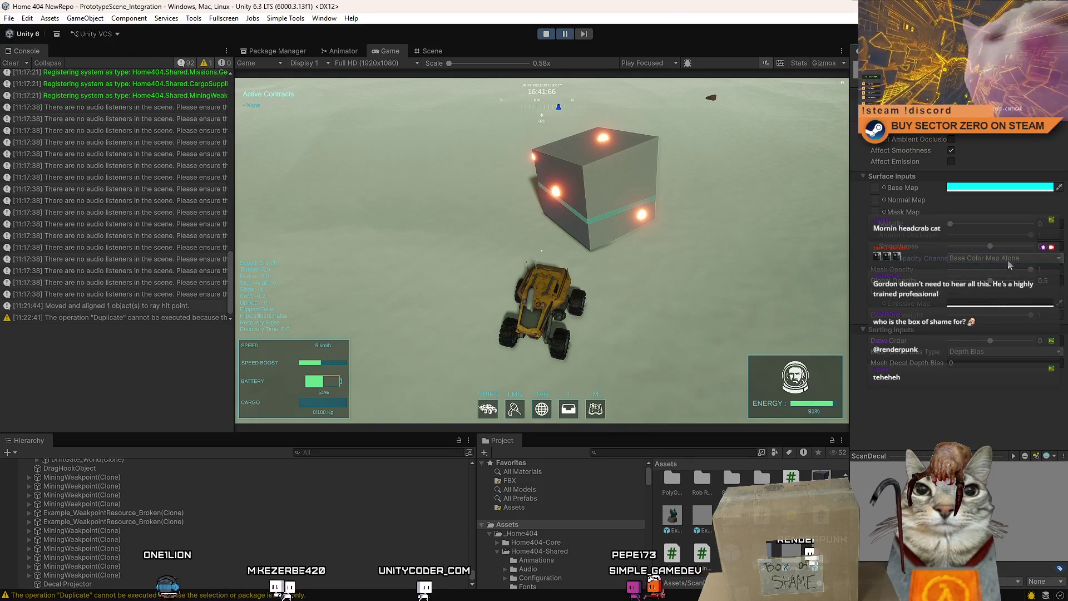
pyautogui.click(1004, 258)
pyautogui.click(1010, 285)
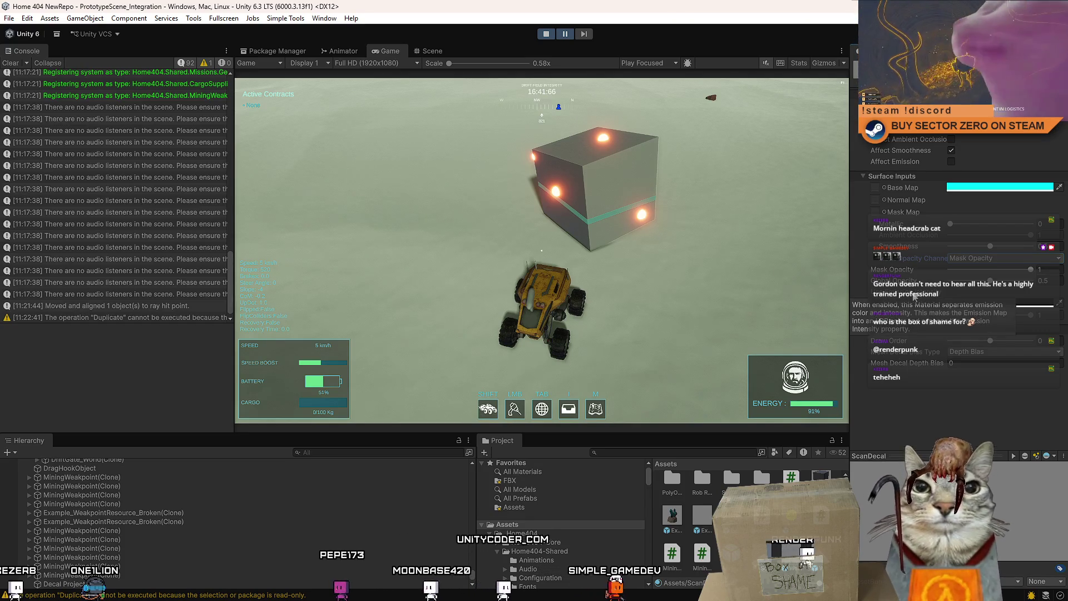
# Step: Turn on Affect Emission and set the emission colour to cyan (00FDFF)
pyautogui.click(951, 161)
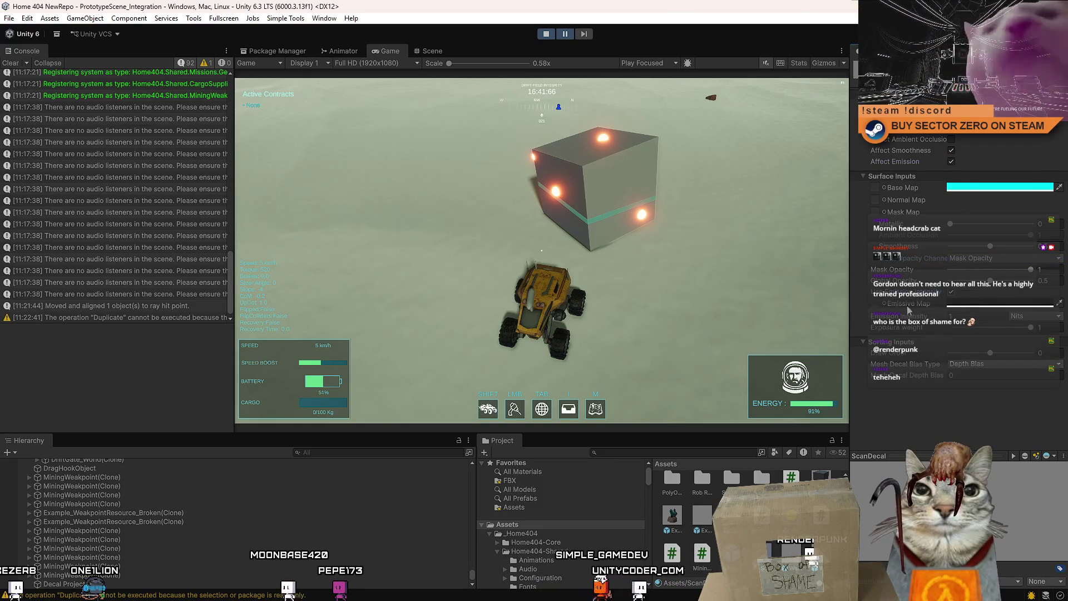
pyautogui.click(982, 306)
pyautogui.click(952, 344)
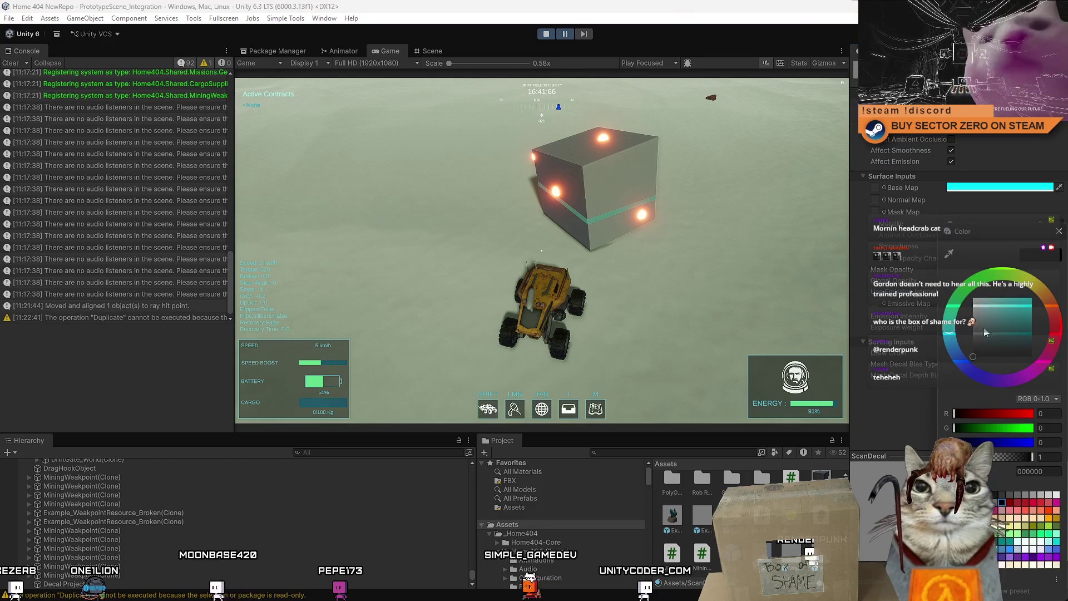
pyautogui.click(1059, 234)
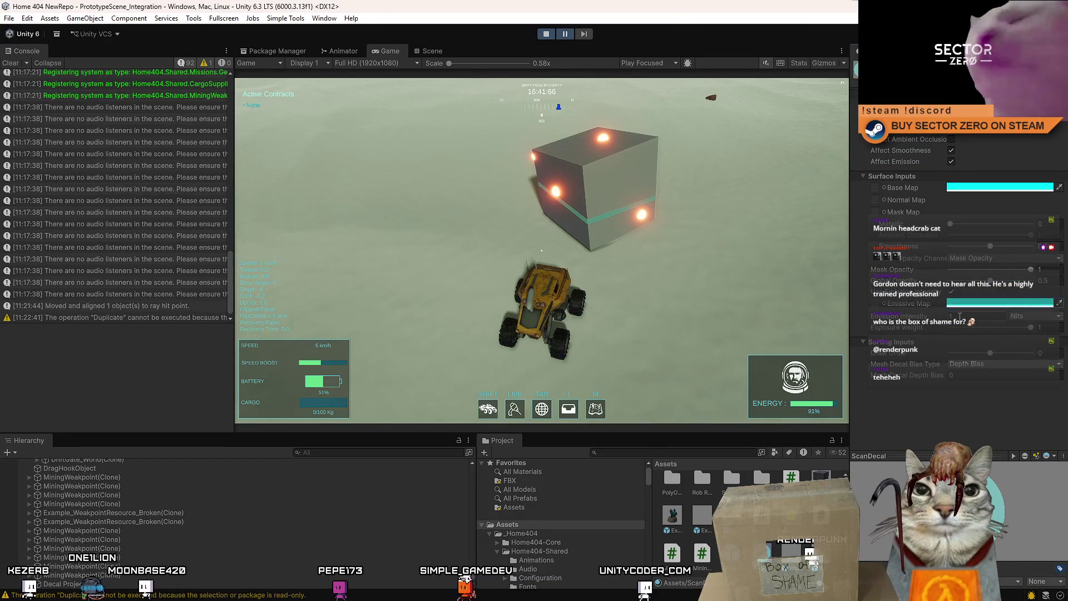
# Step: Set the emission intensity, measured in Nits, to 1000000
pyautogui.click(1033, 316)
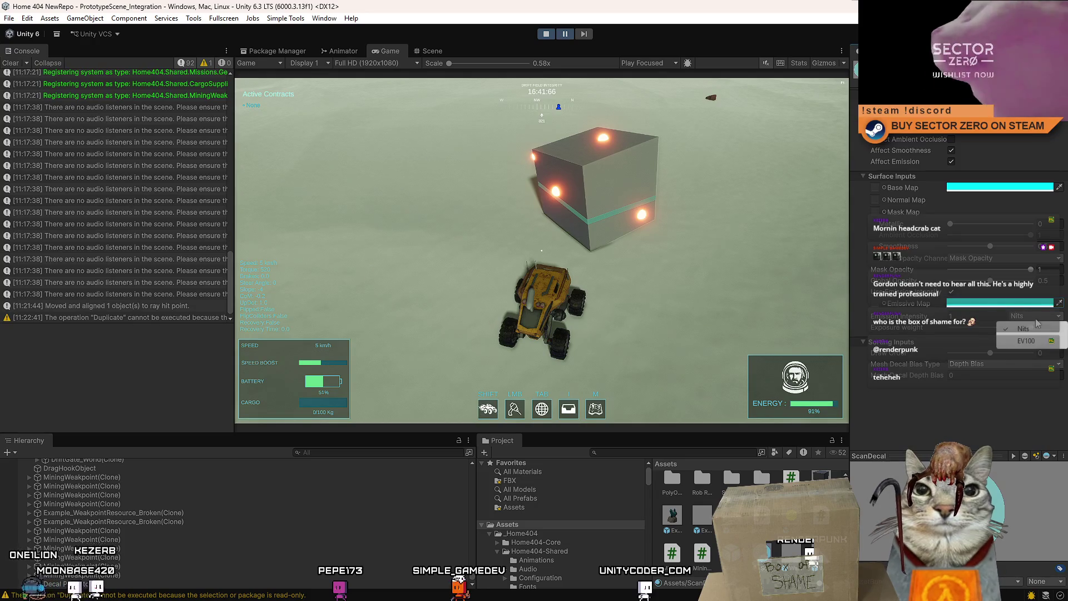
pyautogui.click(1031, 330)
pyautogui.click(1033, 315)
pyautogui.click(1029, 321)
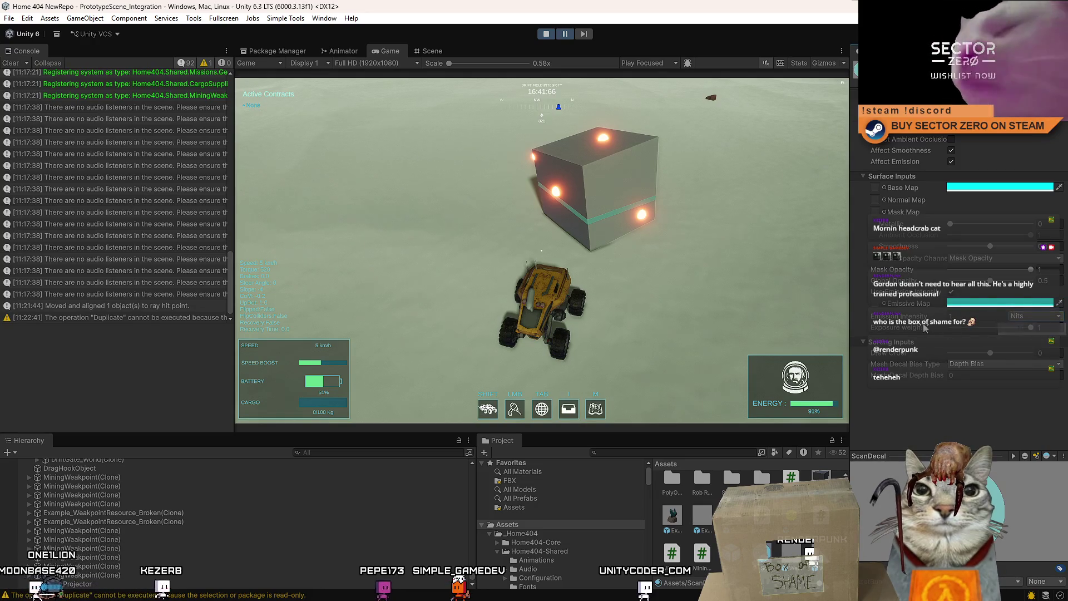
pyautogui.click(975, 316)
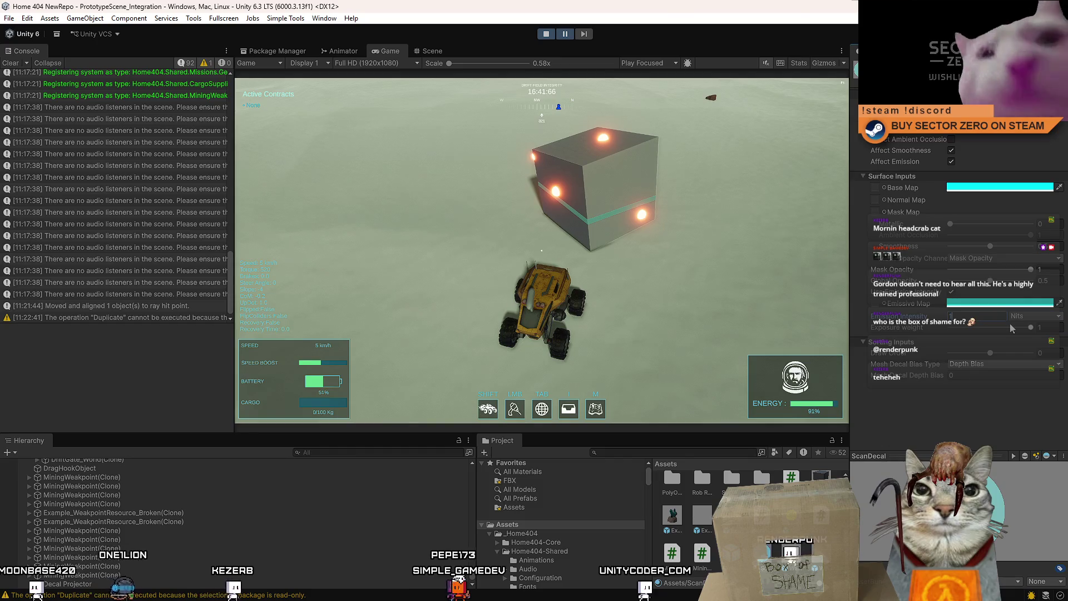
pyautogui.write('100000')
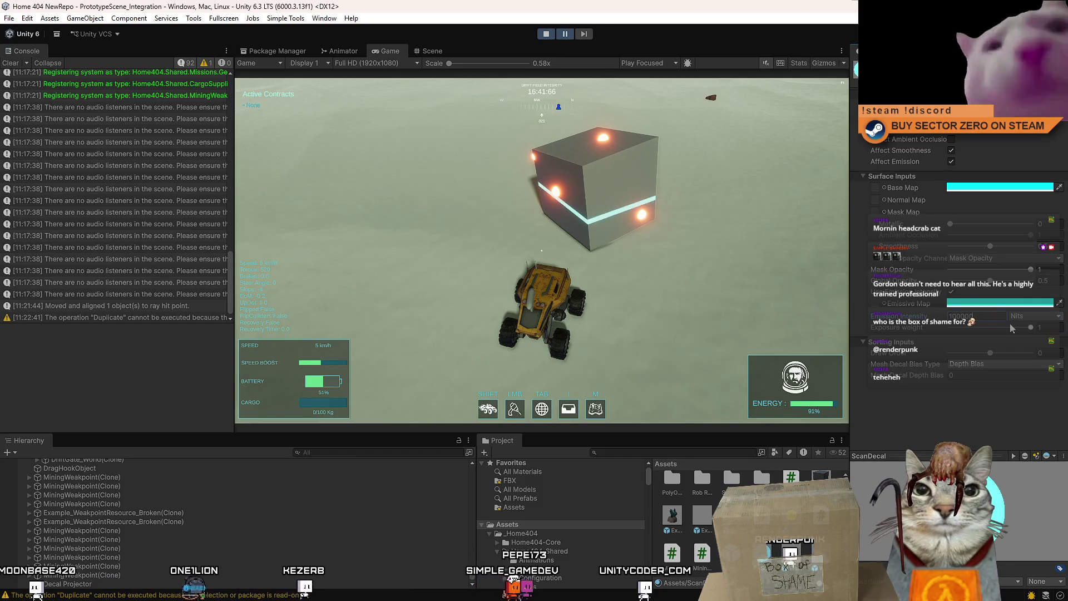
pyautogui.write('0')
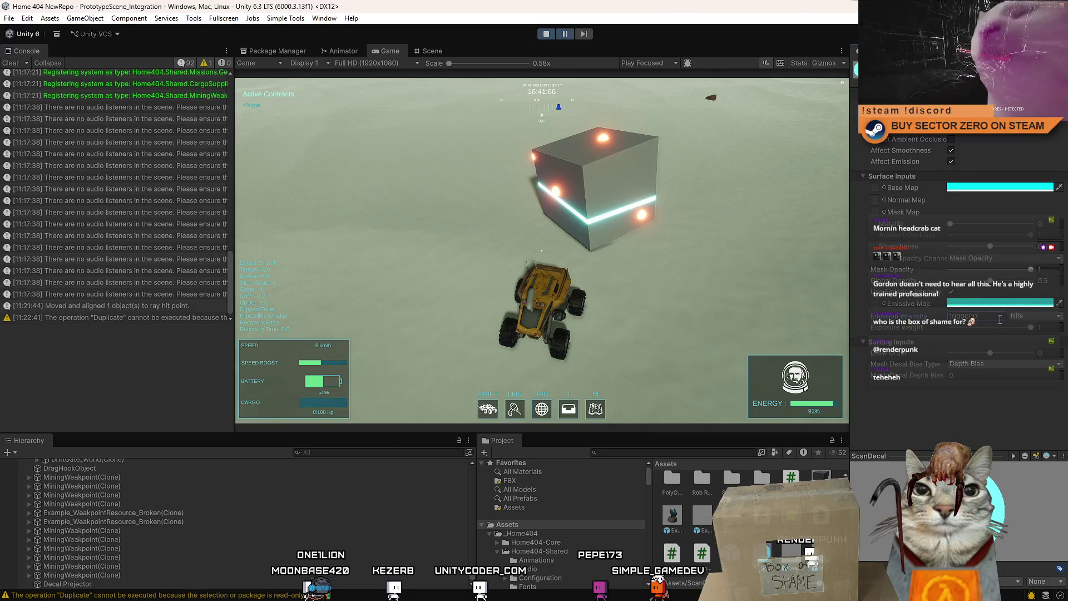
# Step: Change the Decal Projector's Projection Depth from 0.3 to 0.2 and return to the Scene view
pyautogui.scroll(-1, 181, 513)
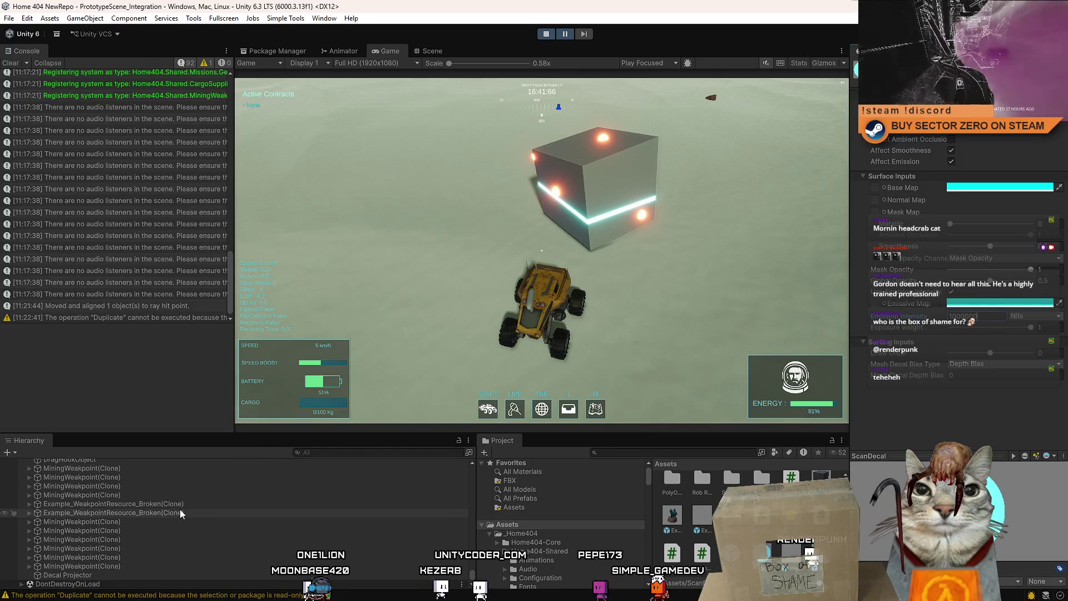
pyautogui.click(99, 576)
pyautogui.click(973, 234)
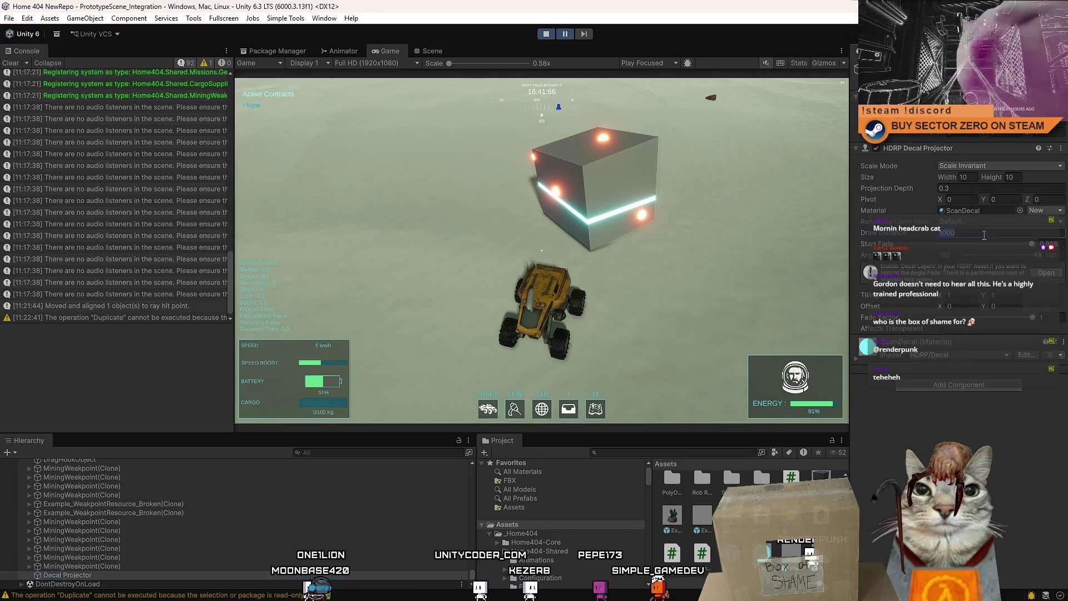
pyautogui.click(984, 188)
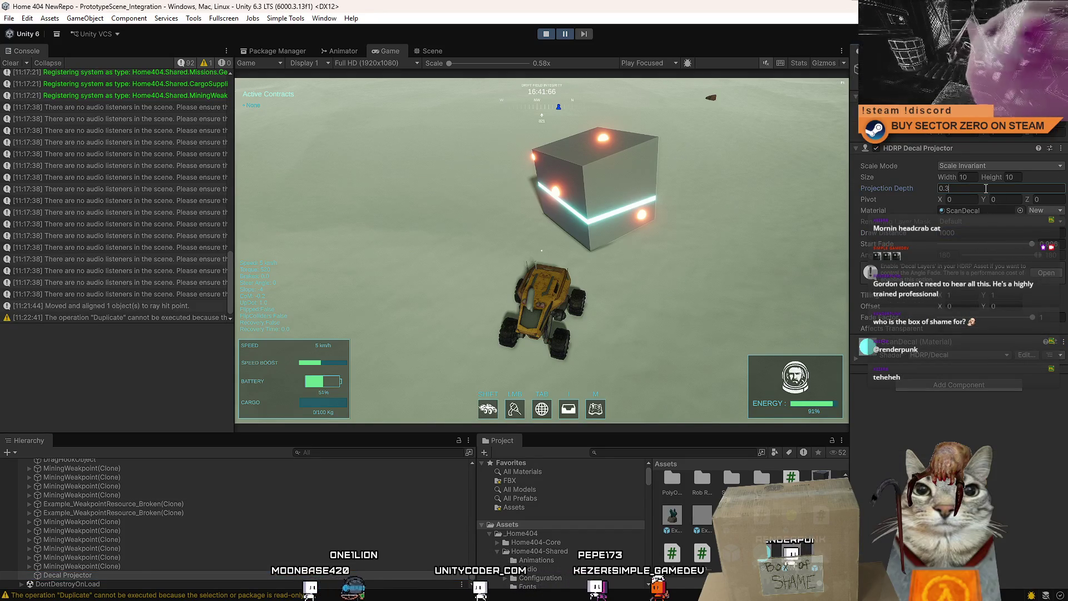
pyautogui.press('BackSpace')
pyautogui.write('1')
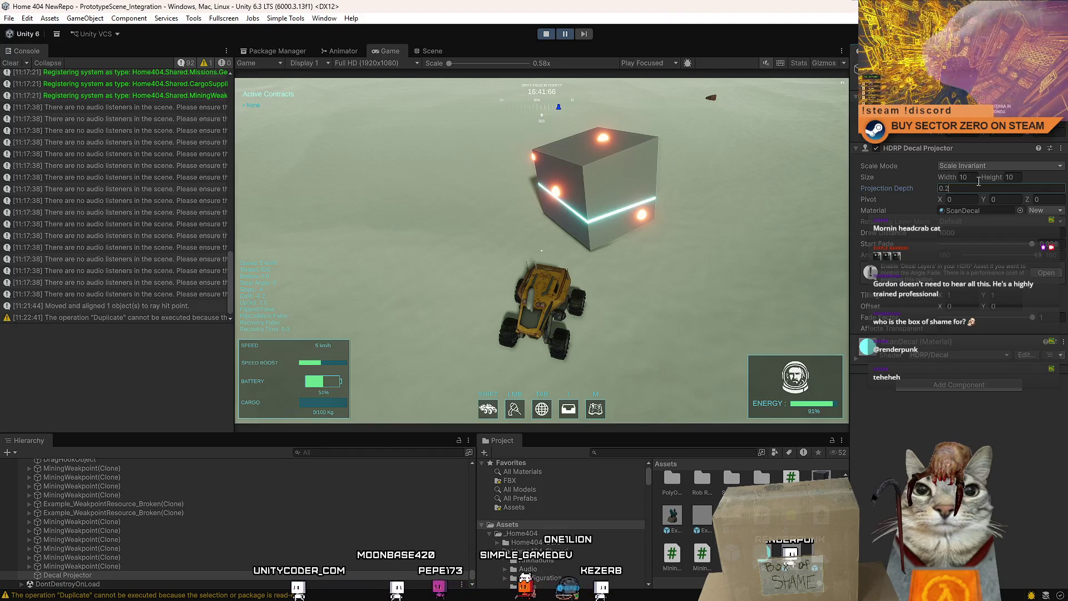
pyautogui.press('Return')
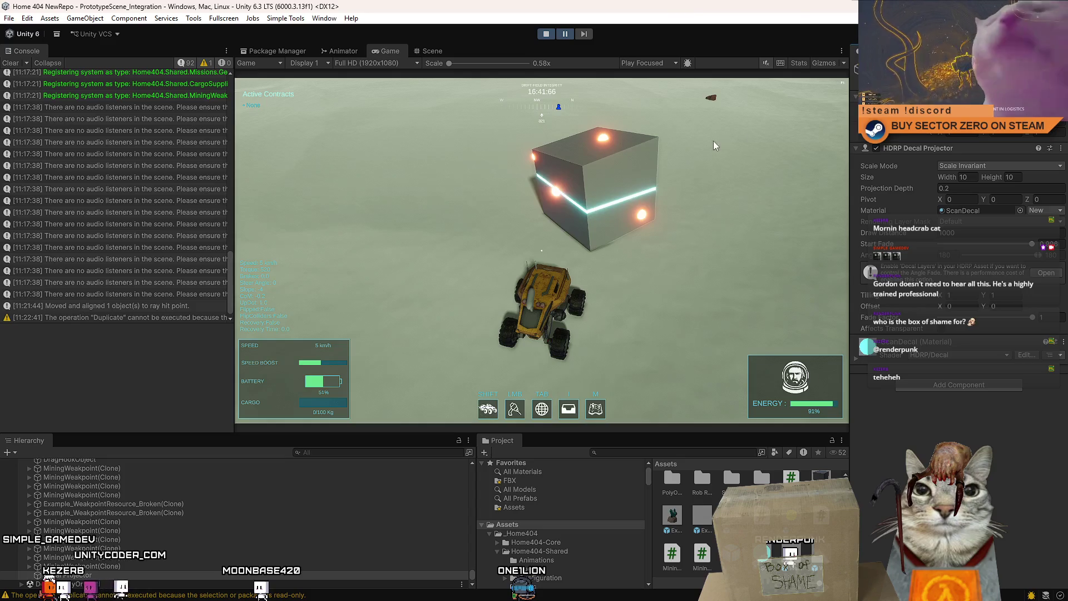
pyautogui.click(432, 50)
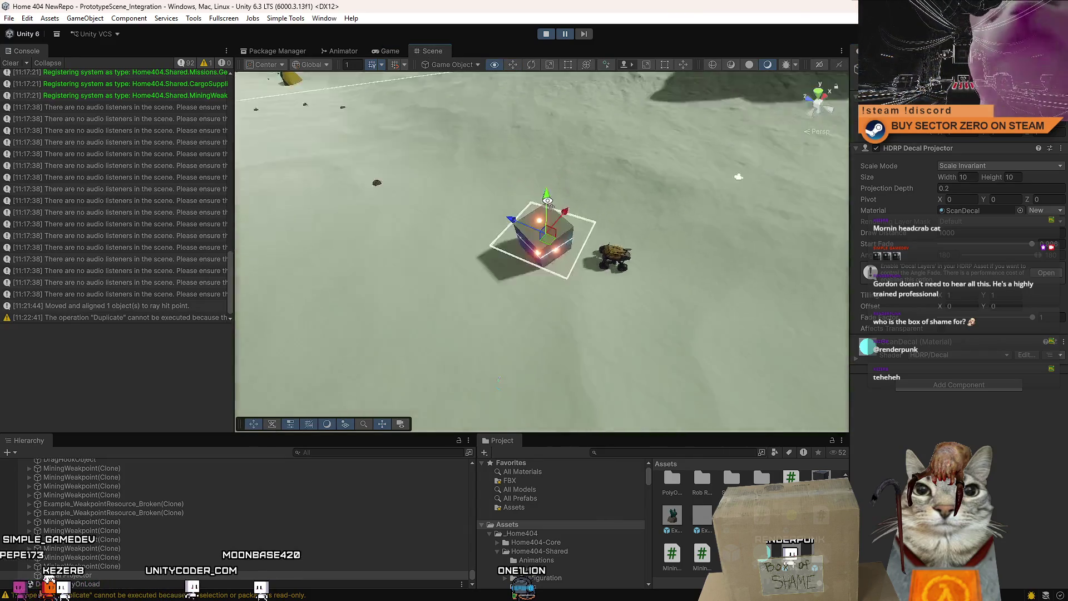
# Step: Move a crystal mining node from the Mining Weakpoints Group right next to the cube
pyautogui.moveTo(397, 178)
pyautogui.mouseDown()
pyautogui.moveTo(529, 195)
pyautogui.moveTo(478, 232)
pyautogui.mouseUp()
pyautogui.click(476, 232)
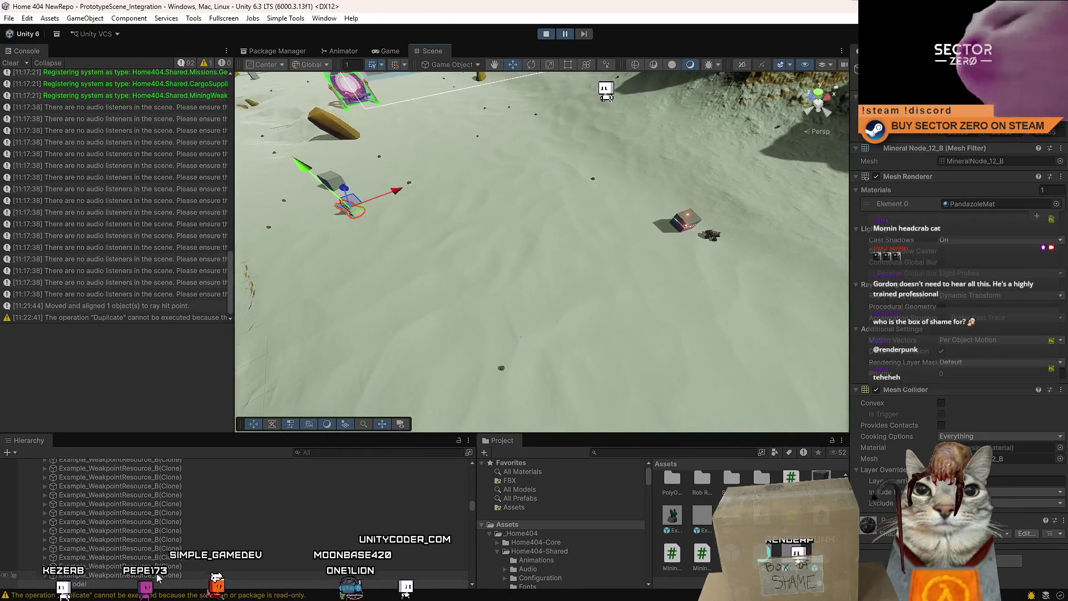
pyautogui.click(160, 567)
pyautogui.click(161, 575)
pyautogui.moveTo(366, 214); pyautogui.dragTo(674, 238)
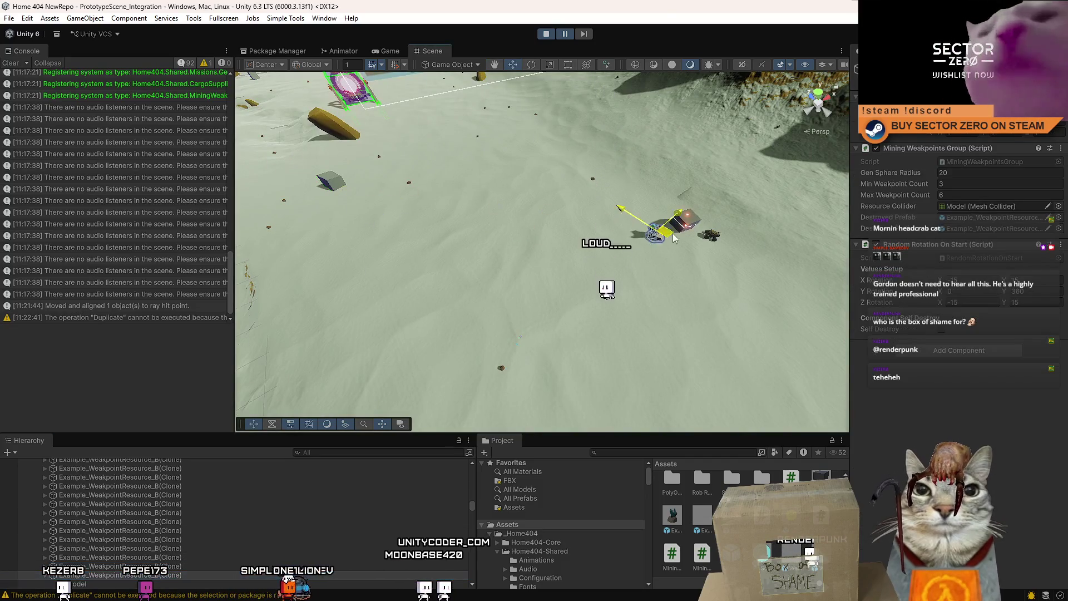
pyautogui.press('f')
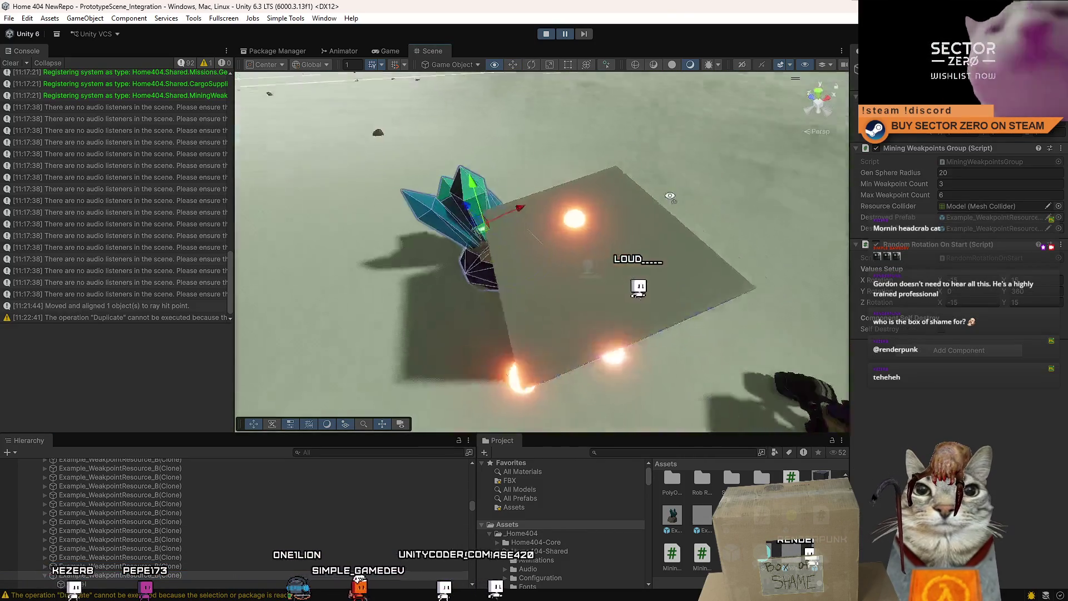
pyautogui.moveTo(490, 213); pyautogui.dragTo(594, 214)
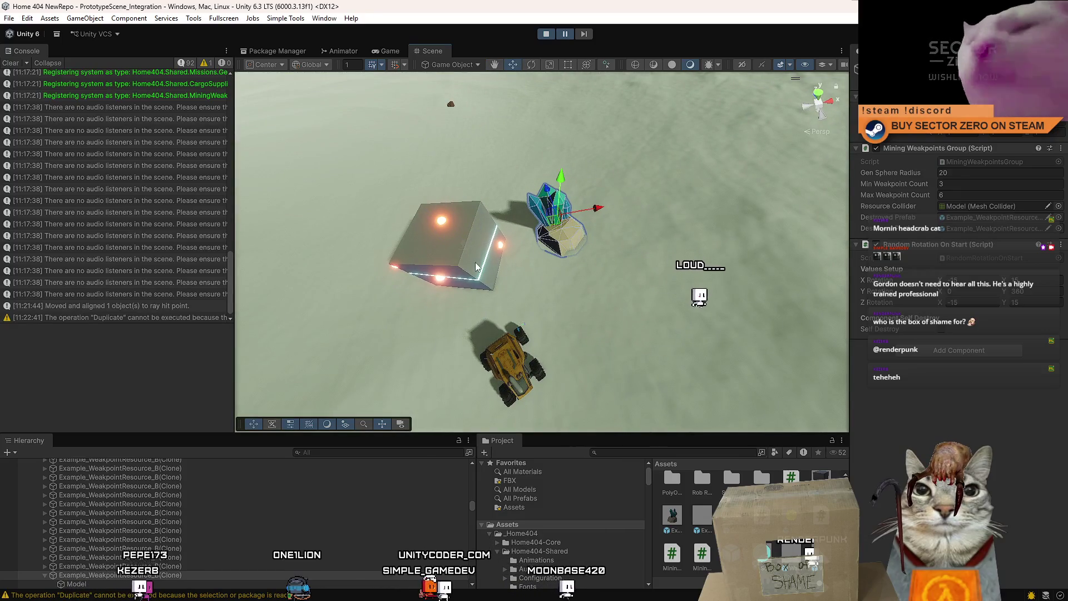
pyautogui.scroll(5, 482, 236)
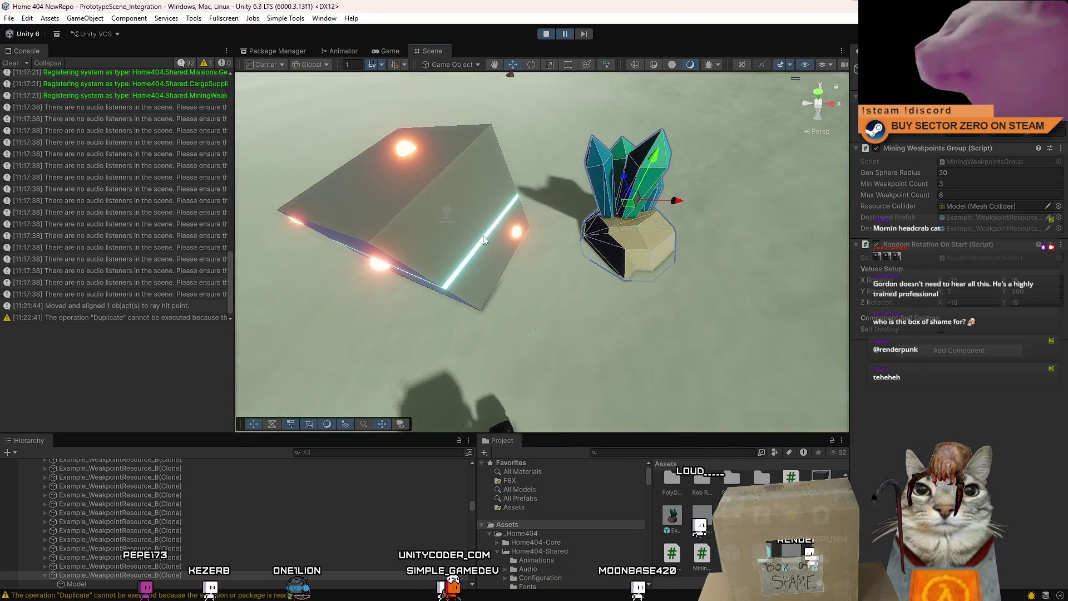
# Step: Move the decal projector off the cube and over the crystal node
pyautogui.click(483, 235)
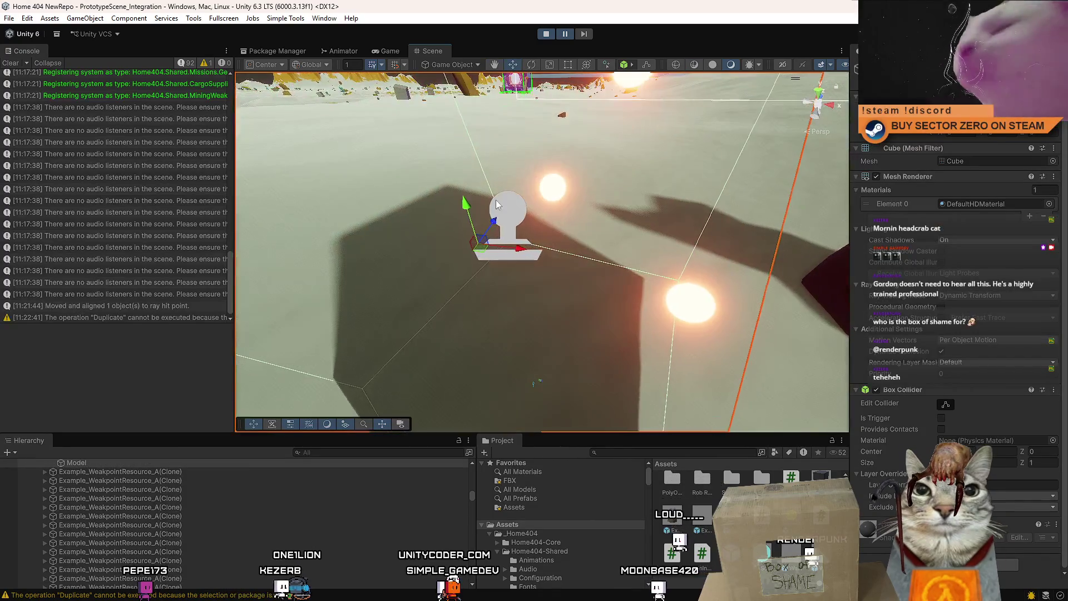
pyautogui.click(496, 199)
pyautogui.moveTo(540, 206)
pyautogui.mouseDown()
pyautogui.moveTo(528, 224)
pyautogui.moveTo(439, 233)
pyautogui.moveTo(517, 282)
pyautogui.moveTo(576, 233)
pyautogui.moveTo(573, 270)
pyautogui.moveTo(599, 259)
pyautogui.moveTo(600, 243)
pyautogui.mouseUp()
pyautogui.scroll(4, 531, 275)
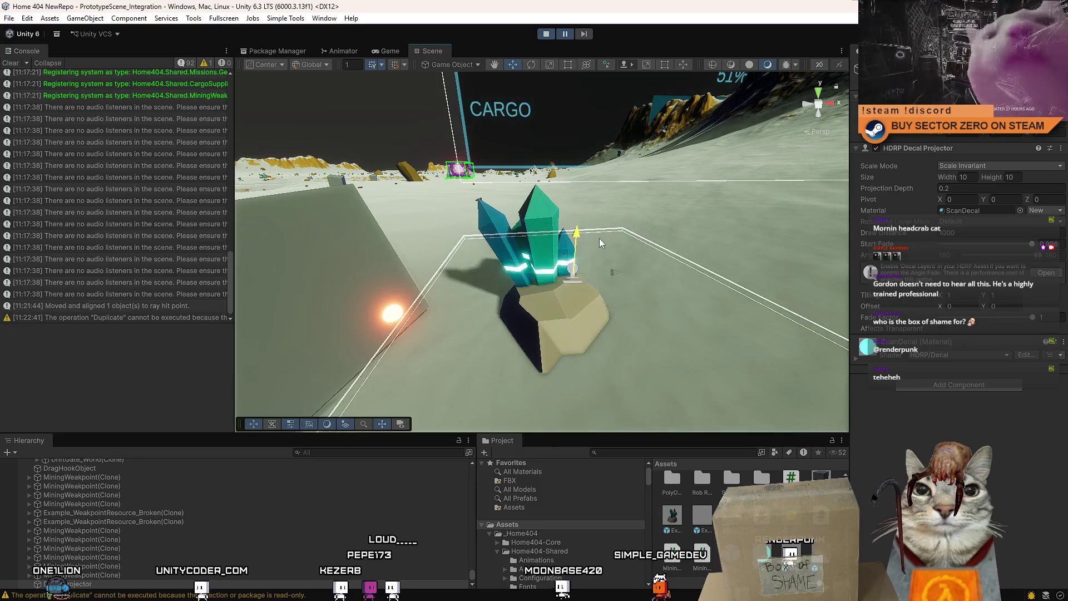
# Step: Test in the running game by driving the rover toward the crystal, then return to the Scene view
pyautogui.click(400, 51)
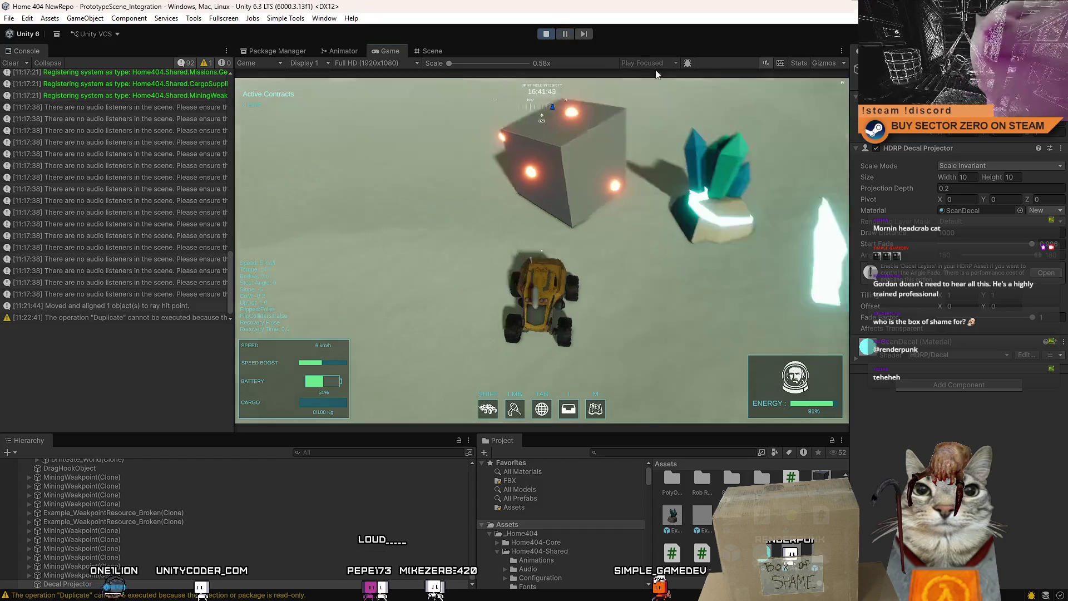
pyautogui.press('d')
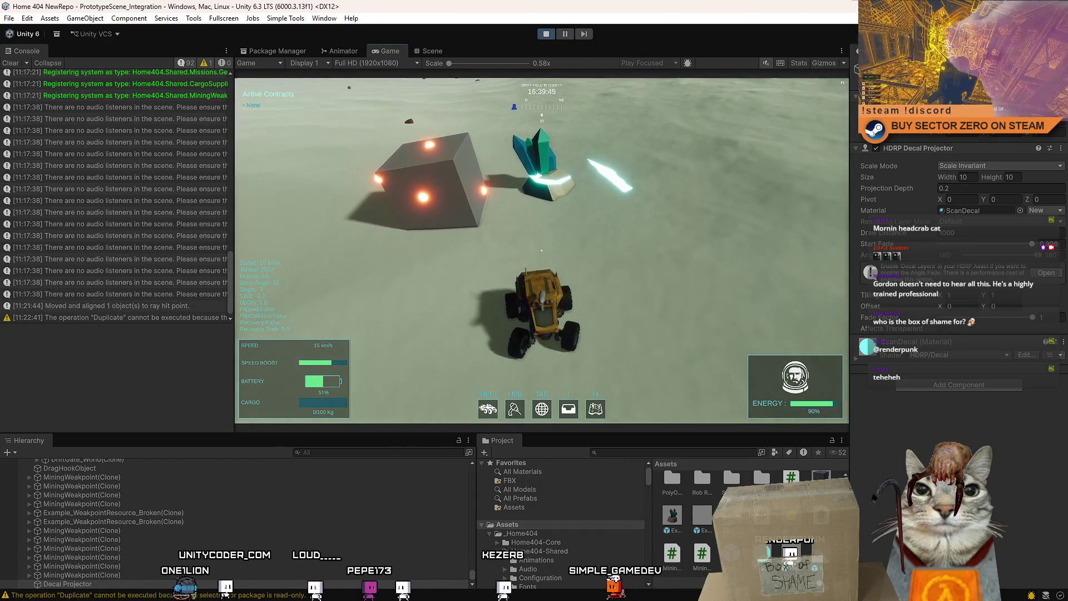
pyautogui.press('Escape')
pyautogui.press('Escape')
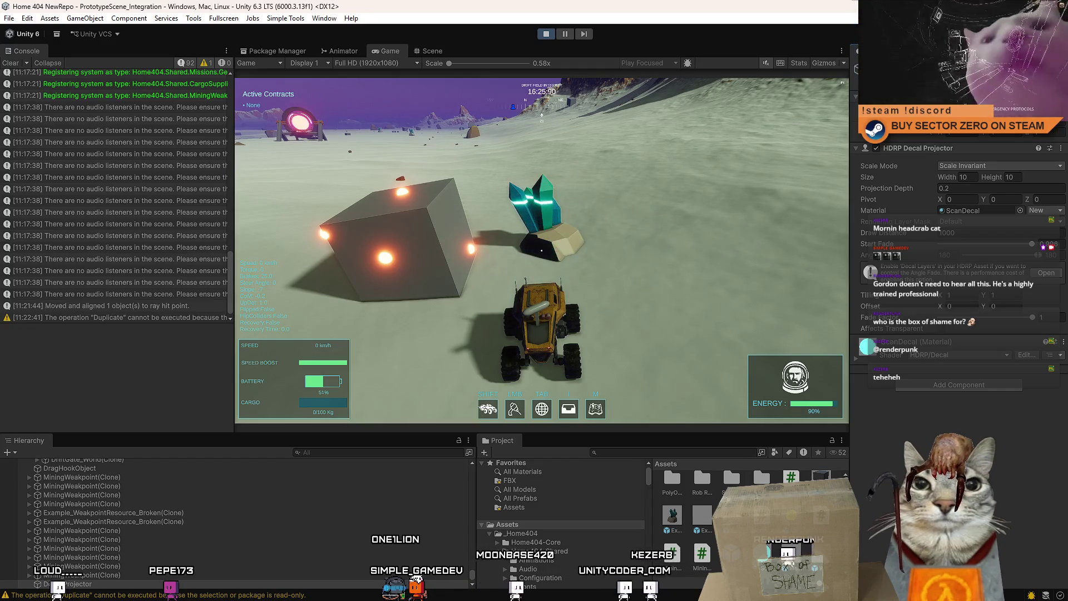
pyautogui.click(430, 51)
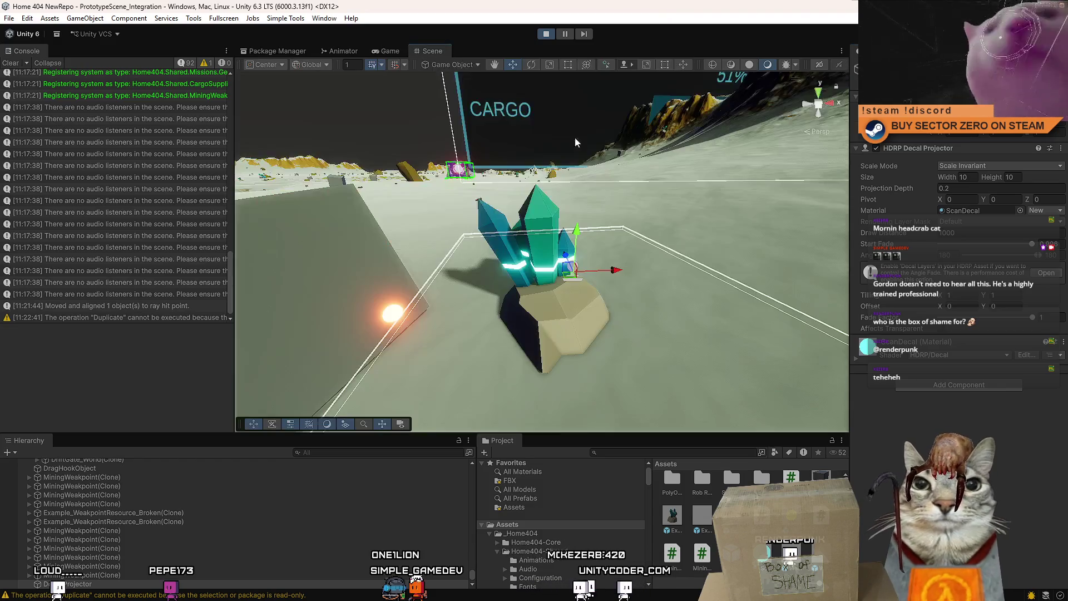
# Step: Duplicate the decal projector and lower the copy onto the crystal node's rock top
pyautogui.hotkey('ctrl', 'd')
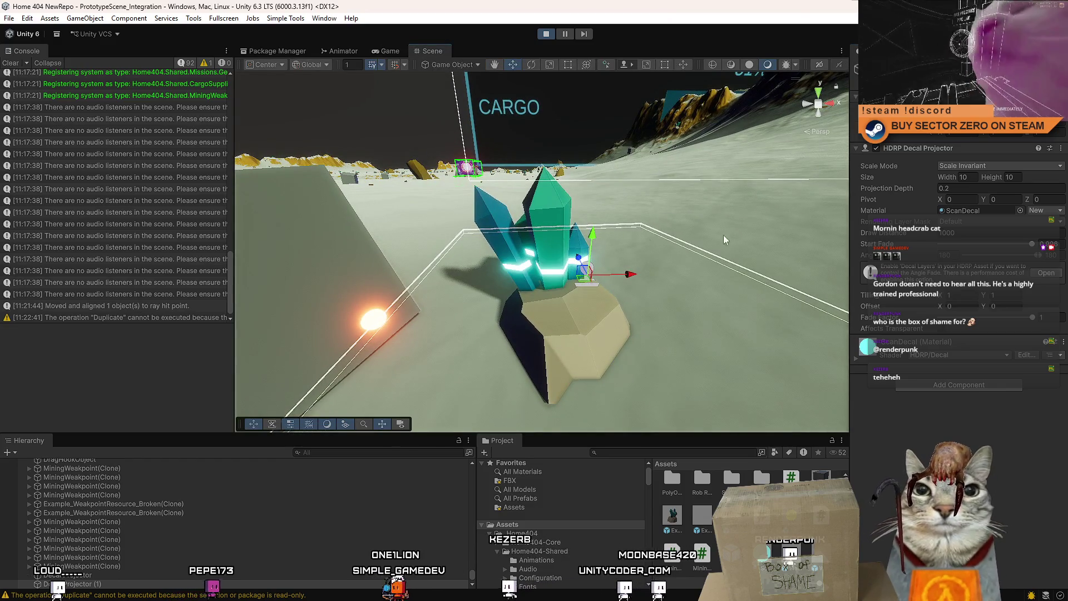
pyautogui.press('f')
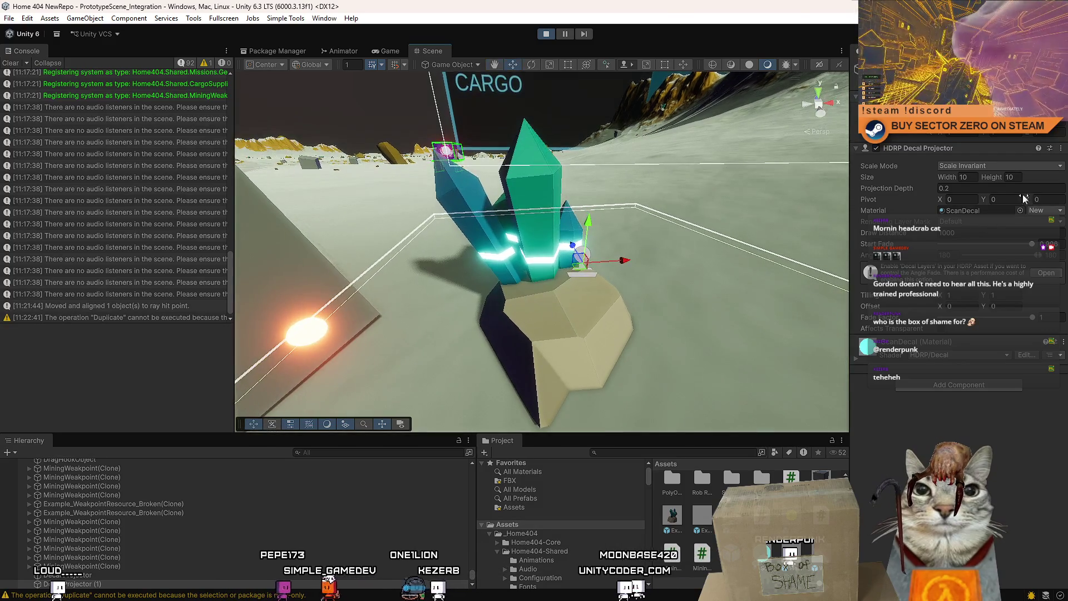
pyautogui.write('4')
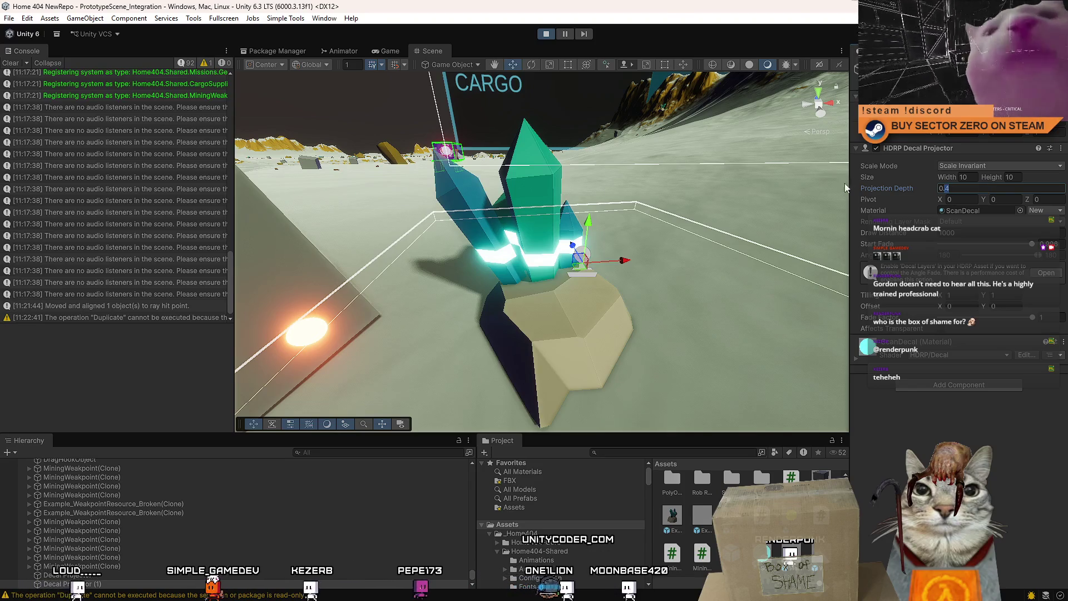
pyautogui.moveTo(590, 222)
pyautogui.mouseDown()
pyautogui.moveTo(588, 244)
pyautogui.moveTo(589, 194)
pyautogui.mouseUp()
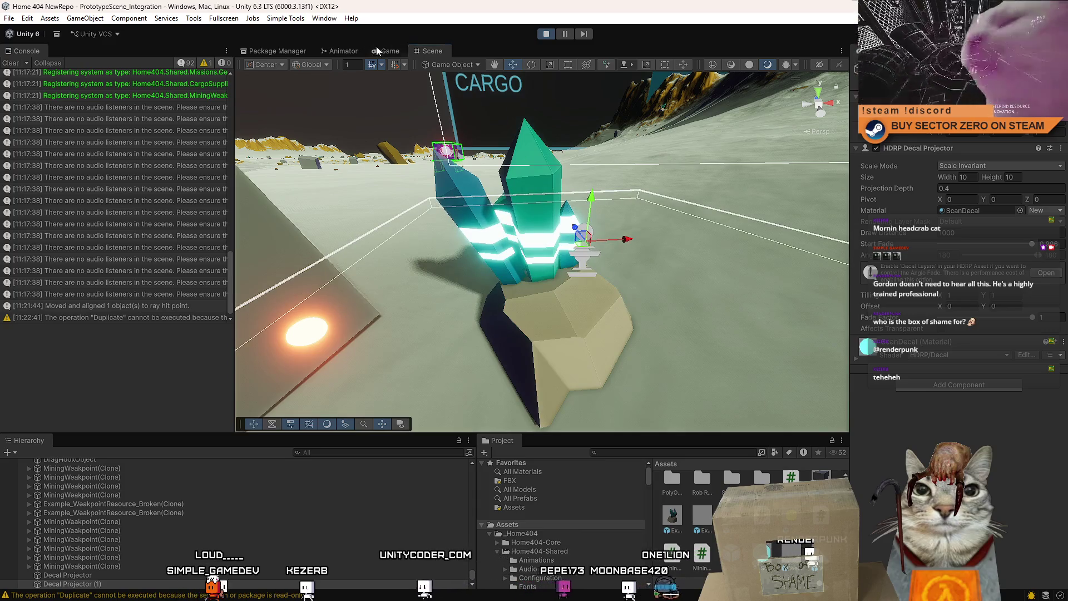
# Step: After a Game view check, delete the duplicate projector and open the remaining one's ScanDecal material
pyautogui.click(382, 49)
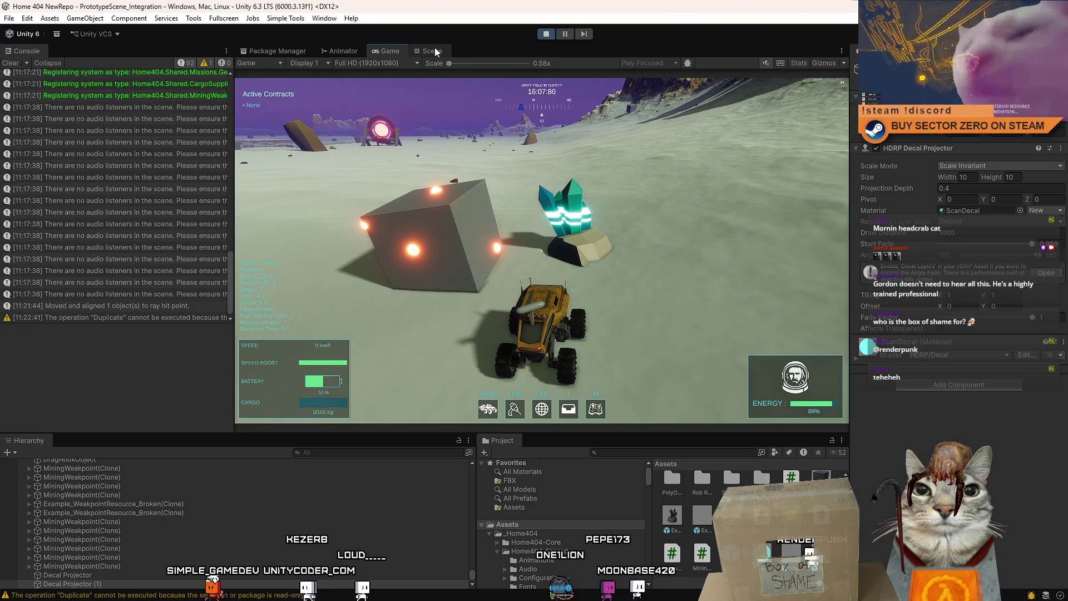
pyautogui.click(434, 51)
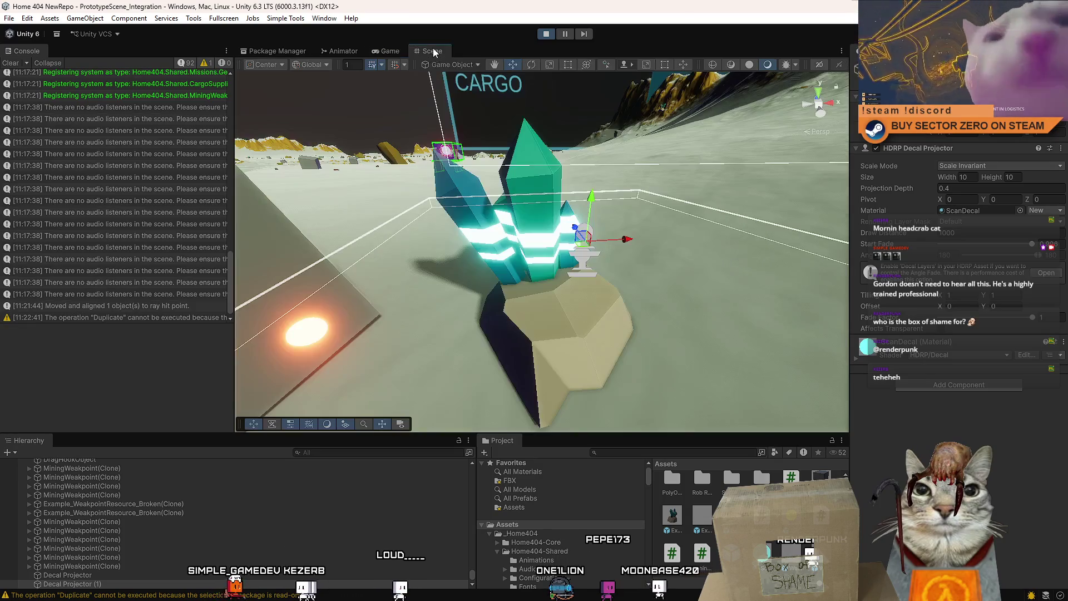
pyautogui.press('Delete')
pyautogui.click(573, 268)
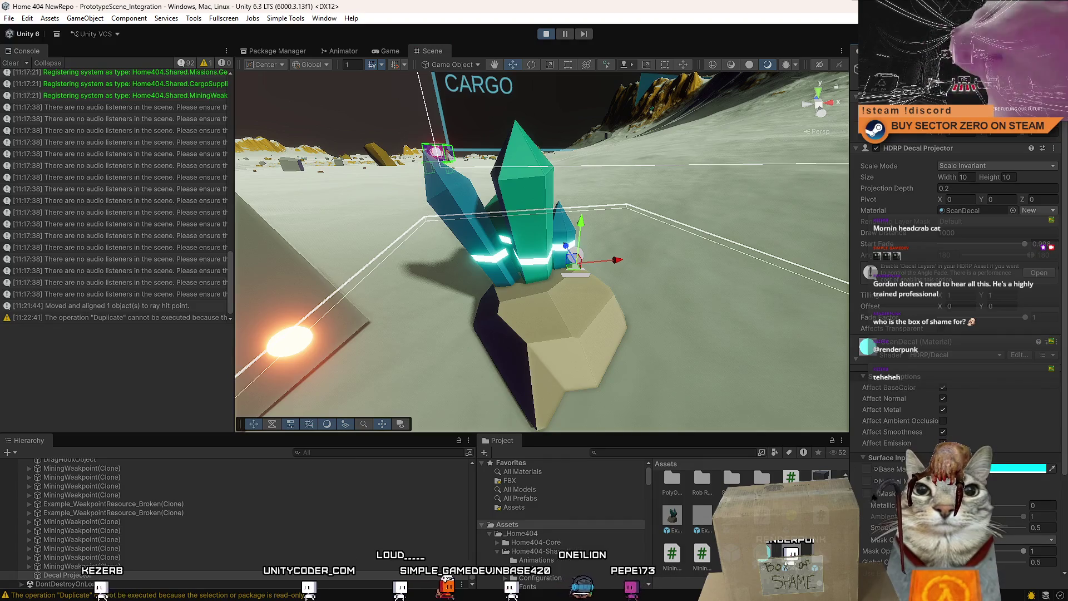
pyautogui.doubleClick(973, 210)
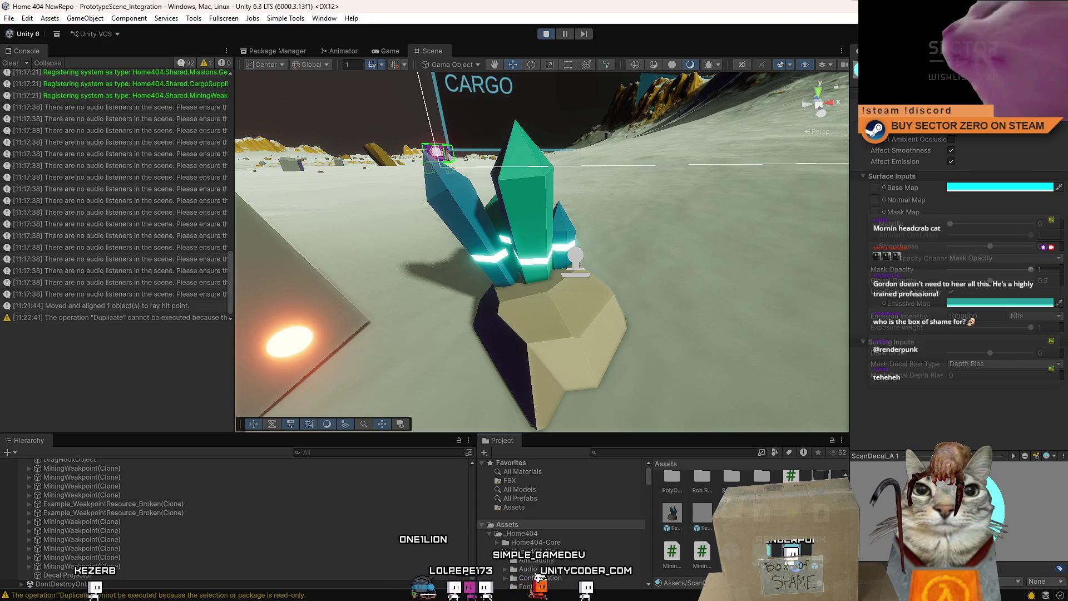
# Step: Reselect the decal projector beside the crystal node and set its Projection Depth to 0.5
pyautogui.scroll(-1, 745, 523)
pyautogui.click(571, 251)
pyautogui.keyDown('alt'); pyautogui.moveTo(571, 251); pyautogui.dragTo(624, 245); pyautogui.keyUp('alt')
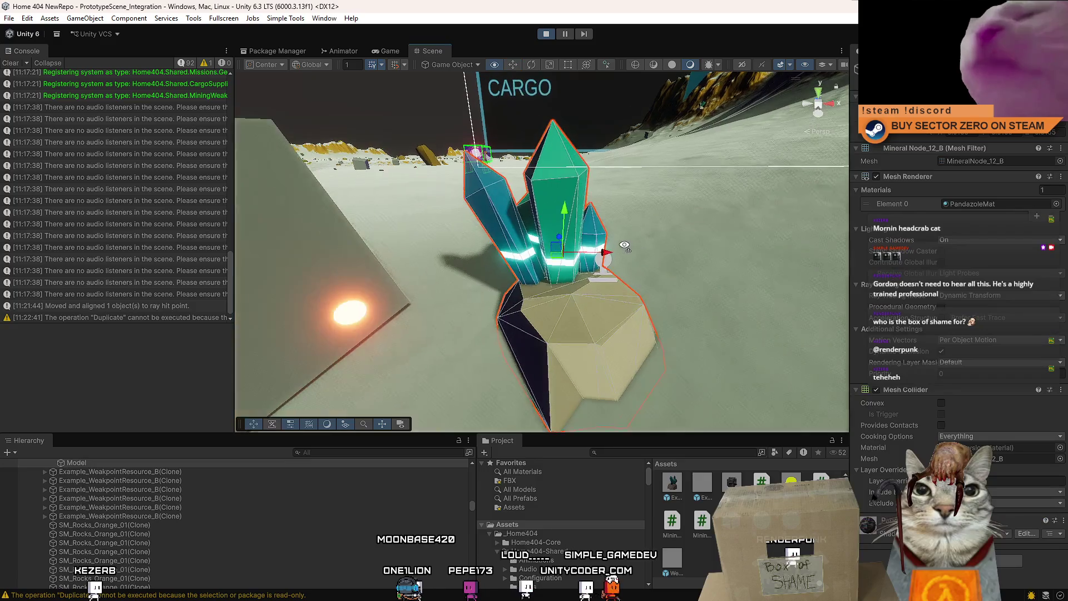
pyautogui.click(611, 276)
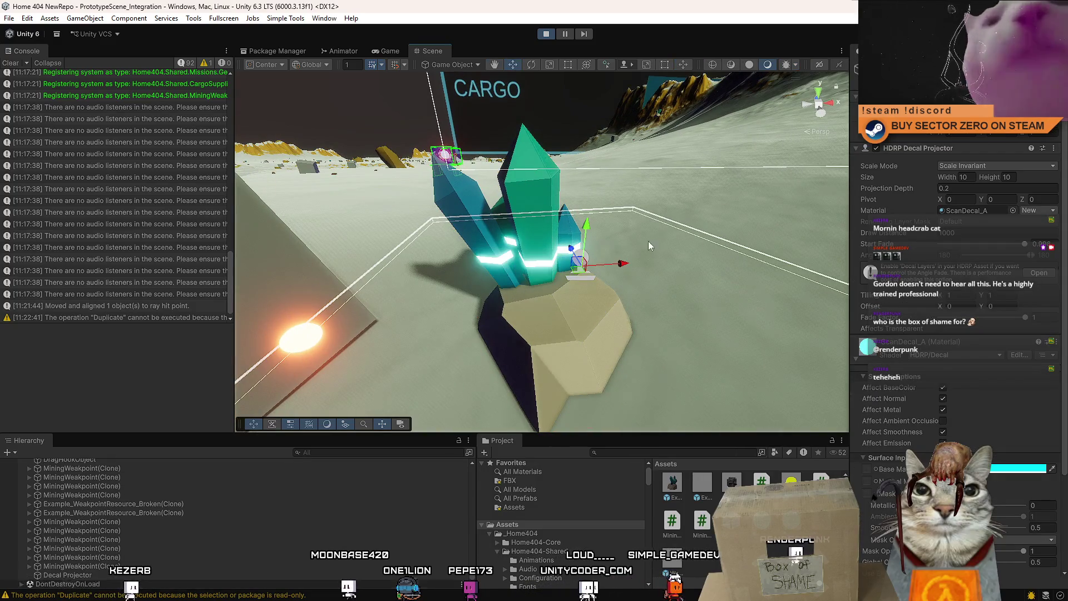
pyautogui.click(993, 187)
pyautogui.write('0.5')
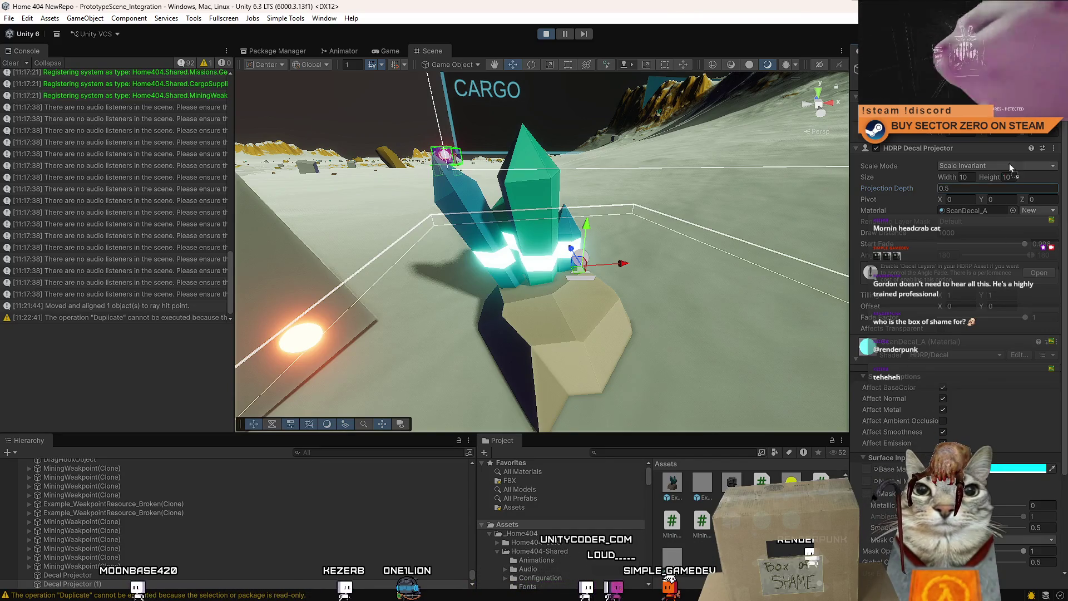
# Step: Assign the ScanDecal_A B material, lower its emission intensity to 100, and check it in the game
pyautogui.moveTo(981, 214); pyautogui.dragTo(979, 211)
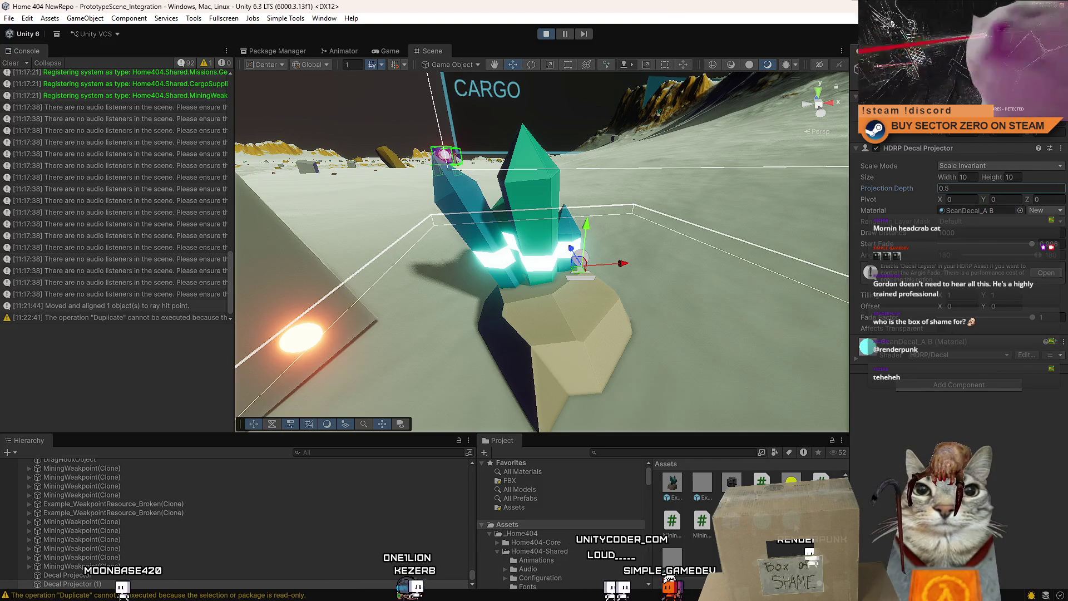
pyautogui.doubleClick(977, 210)
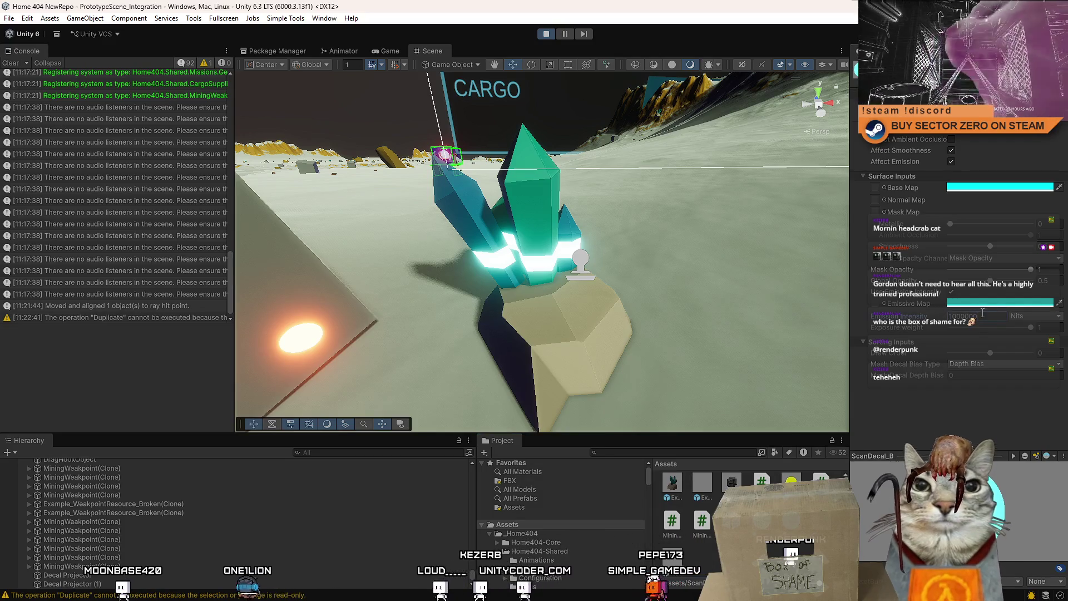
pyautogui.write('10')
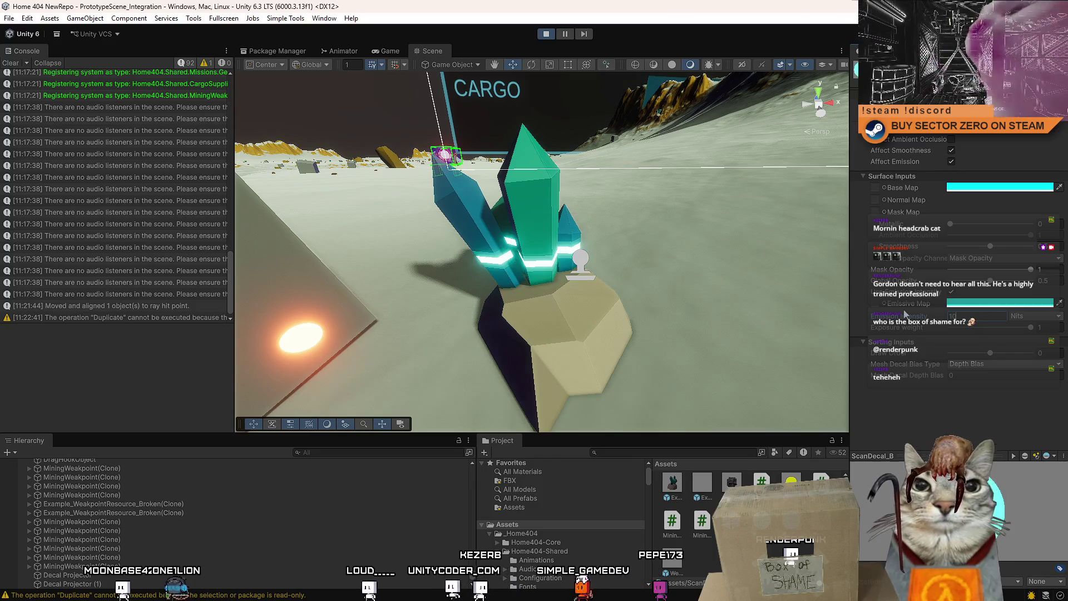
pyautogui.write('0000')
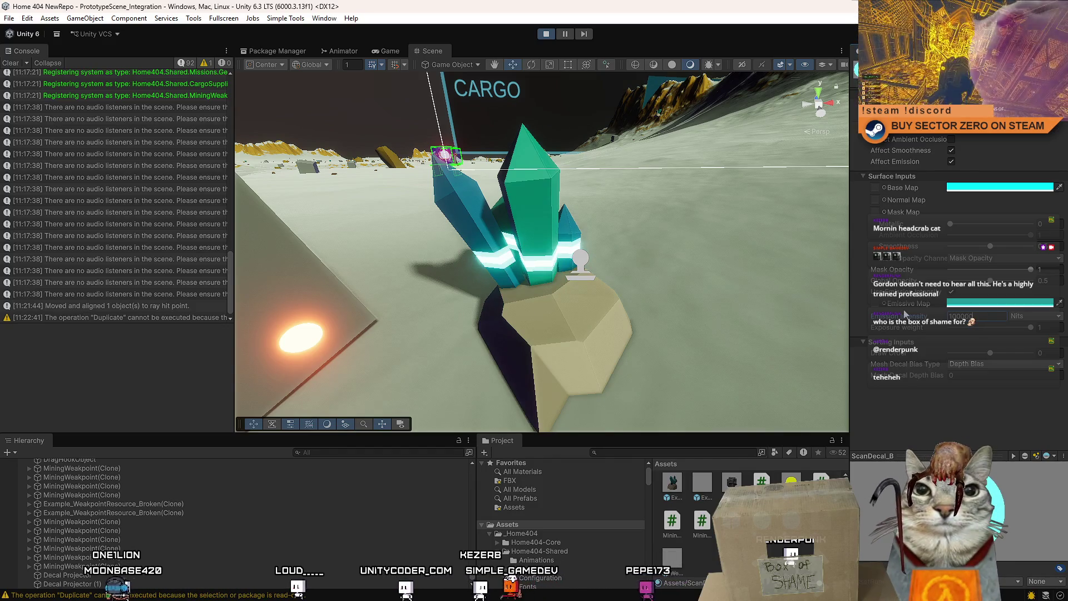
pyautogui.press('BackSpace')
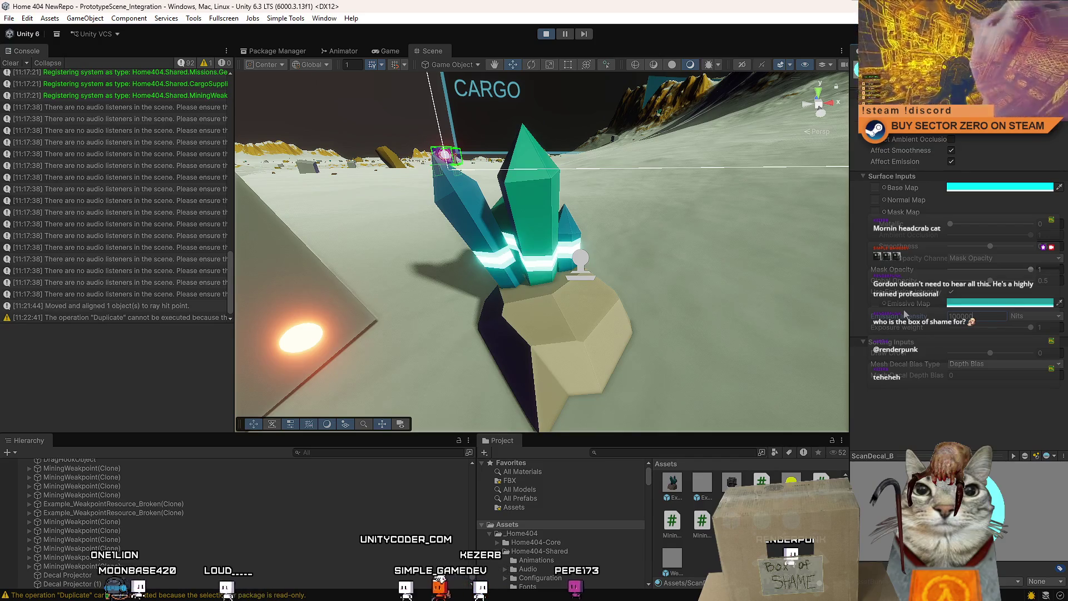
pyautogui.click(387, 51)
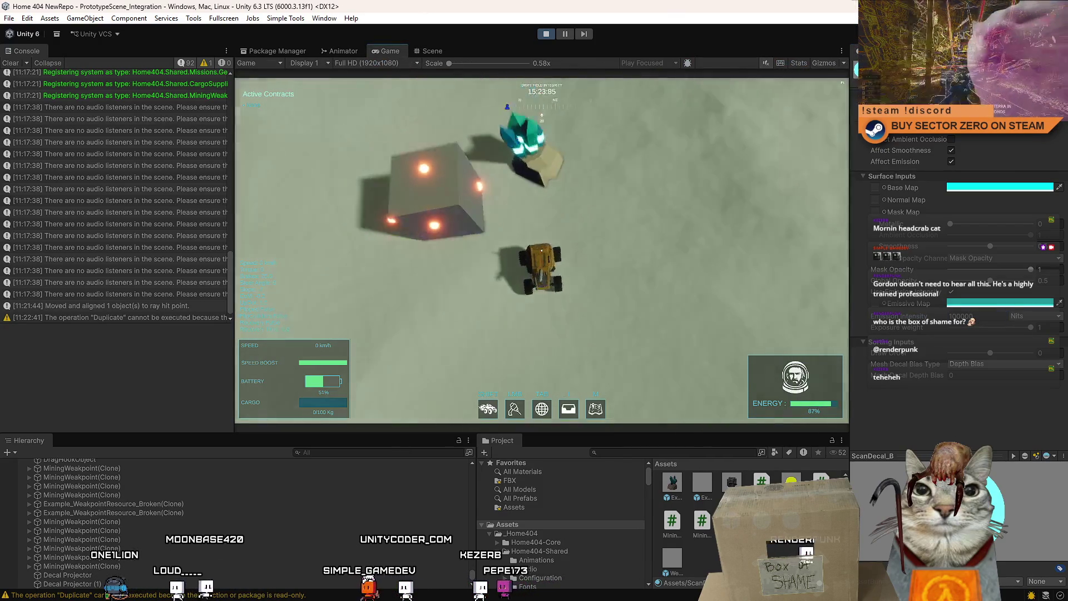
pyautogui.scroll(3, 541, 251)
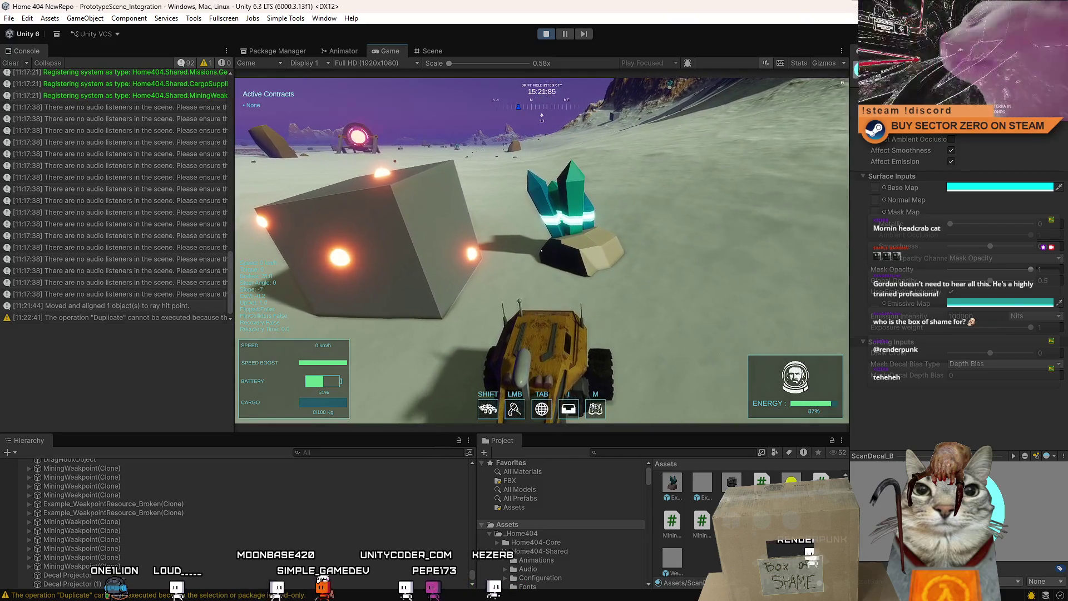
pyautogui.press('Escape')
# Step: Try orange and red base colours, then revert the decal to cyan and return to the Scene view
pyautogui.click(993, 318)
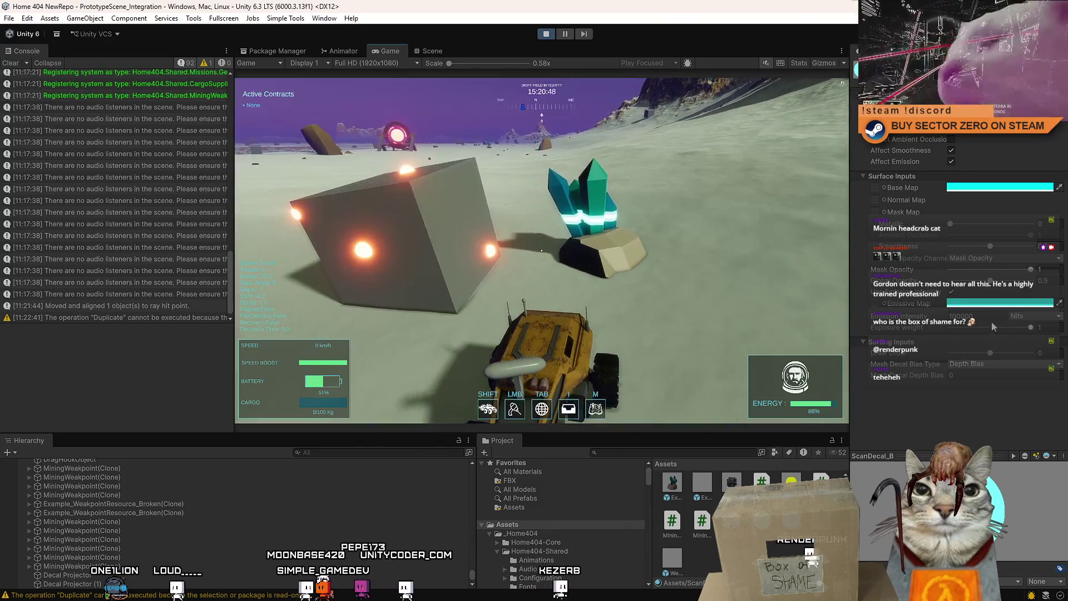
pyautogui.click(990, 187)
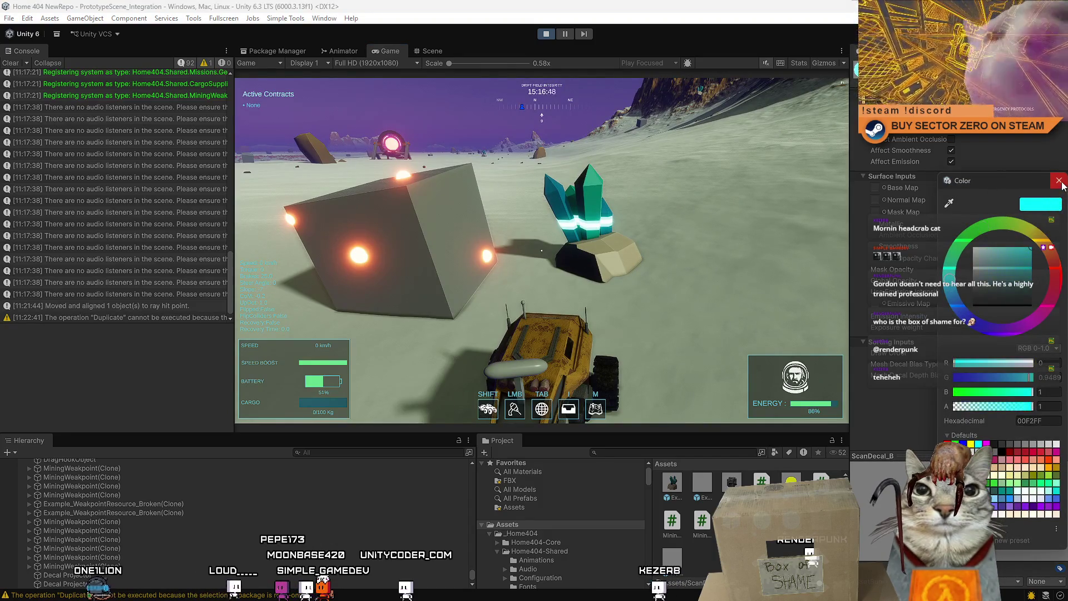
pyautogui.click(1059, 180)
pyautogui.click(999, 187)
pyautogui.click(1046, 299)
pyautogui.moveTo(1046, 299); pyautogui.dragTo(1056, 329)
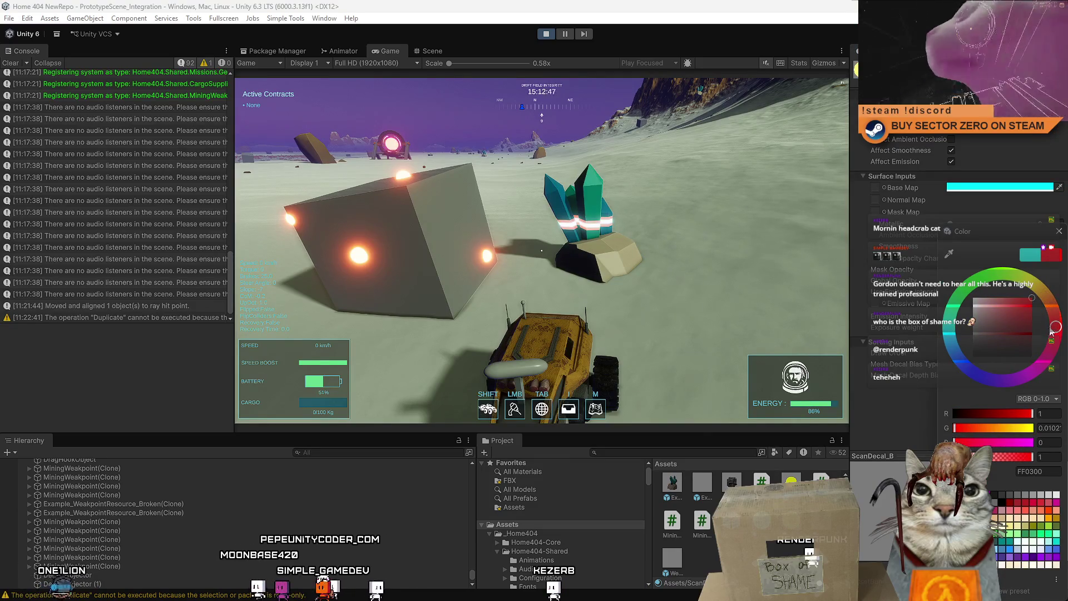
pyautogui.click(1060, 256)
pyautogui.click(1059, 232)
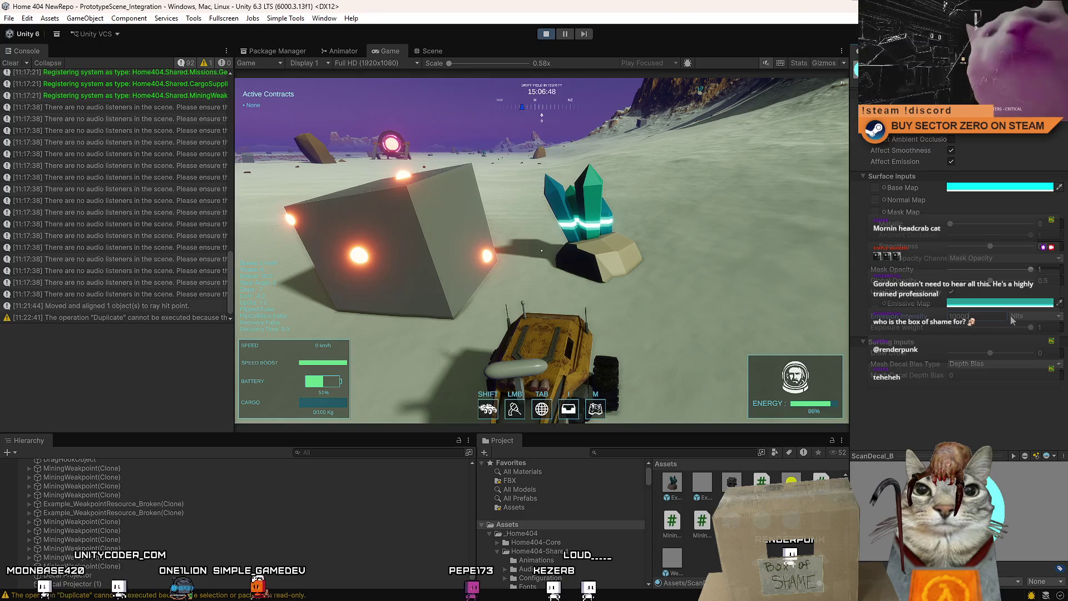
pyautogui.click(431, 50)
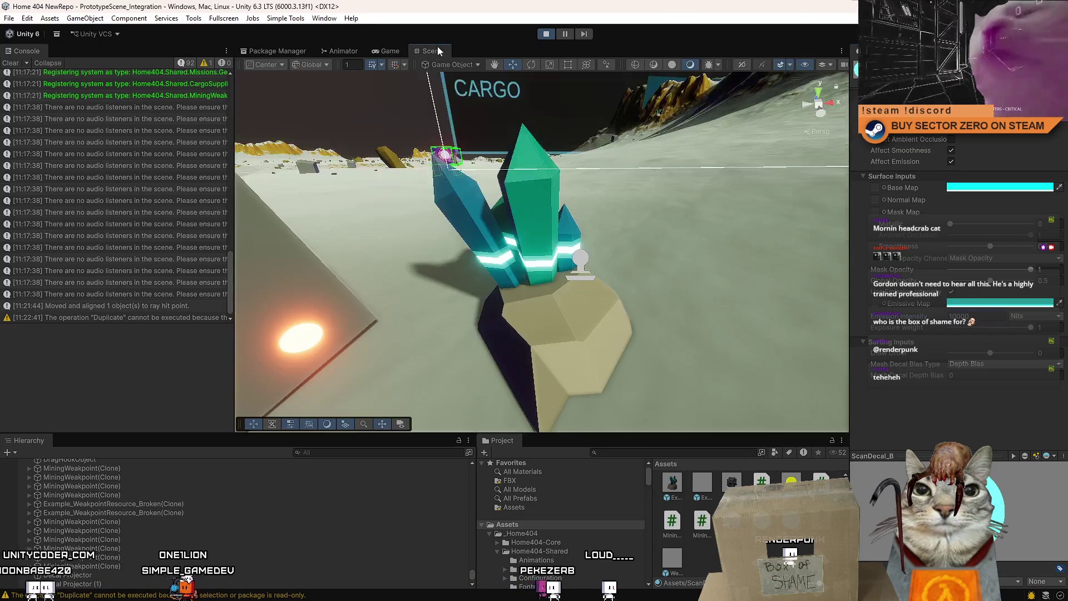
# Step: Select both decal projectors, check the game, and remove the second projector
pyautogui.click(583, 264)
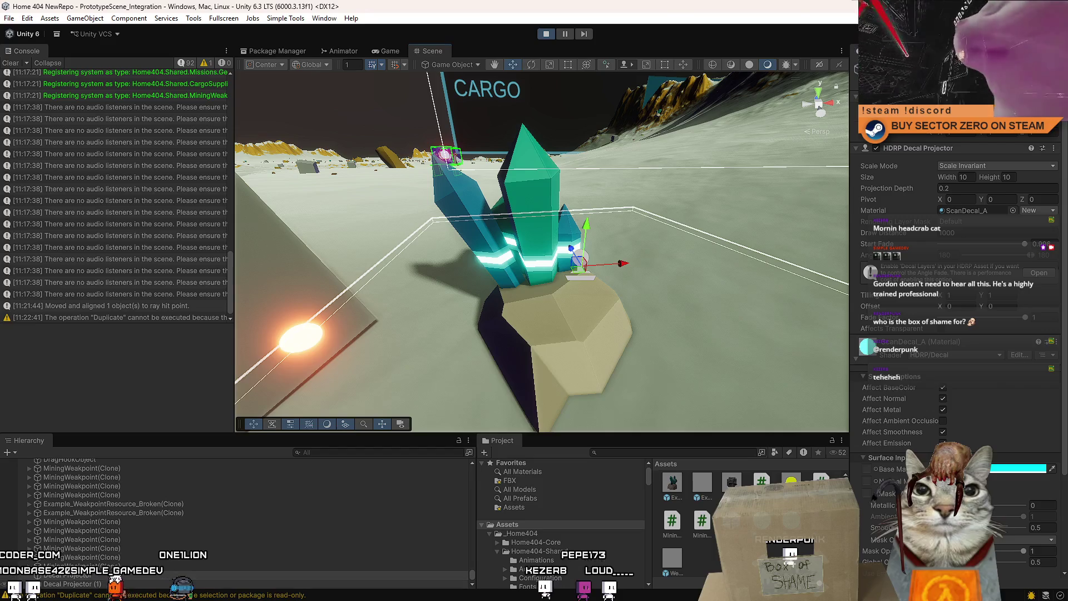
pyautogui.keyDown('ctrl'); pyautogui.click(212, 584); pyautogui.keyUp('ctrl')
pyautogui.click(384, 51)
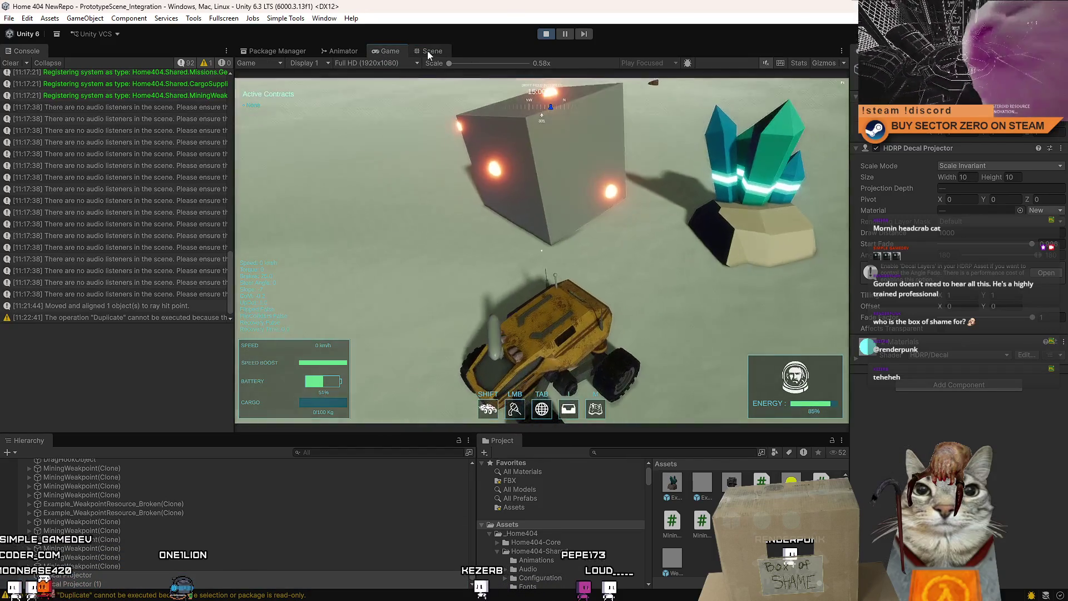
pyautogui.click(428, 51)
pyautogui.moveTo(592, 239)
pyautogui.mouseDown()
pyautogui.moveTo(612, 206)
pyautogui.moveTo(615, 280)
pyautogui.moveTo(613, 269)
pyautogui.moveTo(599, 316)
pyautogui.moveTo(581, 268)
pyautogui.mouseUp()
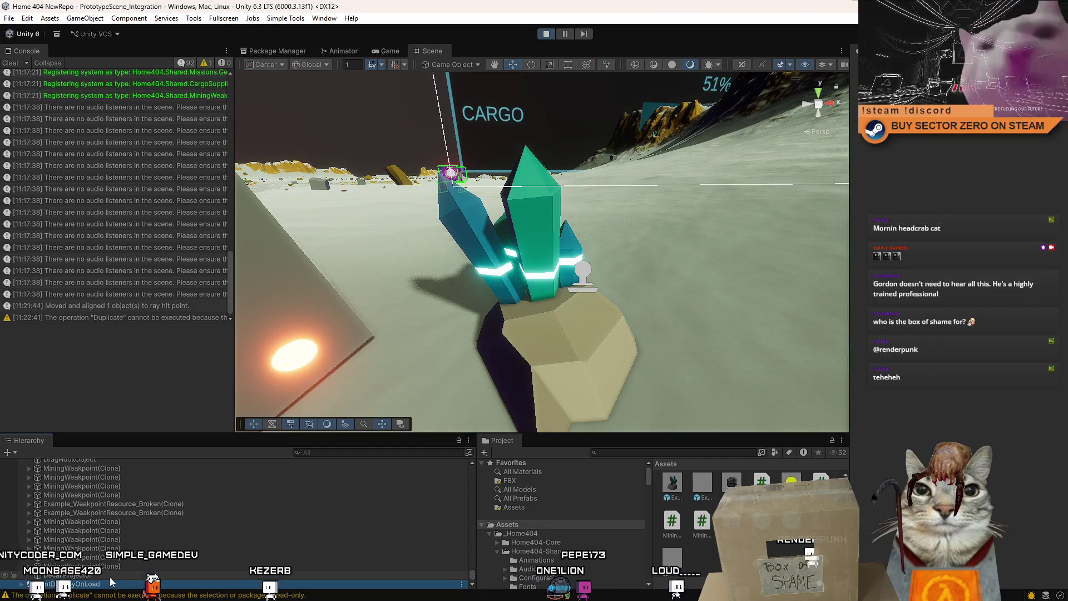
pyautogui.hotkey('ctrl', 'z')
# Step: Slide the remaining projector down onto the rock and back up, then open ScanDecal_A's settings
pyautogui.moveTo(589, 246)
pyautogui.mouseDown()
pyautogui.moveTo(584, 278)
pyautogui.moveTo(584, 258)
pyautogui.moveTo(581, 278)
pyautogui.moveTo(563, 247)
pyautogui.mouseUp()
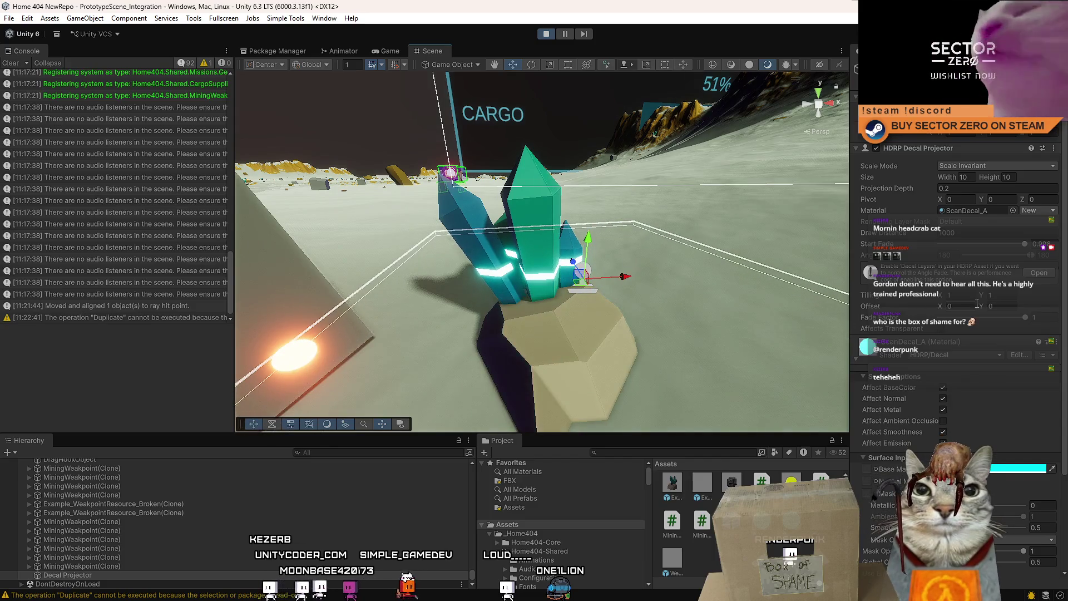
pyautogui.rightClick(957, 330)
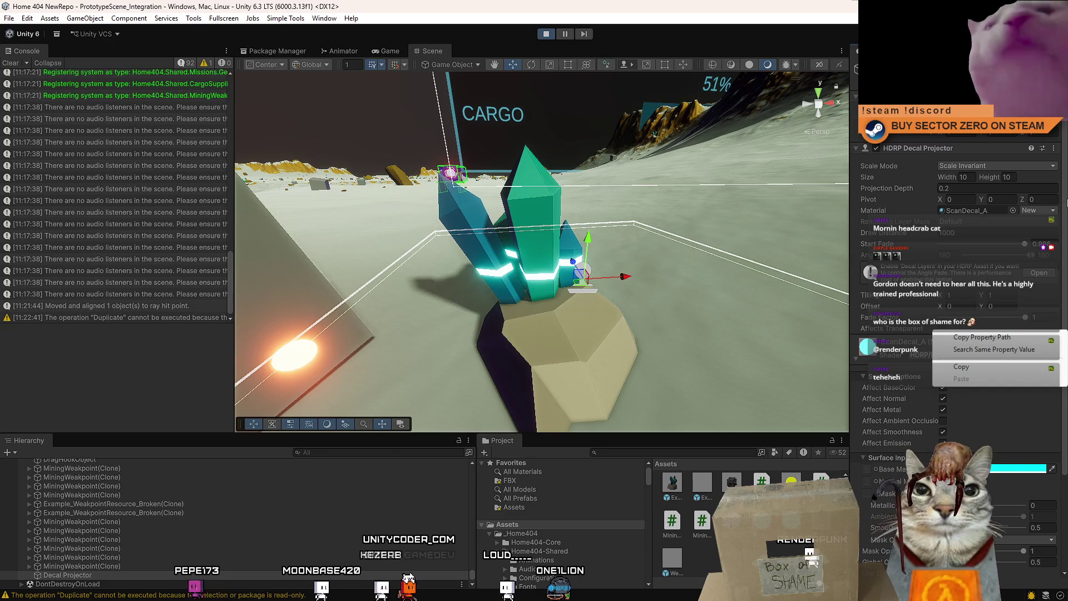
pyautogui.click(930, 279)
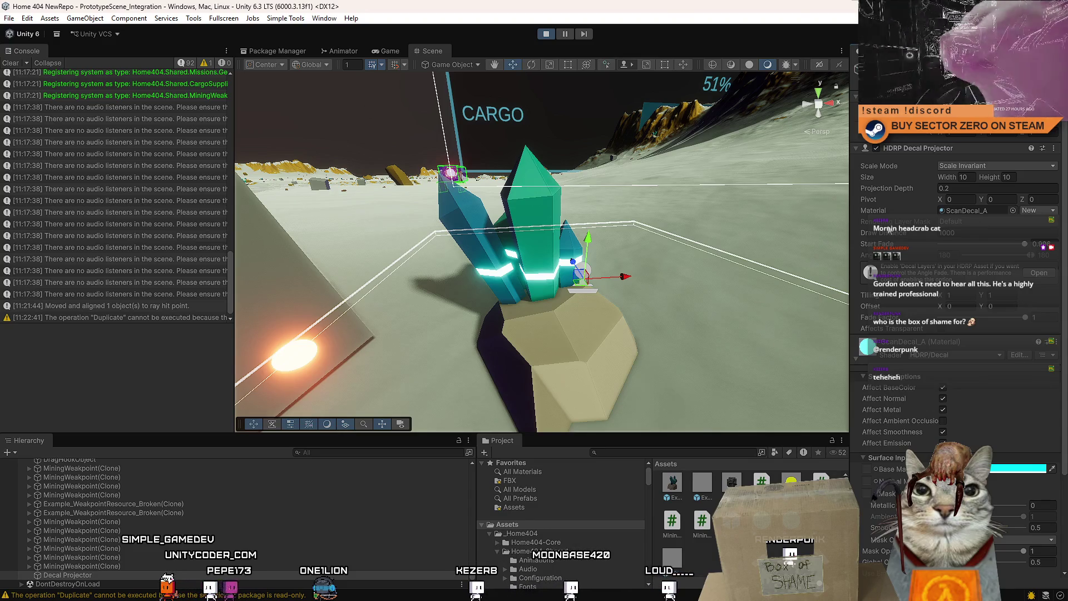
pyautogui.doubleClick(941, 210)
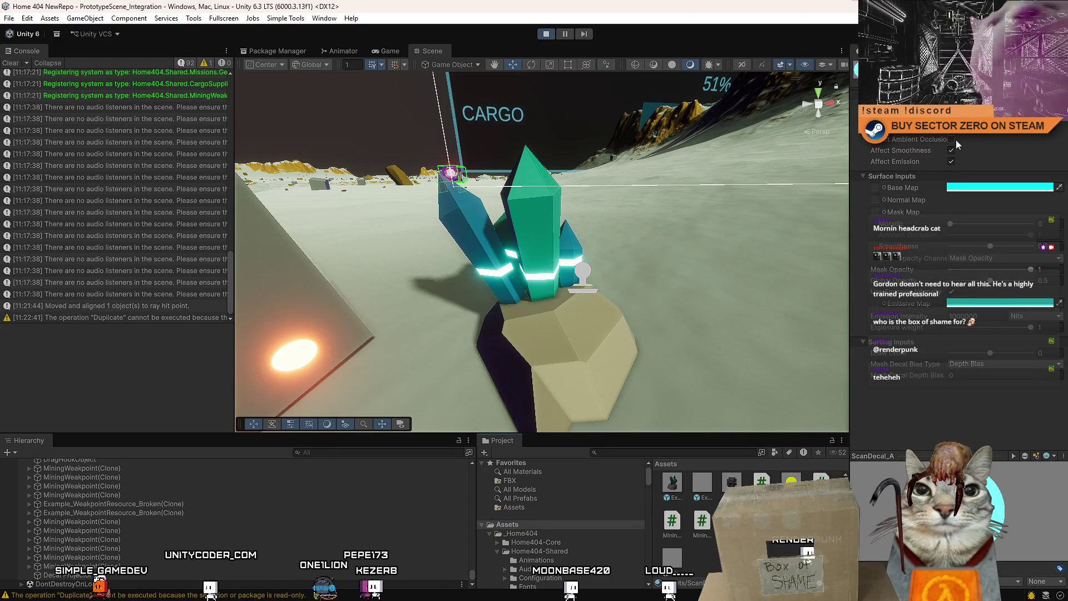
# Step: Enable Affect Emission on ScanDecal_A, leave its opacity channel unchanged, and reselect the projector
pyautogui.click(951, 161)
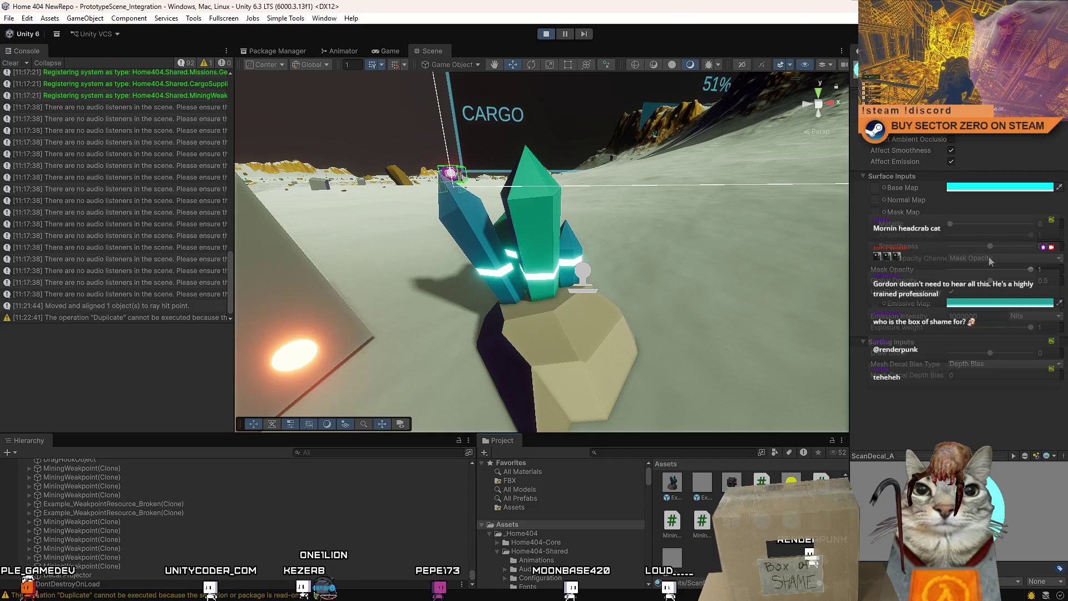
pyautogui.click(987, 257)
pyautogui.click(987, 259)
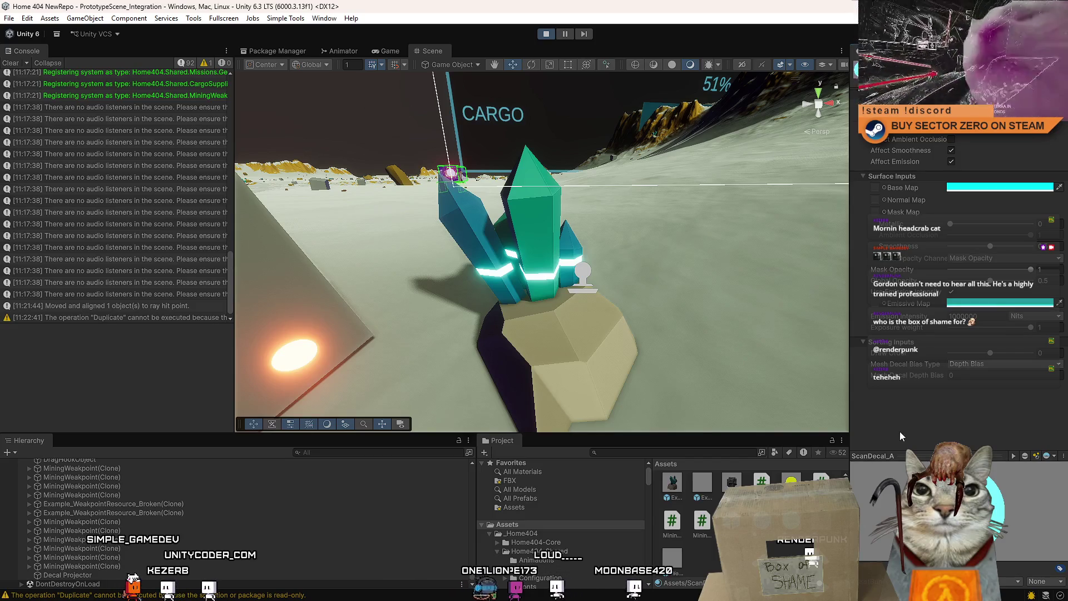
pyautogui.click(593, 326)
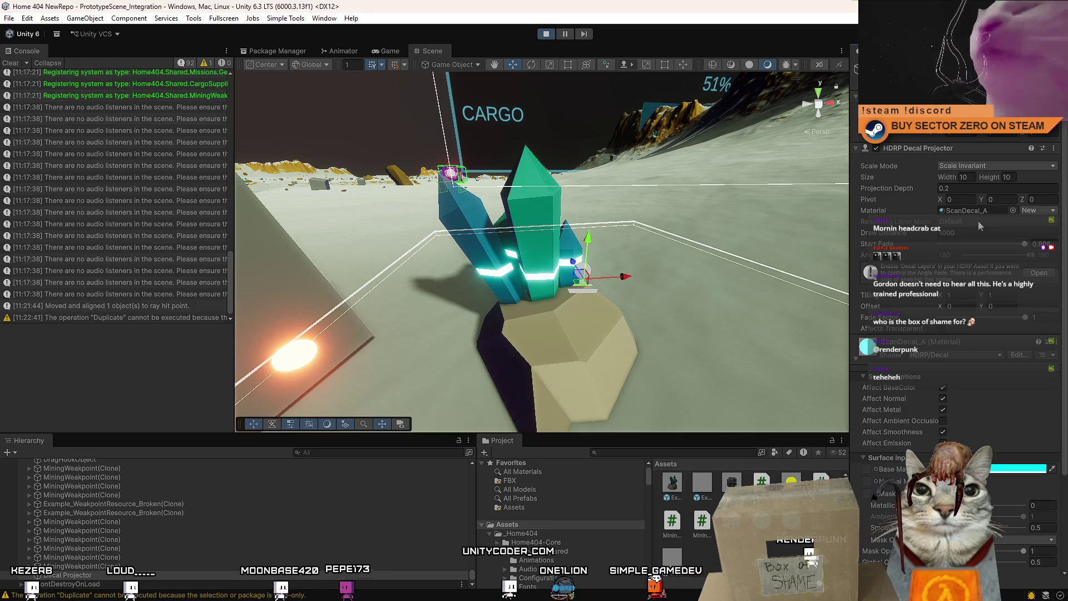
# Step: Look over the projector's Scale Mode options, then orbit around the crystal node
pyautogui.click(966, 167)
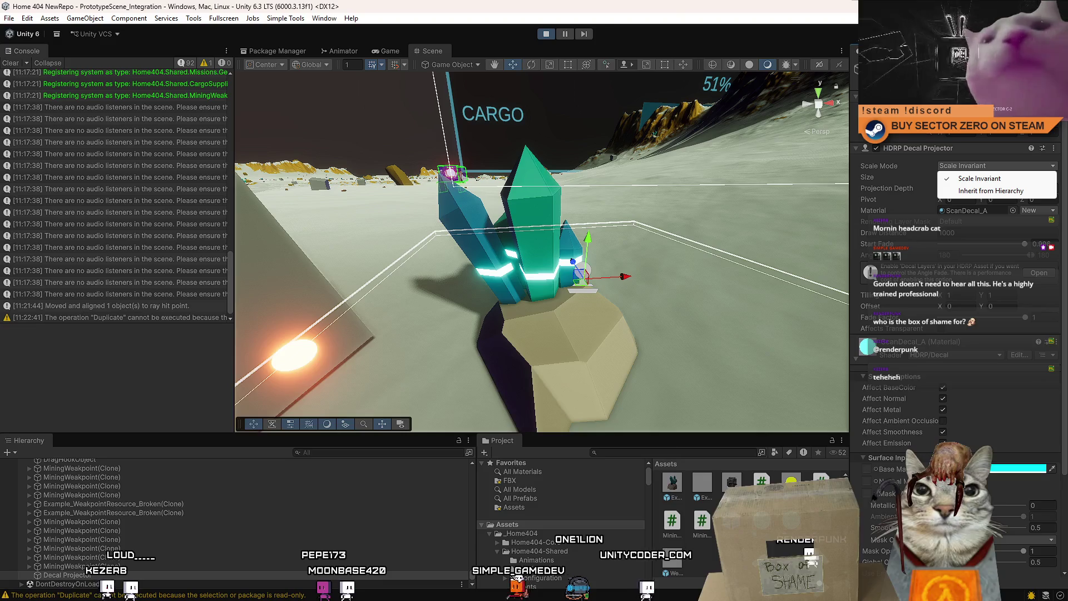
pyautogui.press('Escape')
pyautogui.moveTo(589, 259); pyautogui.dragTo(548, 257)
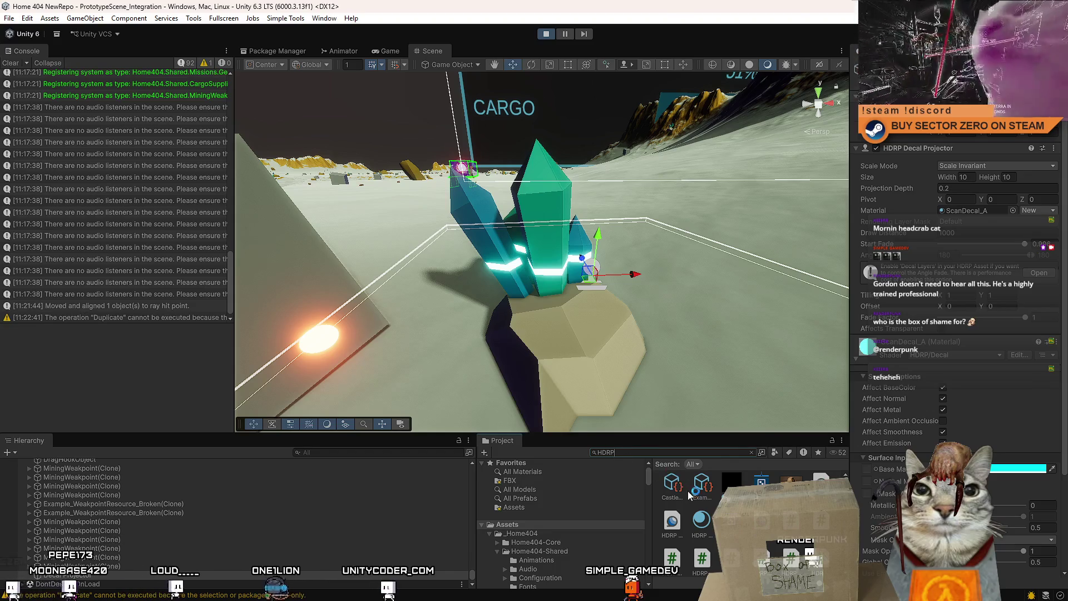
pyautogui.scroll(-3, 688, 492)
pyautogui.scroll(3, 723, 523)
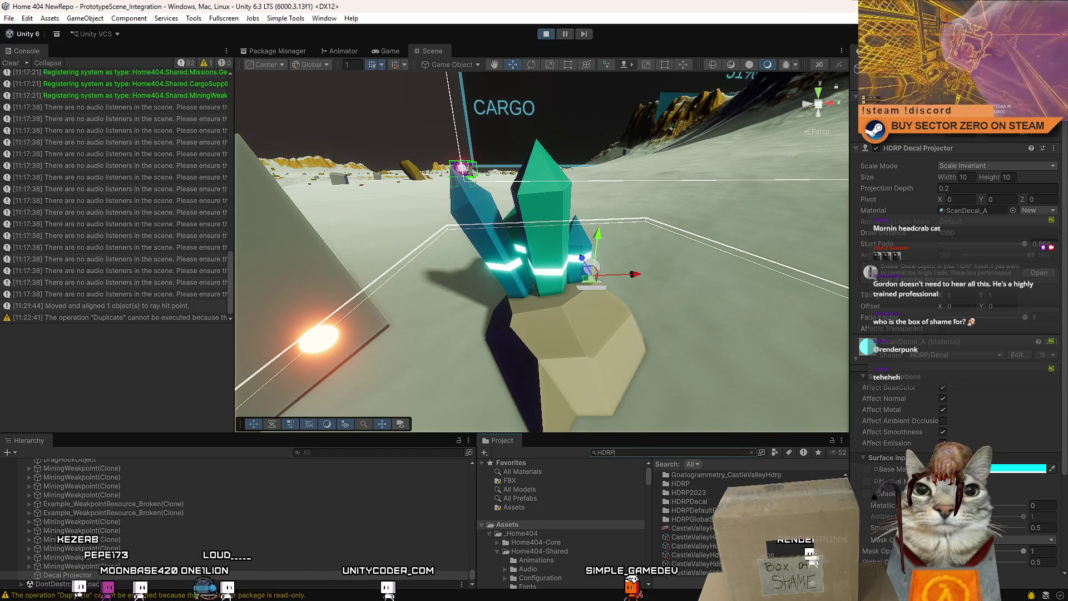
pyautogui.scroll(-2, 689, 523)
pyautogui.scroll(-3, 690, 523)
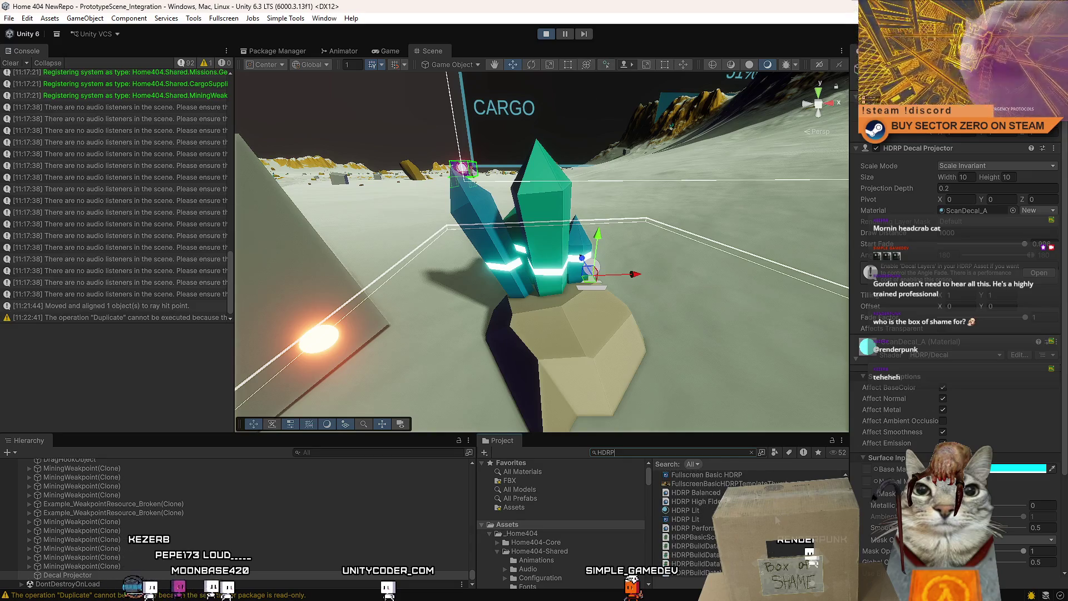
pyautogui.click(695, 501)
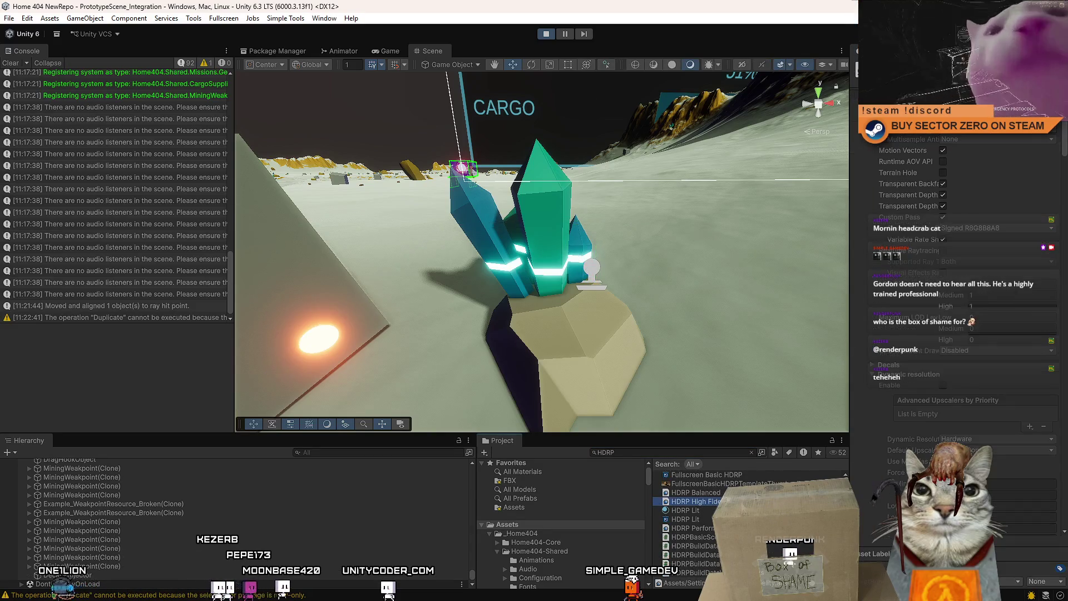
pyautogui.click(874, 366)
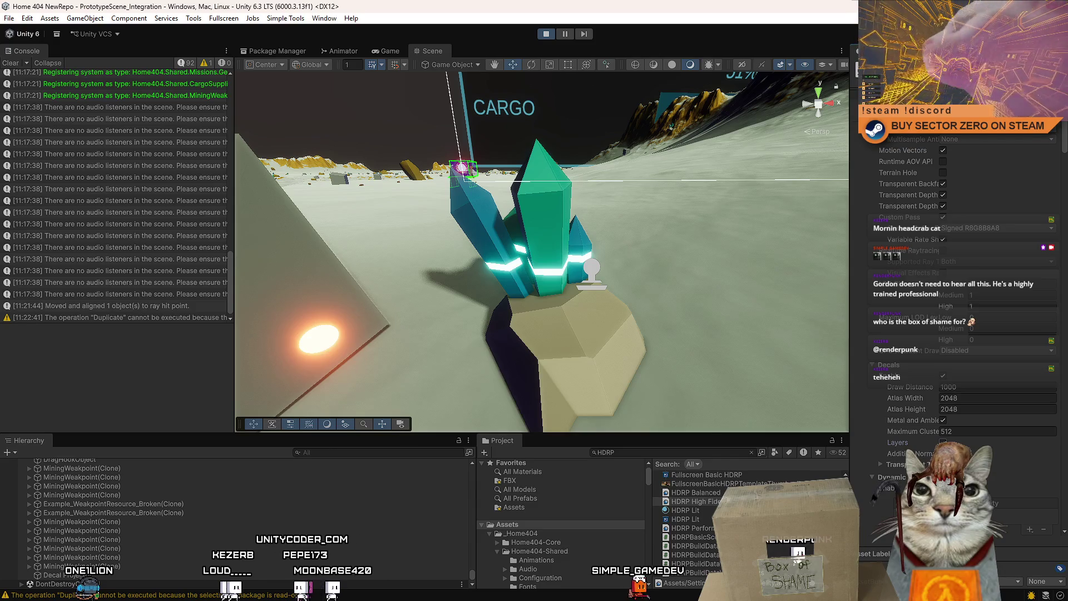
pyautogui.click(591, 272)
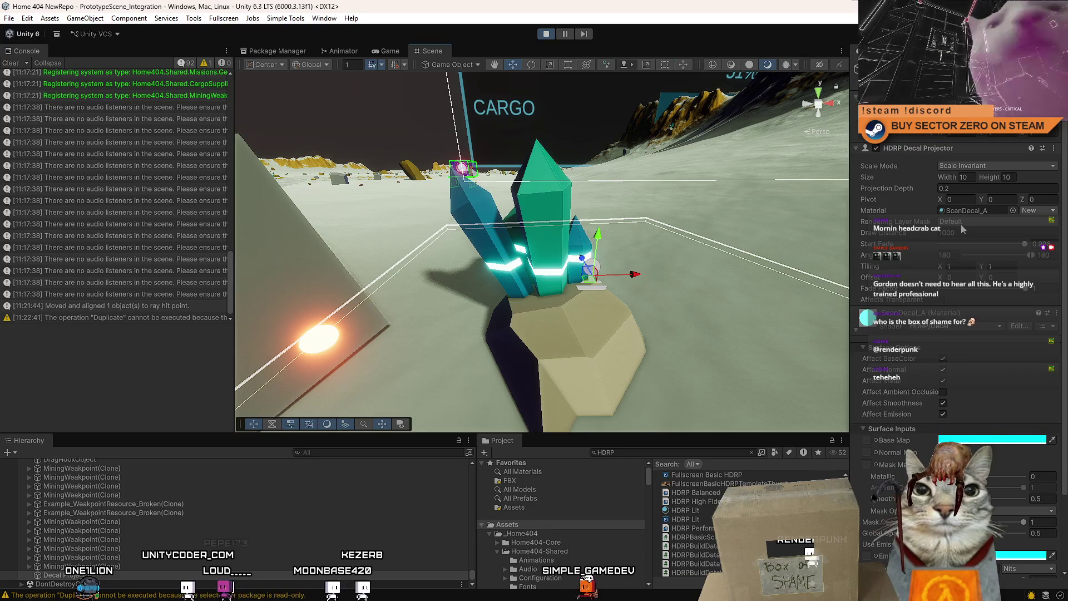
# Step: Open the projector's Rendering Layer Mask and tick every layer
pyautogui.click(961, 225)
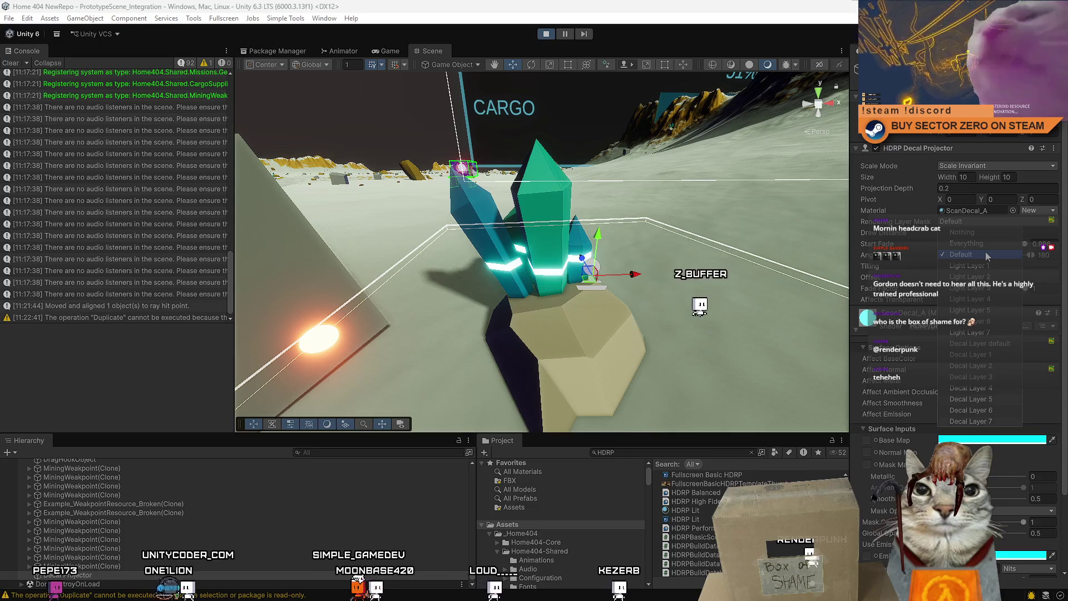
pyautogui.click(926, 223)
pyautogui.click(948, 221)
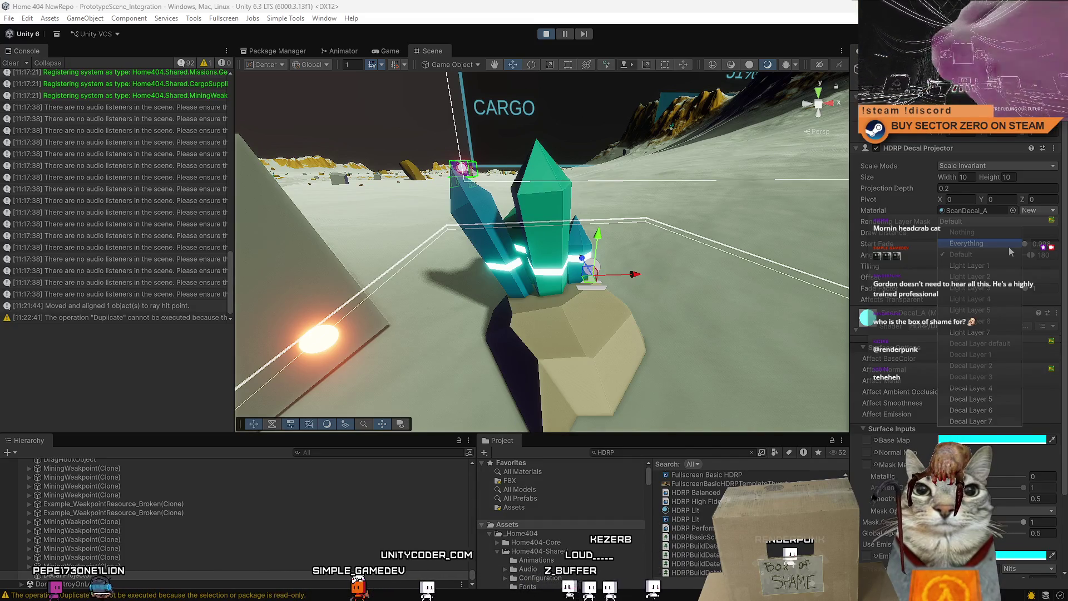
pyautogui.click(963, 224)
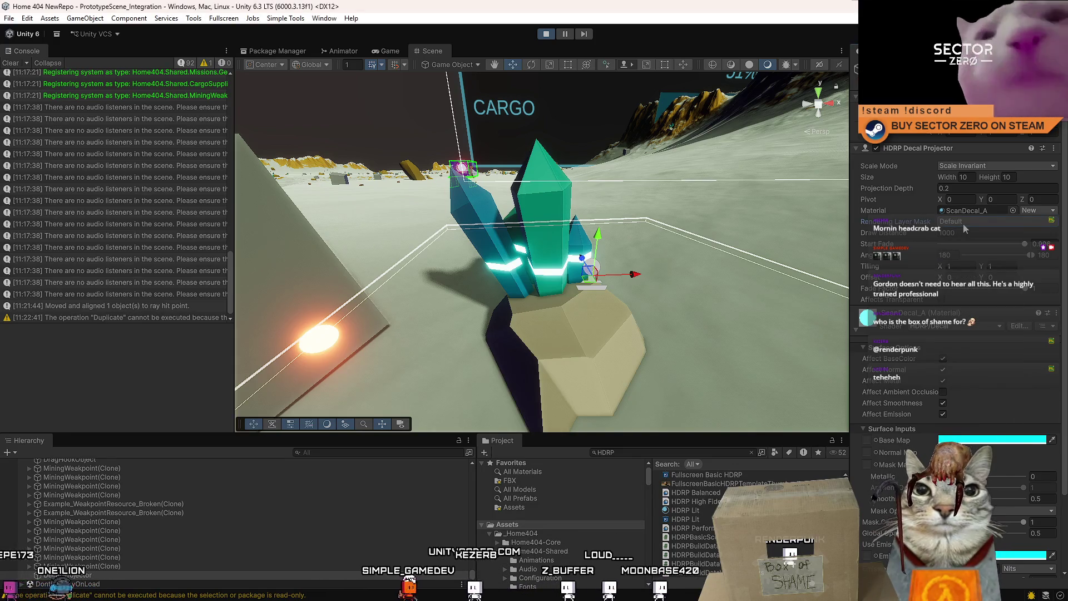
pyautogui.click(963, 224)
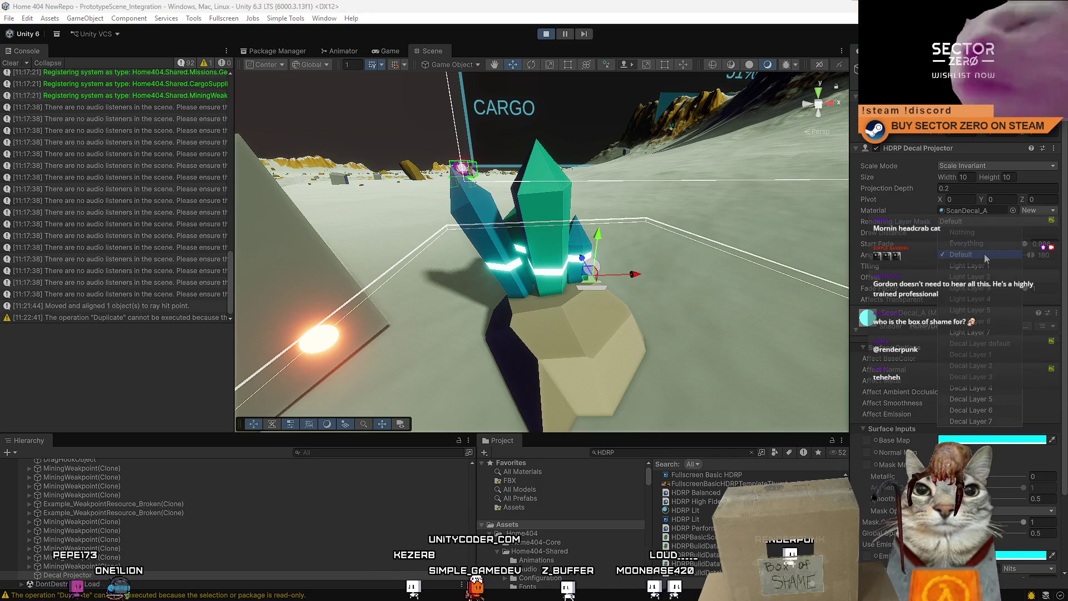
pyautogui.click(982, 243)
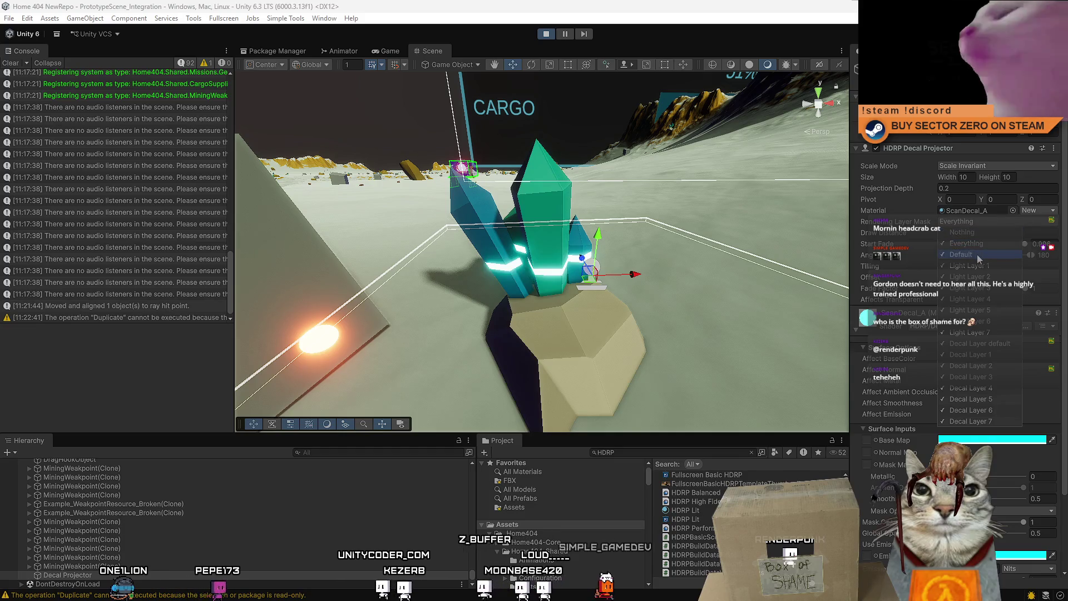
# Step: Untick Default, Light Layers 2, 4, 5, 7 and extra decal layers, leaving only Decal Layer 1
pyautogui.click(979, 256)
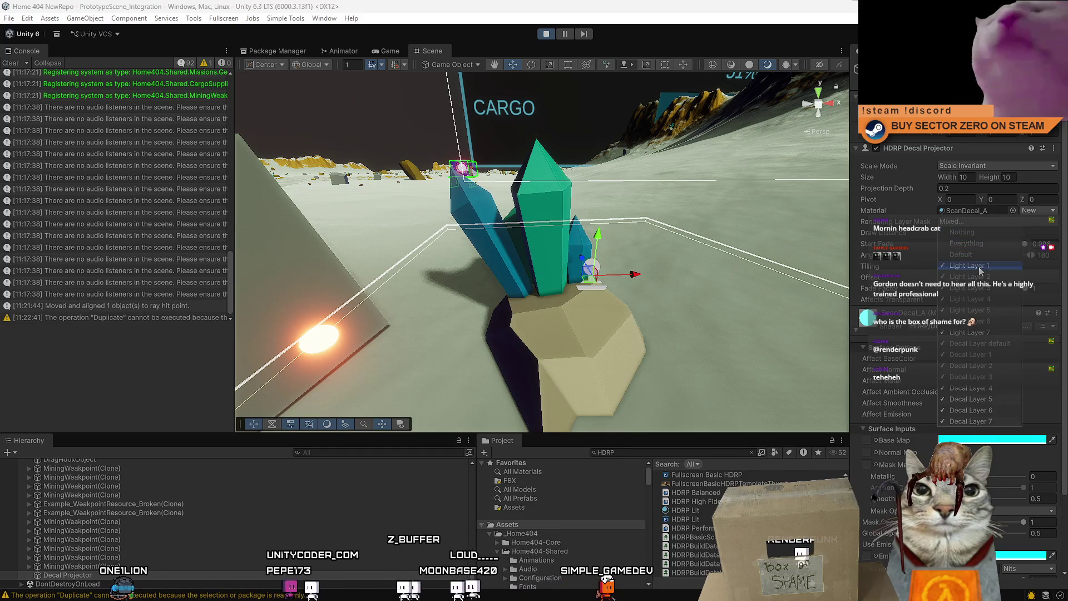
pyautogui.click(980, 281)
pyautogui.click(980, 301)
pyautogui.click(979, 310)
pyautogui.click(979, 334)
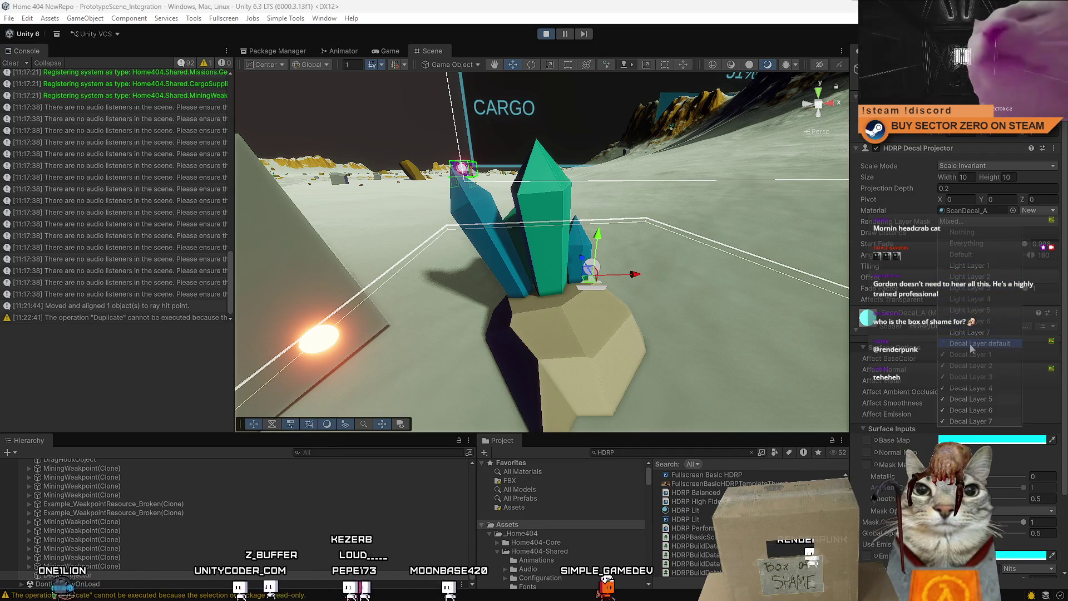
pyautogui.click(966, 365)
pyautogui.click(966, 377)
pyautogui.click(967, 388)
pyautogui.click(969, 398)
pyautogui.click(969, 411)
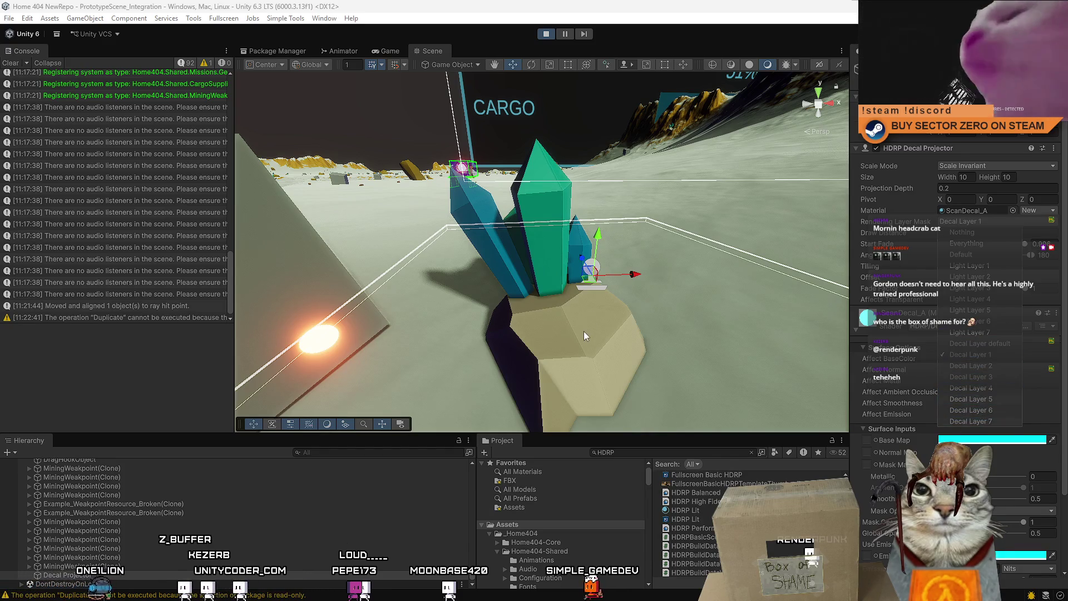
pyautogui.click(583, 331)
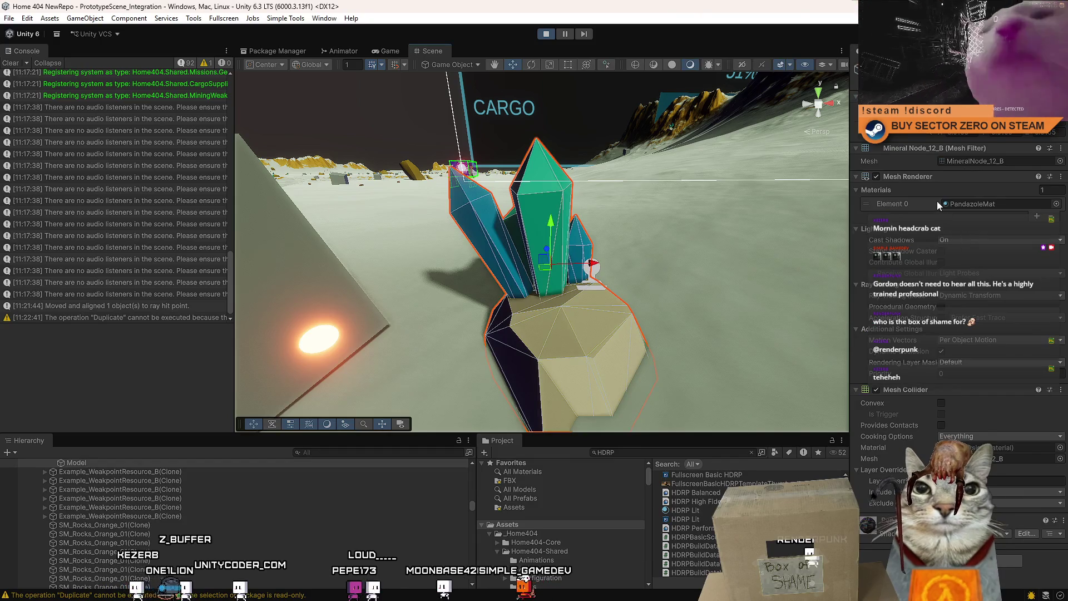
# Step: Add Decal Layer 1 to Mineral Node_12_B's Rendering Layer Mask on its Mesh Renderer
pyautogui.click(971, 363)
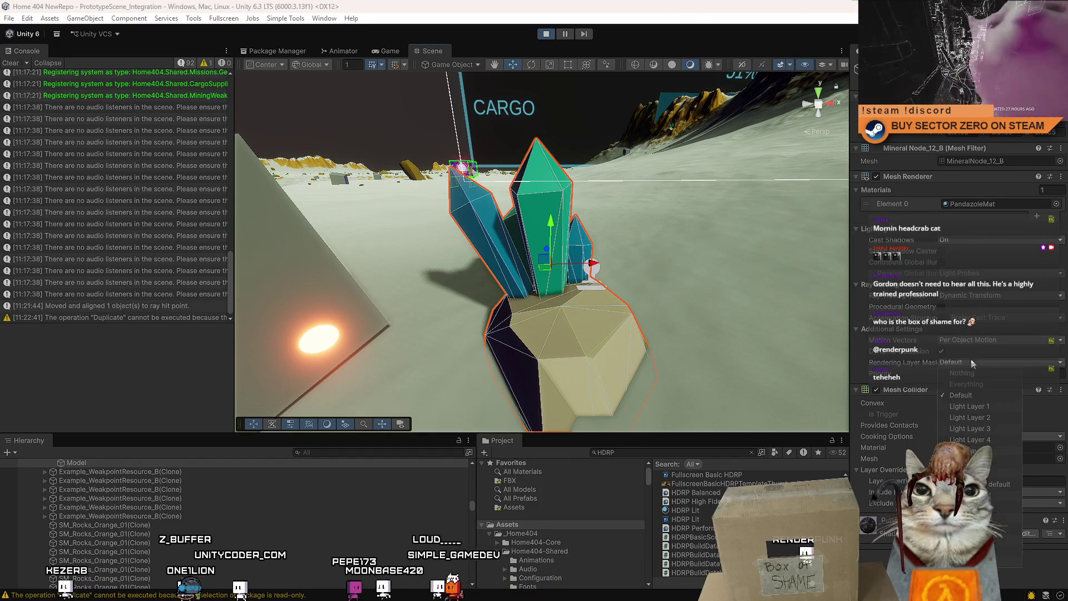
pyautogui.click(971, 361)
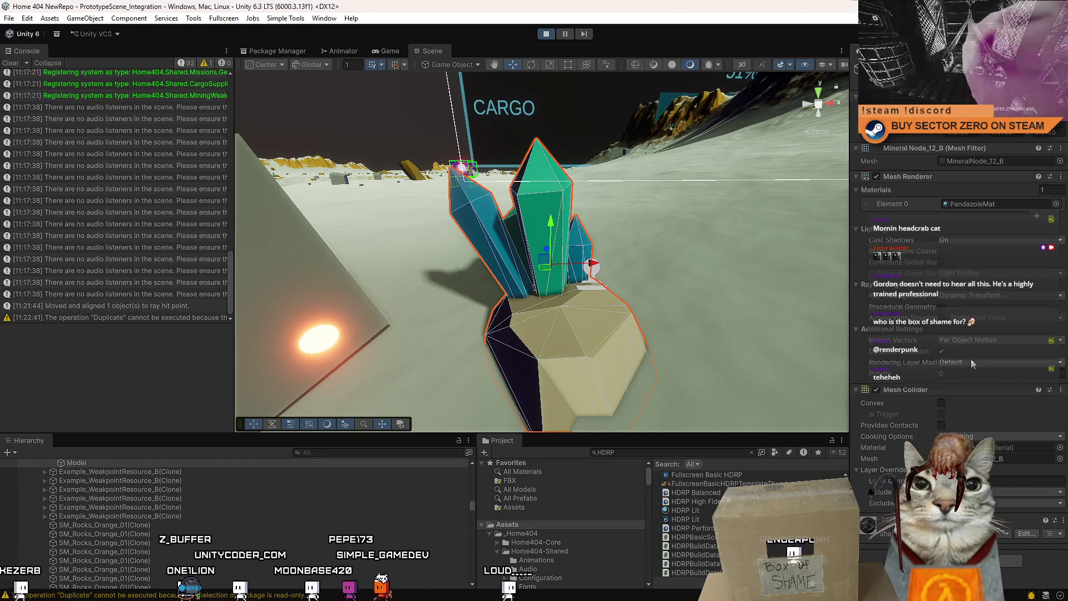
pyautogui.click(972, 360)
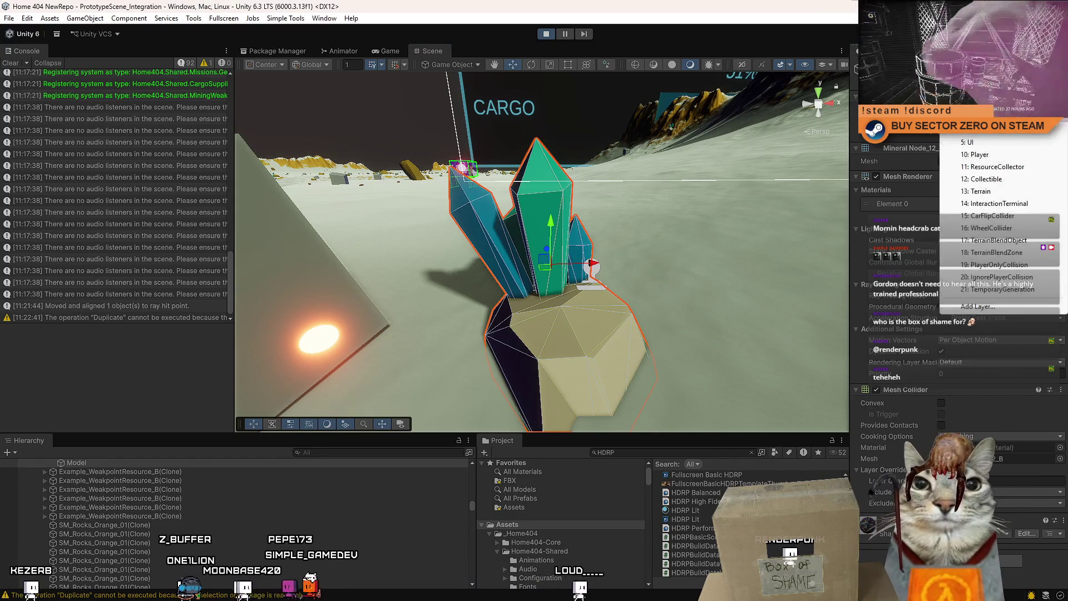
pyautogui.click(969, 361)
pyautogui.click(970, 359)
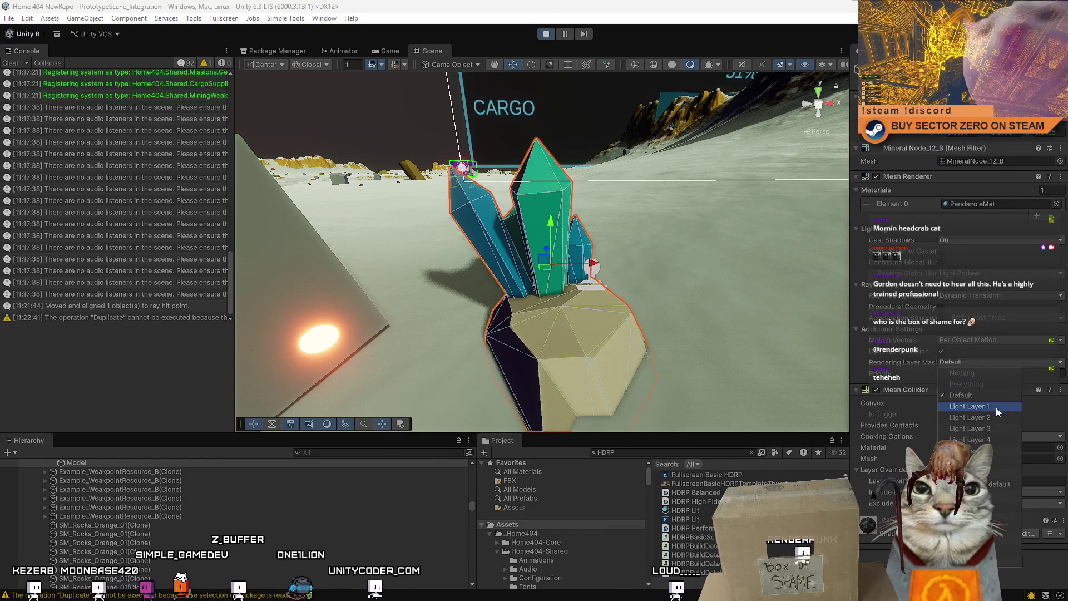
pyautogui.click(1001, 494)
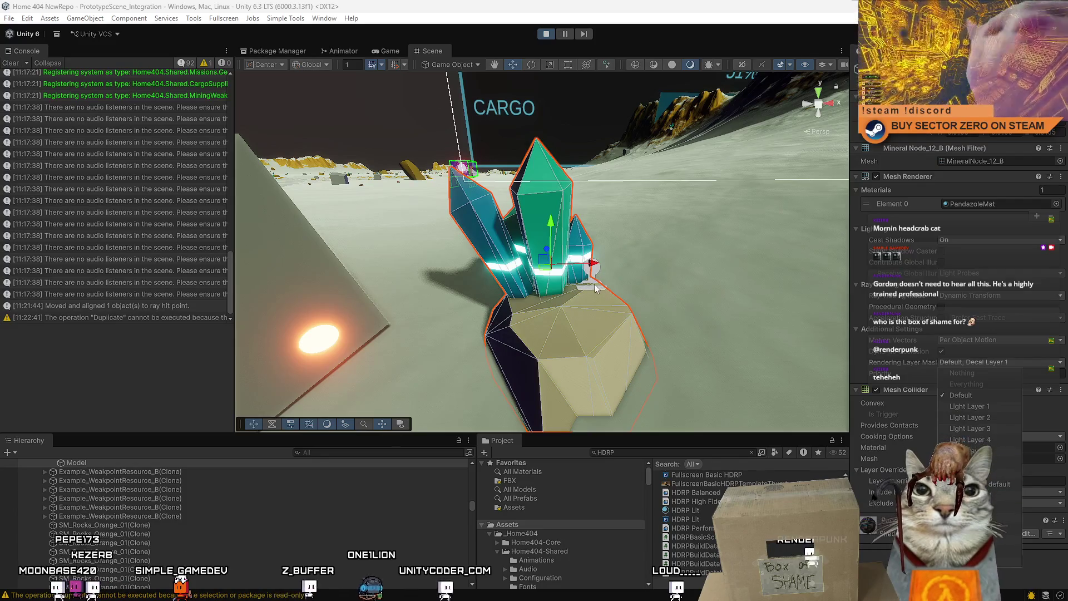
# Step: Reselect the decal projector and move the cyan band up the crystals along Y
pyautogui.click(593, 267)
pyautogui.moveTo(598, 239)
pyautogui.mouseDown()
pyautogui.moveTo(596, 320)
pyautogui.moveTo(610, 128)
pyautogui.moveTo(606, 338)
pyautogui.moveTo(638, 87)
pyautogui.moveTo(636, 349)
pyautogui.moveTo(696, 85)
pyautogui.moveTo(681, 307)
pyautogui.moveTo(692, 62)
pyautogui.moveTo(686, 338)
pyautogui.moveTo(692, 74)
pyautogui.moveTo(721, 336)
pyautogui.moveTo(719, 111)
pyautogui.moveTo(736, 356)
pyautogui.moveTo(761, 205)
pyautogui.moveTo(752, 95)
pyautogui.moveTo(719, 310)
pyautogui.moveTo(719, 240)
pyautogui.moveTo(733, 231)
pyautogui.moveTo(746, 278)
pyautogui.moveTo(727, 279)
pyautogui.moveTo(719, 318)
pyautogui.moveTo(698, 262)
pyautogui.mouseUp()
pyautogui.scroll(-5, 699, 262)
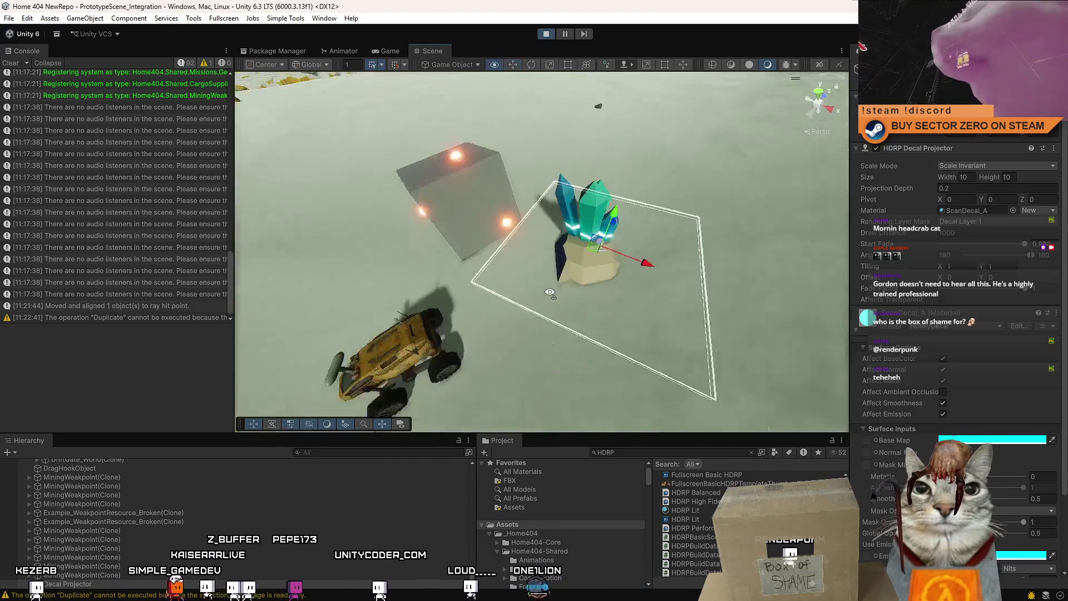
# Step: Move the decal projector box onto the crystal rock at mid-height, framing and orbiting to check it
pyautogui.scroll(4, 594, 287)
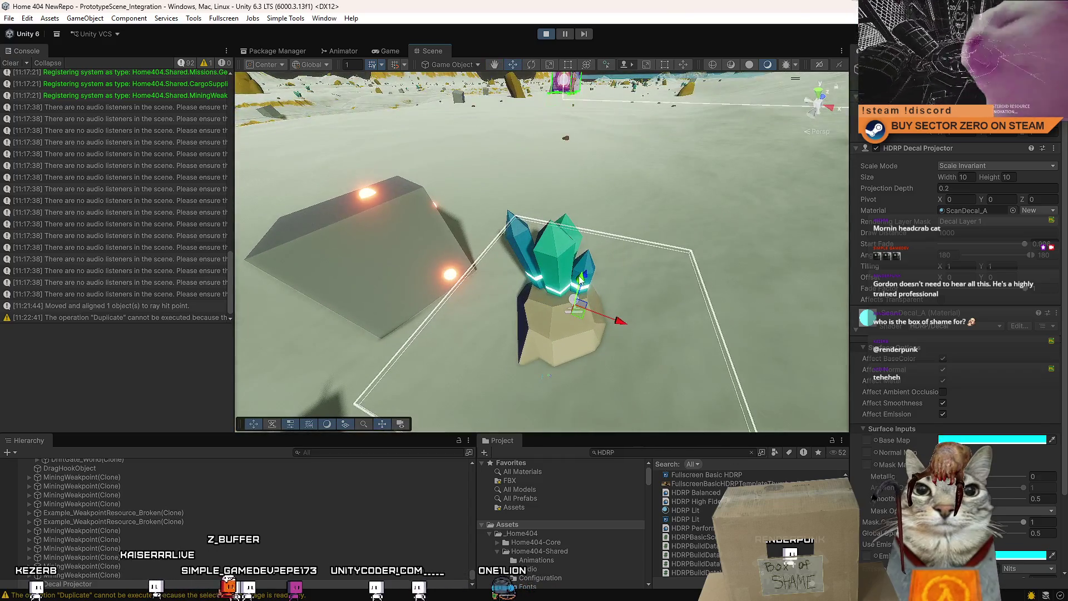
pyautogui.moveTo(581, 280)
pyautogui.mouseDown()
pyautogui.moveTo(576, 349)
pyautogui.moveTo(573, 191)
pyautogui.moveTo(562, 238)
pyautogui.moveTo(582, 316)
pyautogui.moveTo(594, 233)
pyautogui.moveTo(584, 318)
pyautogui.moveTo(590, 179)
pyautogui.moveTo(590, 234)
pyautogui.moveTo(723, 313)
pyautogui.mouseUp()
pyautogui.press('f')
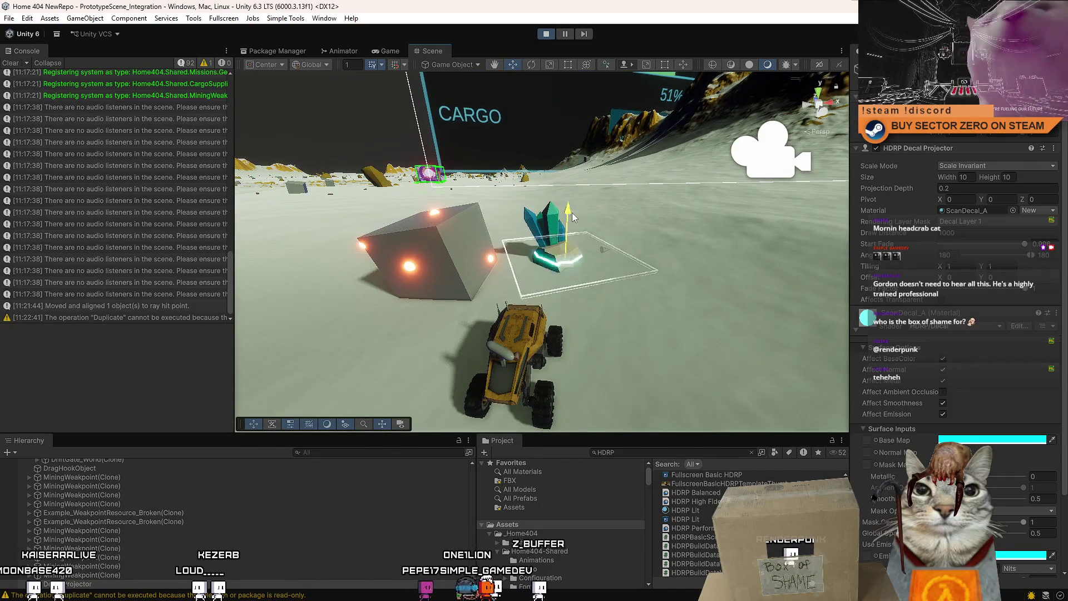
pyautogui.moveTo(573, 209); pyautogui.dragTo(575, 170)
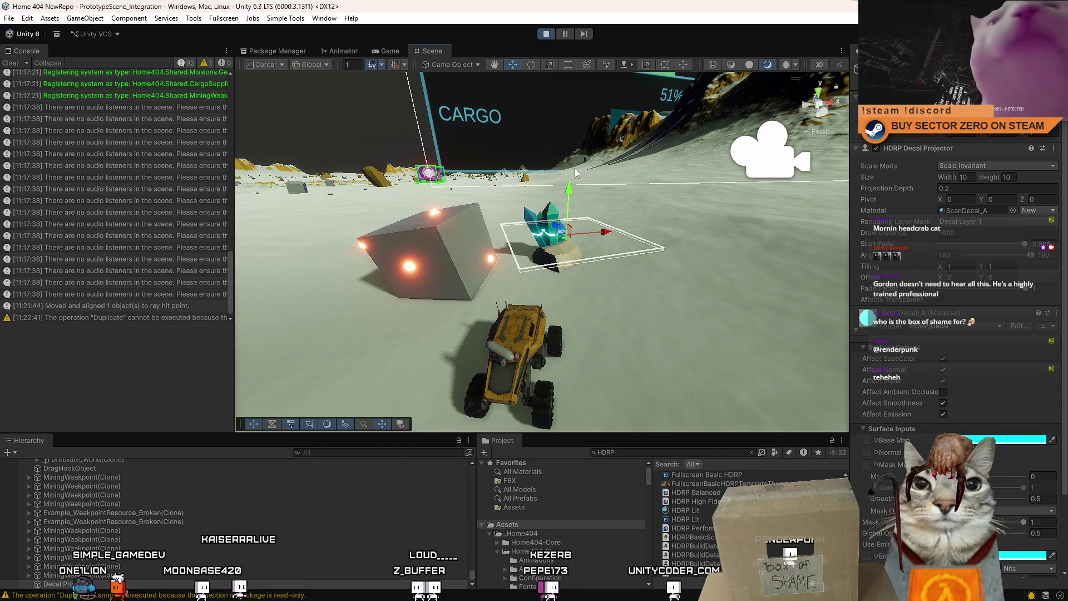
pyautogui.moveTo(576, 173)
pyautogui.mouseDown()
pyautogui.moveTo(508, 176)
pyautogui.moveTo(621, 196)
pyautogui.mouseUp()
pyautogui.moveTo(477, 239)
pyautogui.mouseDown()
pyautogui.moveTo(483, 232)
pyautogui.moveTo(497, 248)
pyautogui.moveTo(478, 238)
pyautogui.moveTo(608, 210)
pyautogui.moveTo(583, 172)
pyautogui.moveTo(528, 159)
pyautogui.moveTo(633, 217)
pyautogui.mouseUp()
pyautogui.press('f')
pyautogui.moveTo(594, 260)
pyautogui.mouseDown()
pyautogui.moveTo(631, 279)
pyautogui.moveTo(554, 255)
pyautogui.moveTo(547, 212)
pyautogui.moveTo(559, 179)
pyautogui.moveTo(562, 207)
pyautogui.moveTo(576, 121)
pyautogui.moveTo(563, 233)
pyautogui.moveTo(583, 112)
pyautogui.moveTo(598, 233)
pyautogui.moveTo(602, 193)
pyautogui.moveTo(602, 205)
pyautogui.moveTo(549, 212)
pyautogui.moveTo(542, 109)
pyautogui.moveTo(542, 223)
pyautogui.moveTo(567, 221)
pyautogui.moveTo(544, 197)
pyautogui.moveTo(545, 69)
pyautogui.moveTo(559, 222)
pyautogui.moveTo(587, 106)
pyautogui.moveTo(612, 227)
pyautogui.moveTo(616, 105)
pyautogui.moveTo(636, 233)
pyautogui.moveTo(639, 205)
pyautogui.moveTo(637, 196)
pyautogui.moveTo(620, 229)
pyautogui.moveTo(630, 270)
pyautogui.moveTo(527, 239)
pyautogui.moveTo(523, 139)
pyautogui.moveTo(523, 209)
pyautogui.moveTo(512, 189)
pyautogui.moveTo(509, 203)
pyautogui.moveTo(511, 178)
pyautogui.moveTo(512, 214)
pyautogui.moveTo(532, 136)
pyautogui.moveTo(542, 212)
pyautogui.moveTo(541, 149)
pyautogui.moveTo(551, 186)
pyautogui.moveTo(571, 174)
pyautogui.moveTo(566, 166)
pyautogui.moveTo(582, 223)
pyautogui.moveTo(573, 173)
pyautogui.mouseUp()
# Step: Lower the decal projector box down to the crystal node's rock base
pyautogui.press('e')
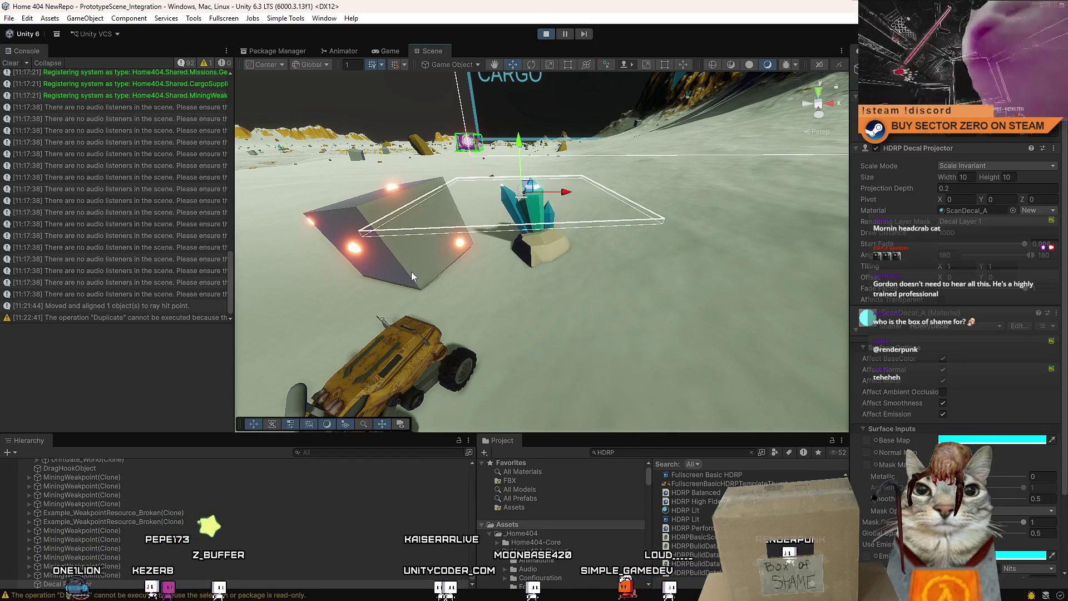
pyautogui.moveTo(519, 145)
pyautogui.mouseDown()
pyautogui.moveTo(533, 181)
pyautogui.moveTo(524, 167)
pyautogui.moveTo(534, 153)
pyautogui.moveTo(539, 168)
pyautogui.moveTo(542, 155)
pyautogui.moveTo(535, 198)
pyautogui.moveTo(537, 185)
pyautogui.mouseUp()
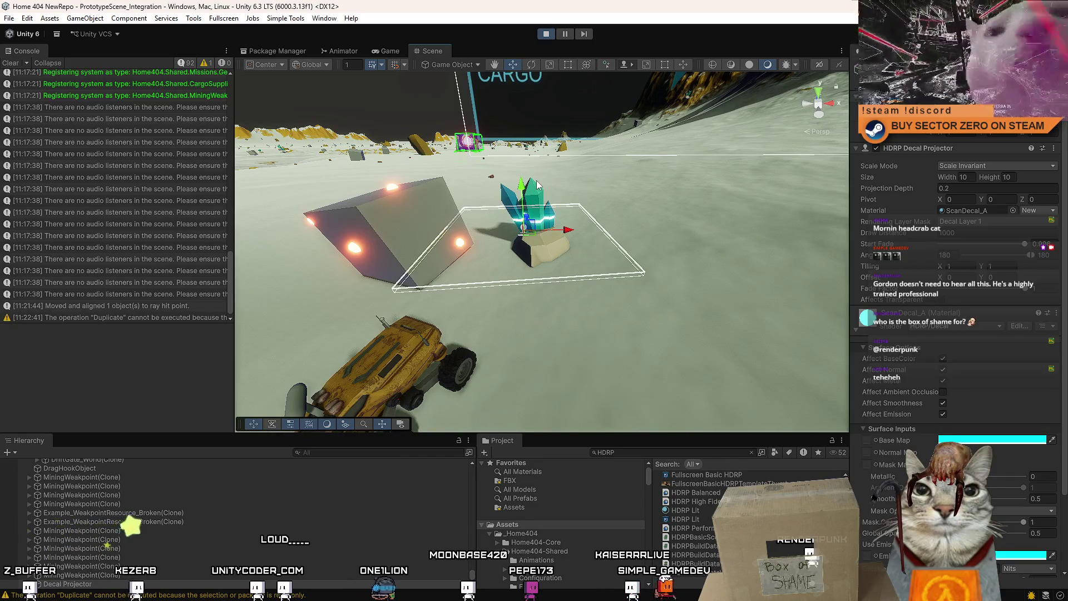
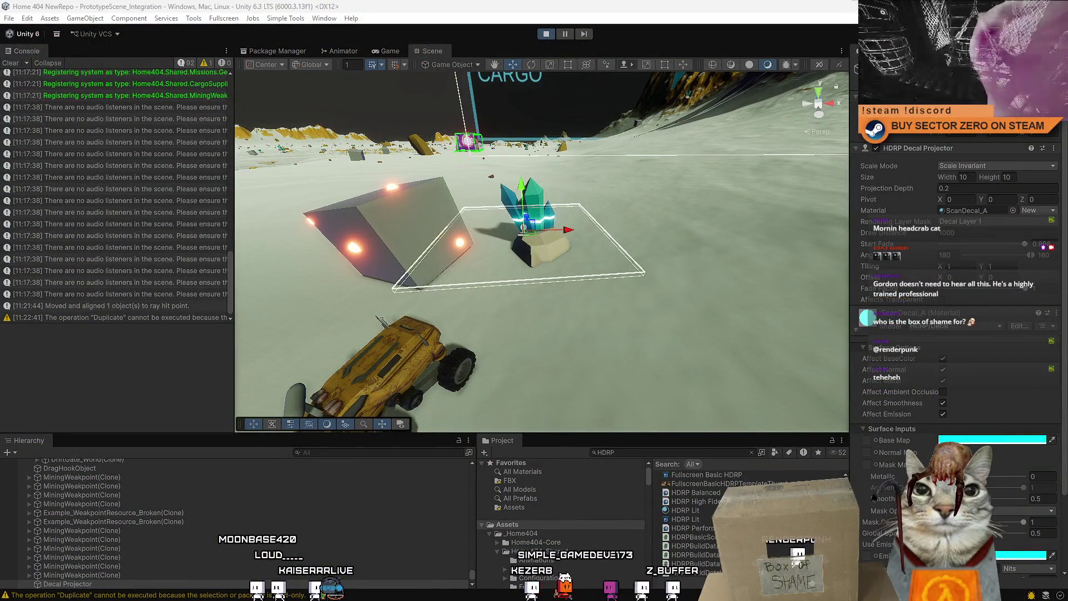
# Step: Fly and orbit above the crystal, then select the Decal Projector and the crystal weakpoint
pyautogui.press('w')
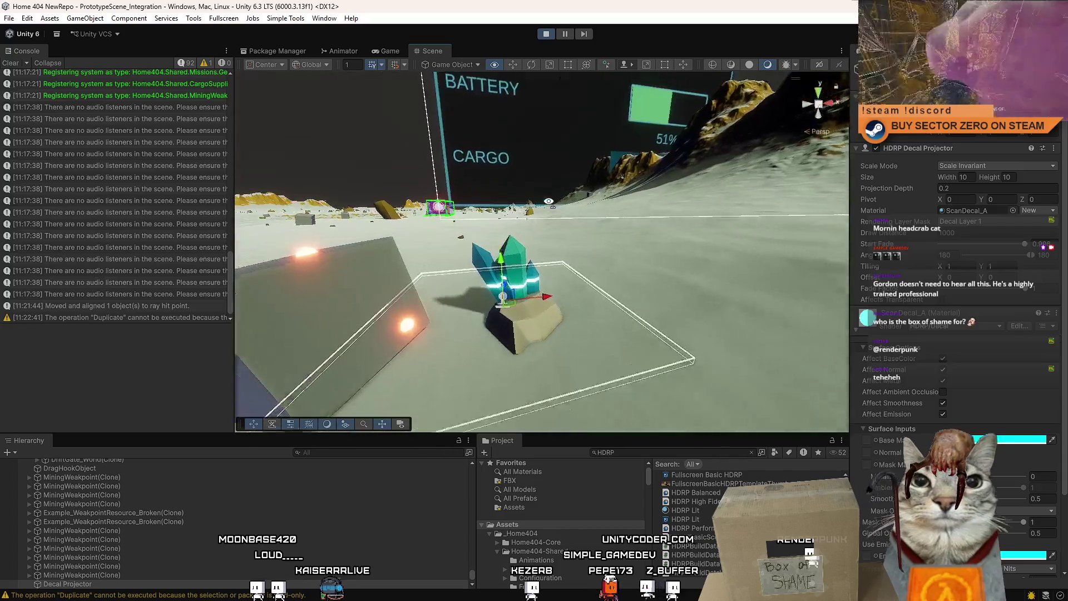
pyautogui.moveTo(448, 280)
pyautogui.mouseDown()
pyautogui.moveTo(535, 320)
pyautogui.moveTo(491, 309)
pyautogui.moveTo(559, 137)
pyautogui.moveTo(563, 156)
pyautogui.mouseUp()
pyautogui.click(87, 584)
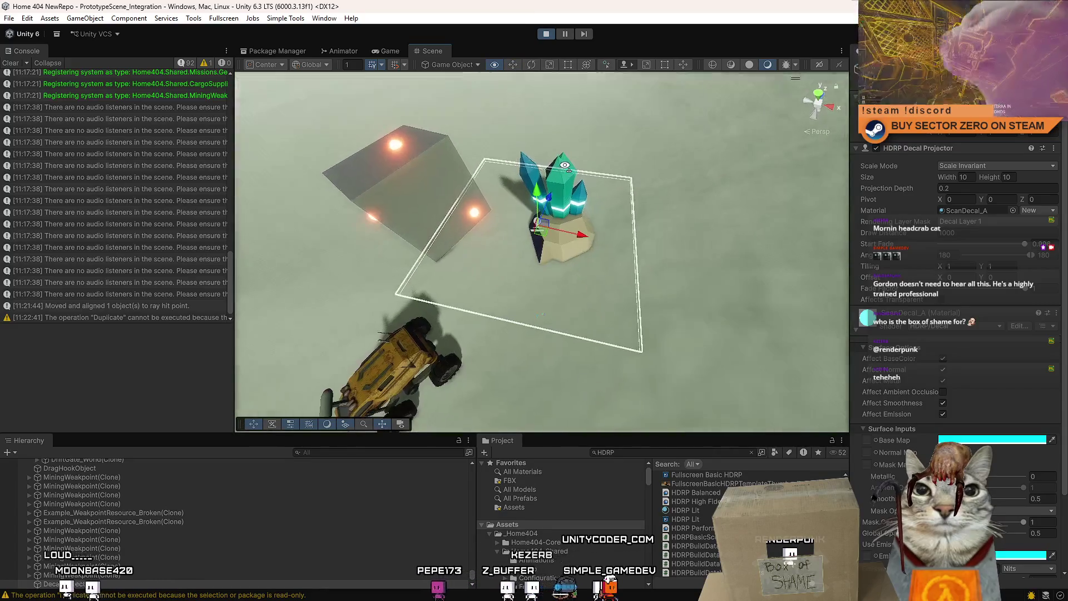
pyautogui.click(568, 172)
# Step: From a low close angle, select the decal projector and crystal together, then exit Play mode
pyautogui.moveTo(534, 312)
pyautogui.mouseDown()
pyautogui.moveTo(546, 347)
pyautogui.moveTo(535, 283)
pyautogui.moveTo(550, 261)
pyautogui.moveTo(580, 254)
pyautogui.moveTo(532, 75)
pyautogui.mouseUp()
pyautogui.click(534, 280)
pyautogui.keyDown('shift'); pyautogui.click(534, 279); pyautogui.keyUp('shift')
pyautogui.scroll(-5, 580, 254)
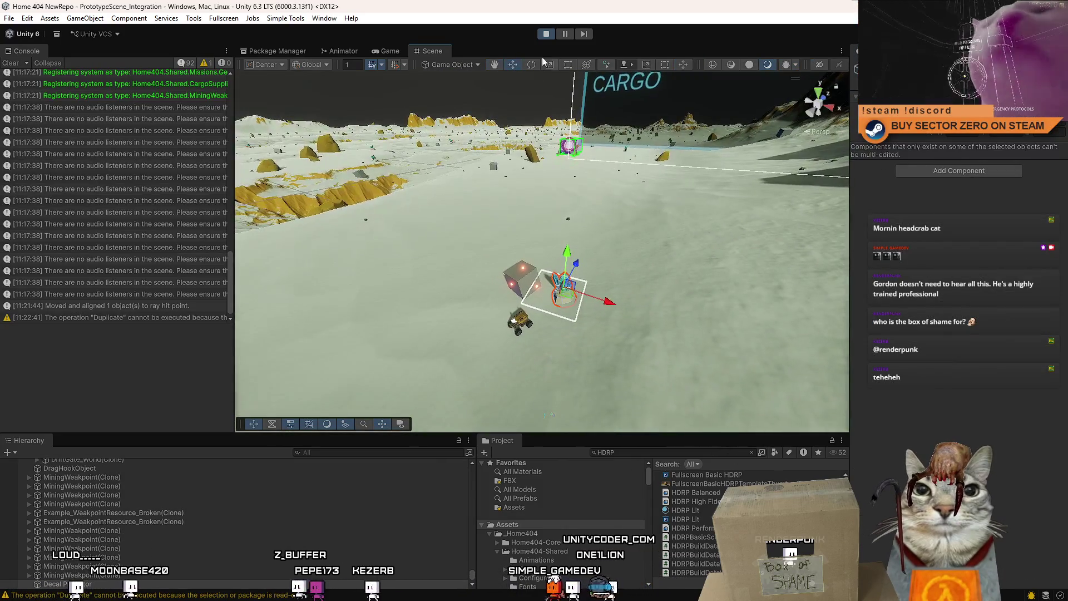
pyautogui.hotkey('ctrl', 'p')
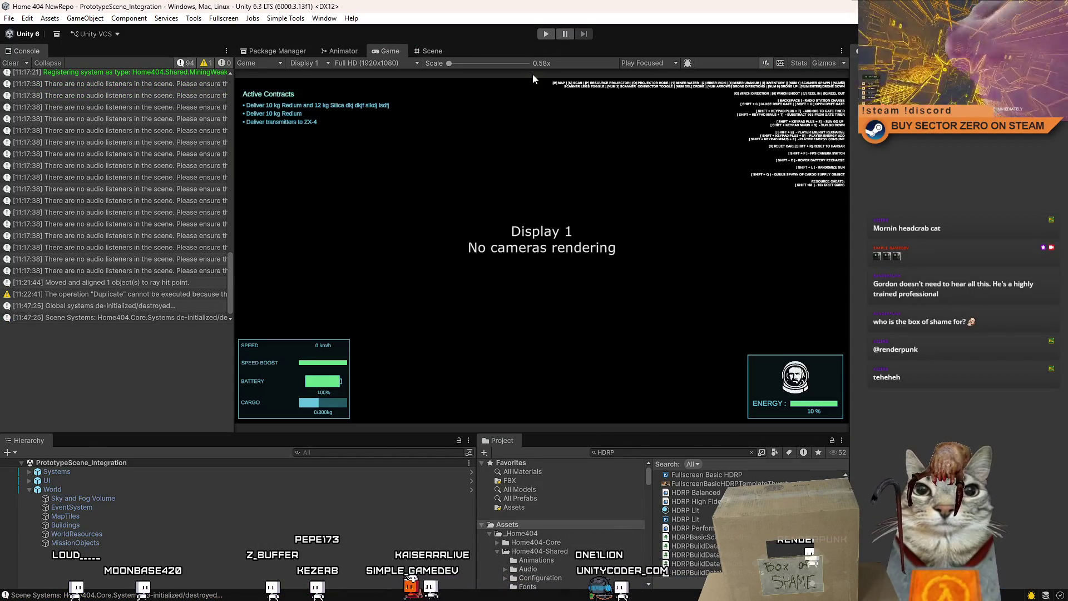
# Step: Clear the Console and orbit the Scene view around the grid toward the CARGO sign
pyautogui.click(10, 62)
pyautogui.click(428, 51)
pyautogui.moveTo(545, 167)
pyautogui.mouseDown()
pyautogui.moveTo(580, 200)
pyautogui.moveTo(693, 261)
pyautogui.moveTo(754, 239)
pyautogui.moveTo(704, 388)
pyautogui.mouseUp()
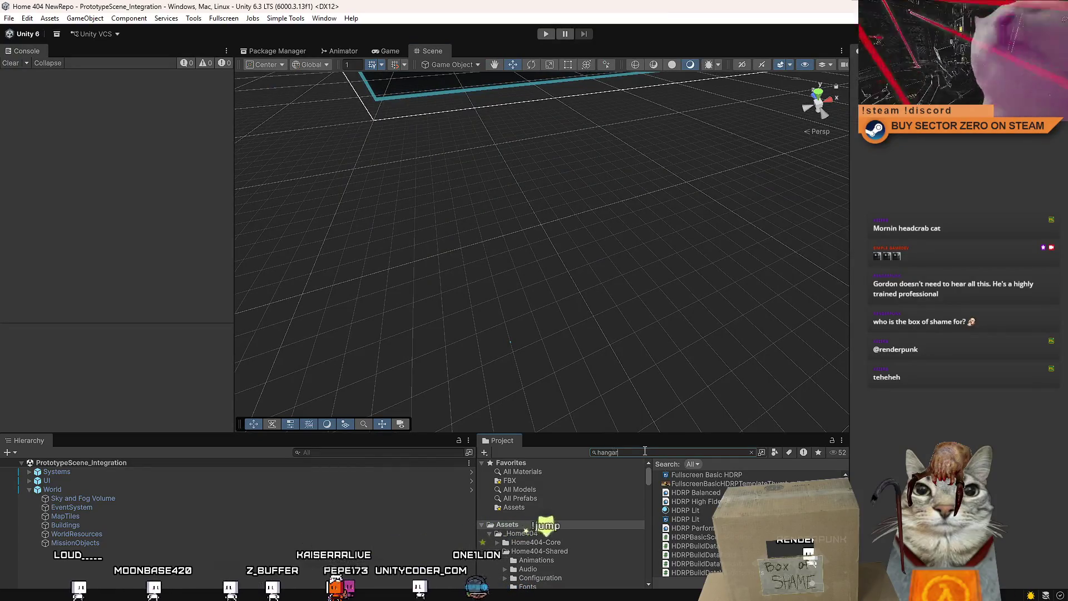
pyautogui.moveTo(627, 422)
pyautogui.mouseDown()
pyautogui.moveTo(569, 367)
pyautogui.moveTo(596, 222)
pyautogui.moveTo(152, 278)
pyautogui.moveTo(608, 304)
pyautogui.moveTo(426, 317)
pyautogui.moveTo(496, 307)
pyautogui.mouseUp()
pyautogui.hotkey('ctrl', 'd')
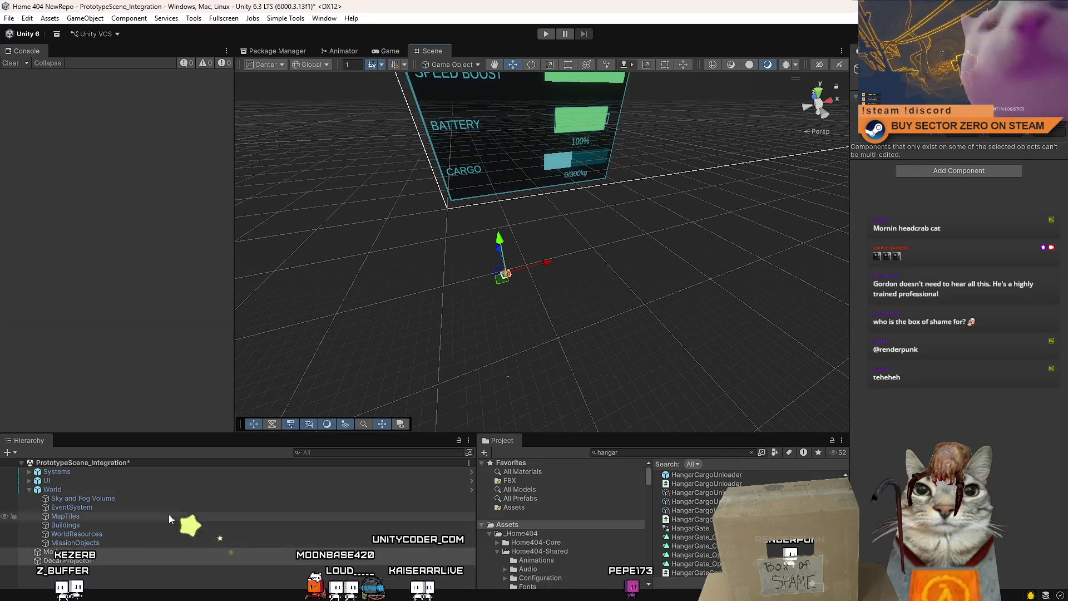
# Step: Frame the Model mineral node, check the Sky and Fog Volume, and save the scene
pyautogui.doubleClick(54, 551)
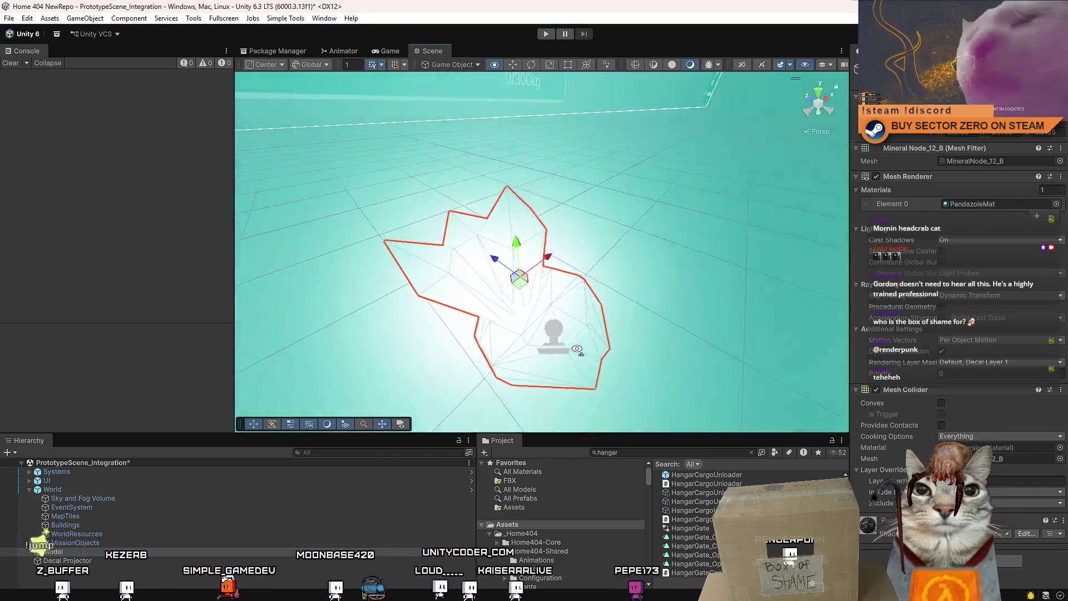
pyautogui.scroll(5, 571, 349)
pyautogui.click(769, 334)
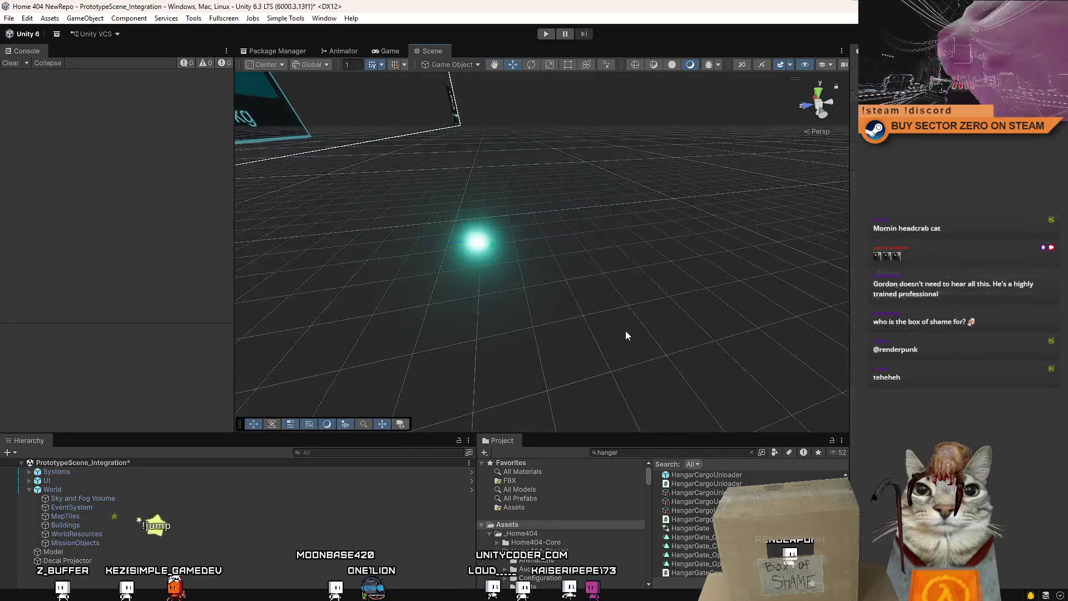
pyautogui.scroll(3, 625, 330)
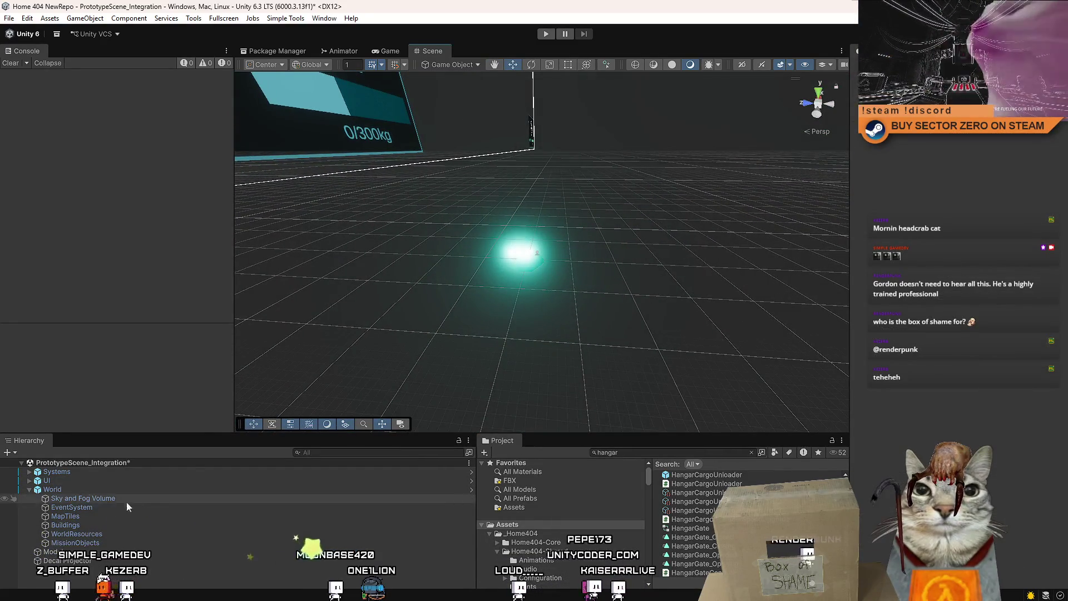
pyautogui.click(159, 502)
pyautogui.click(168, 569)
pyautogui.hotkey('ctrl', 's')
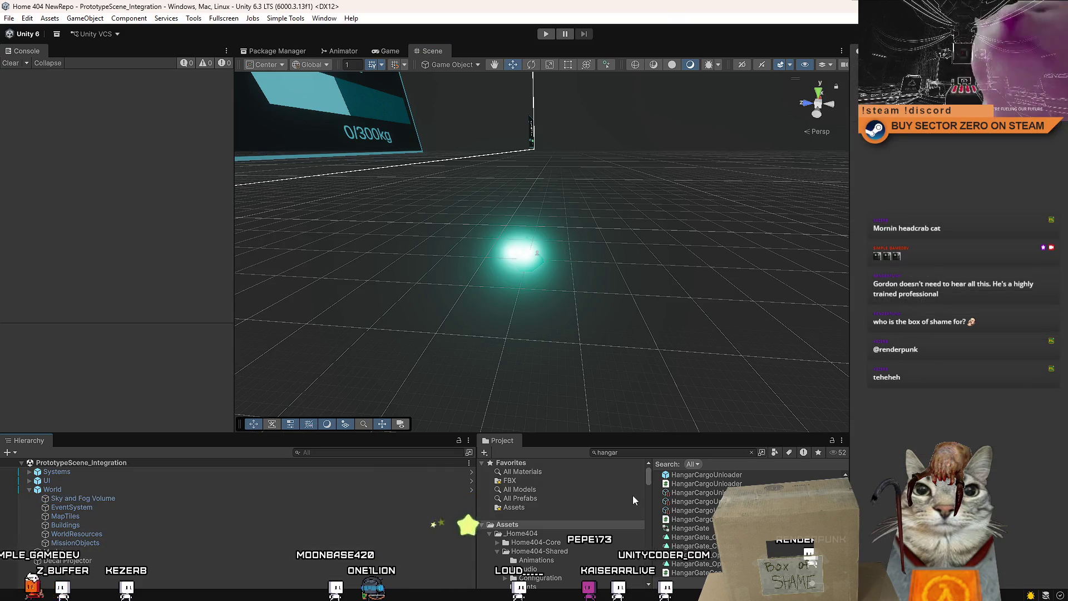
# Step: Inspect the CarHangarCollider script, clear the hangar search, and open MiningWeakpoint in Visual Studio
pyautogui.scroll(-2, 656, 489)
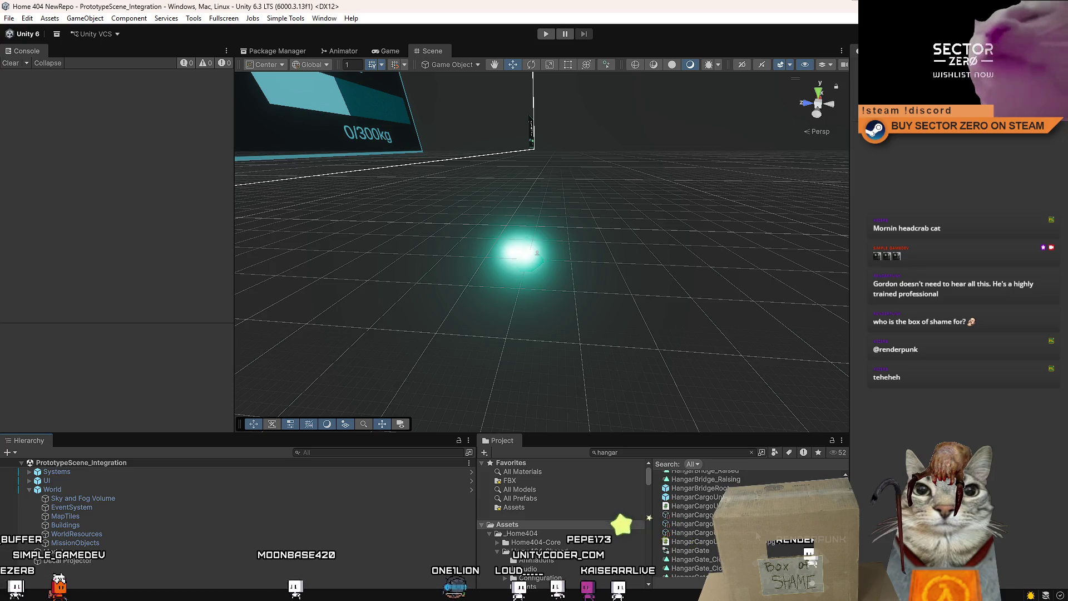
pyautogui.scroll(5, 756, 536)
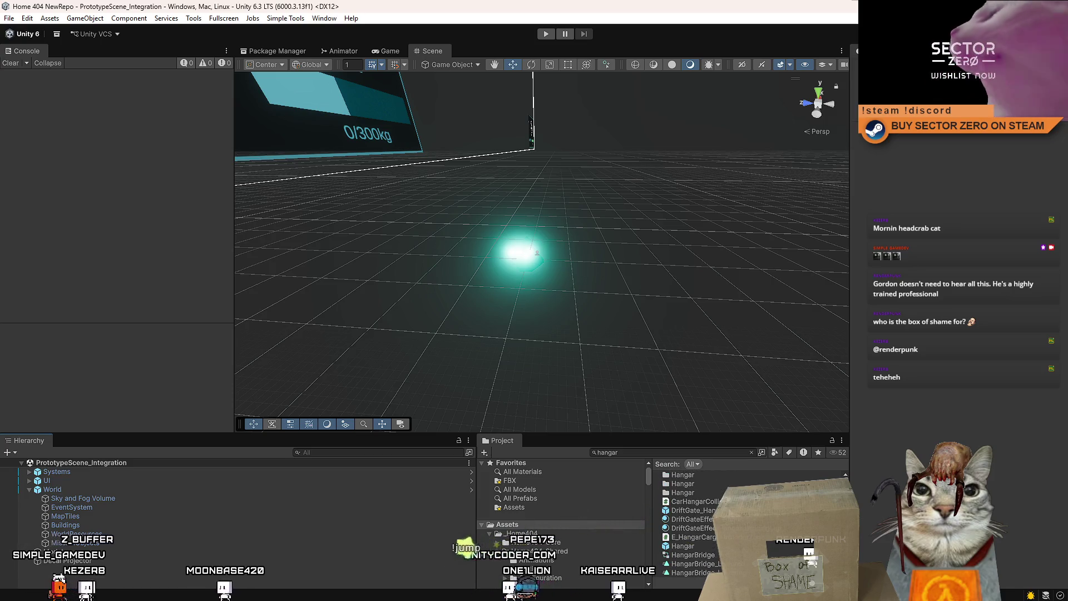
pyautogui.click(692, 501)
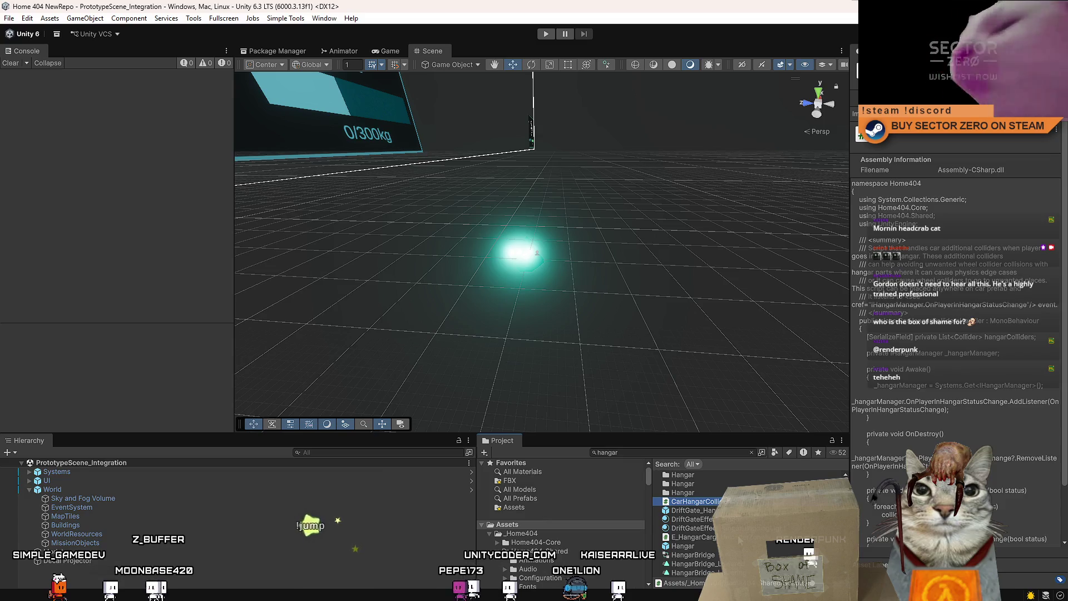
pyautogui.scroll(-5, 743, 534)
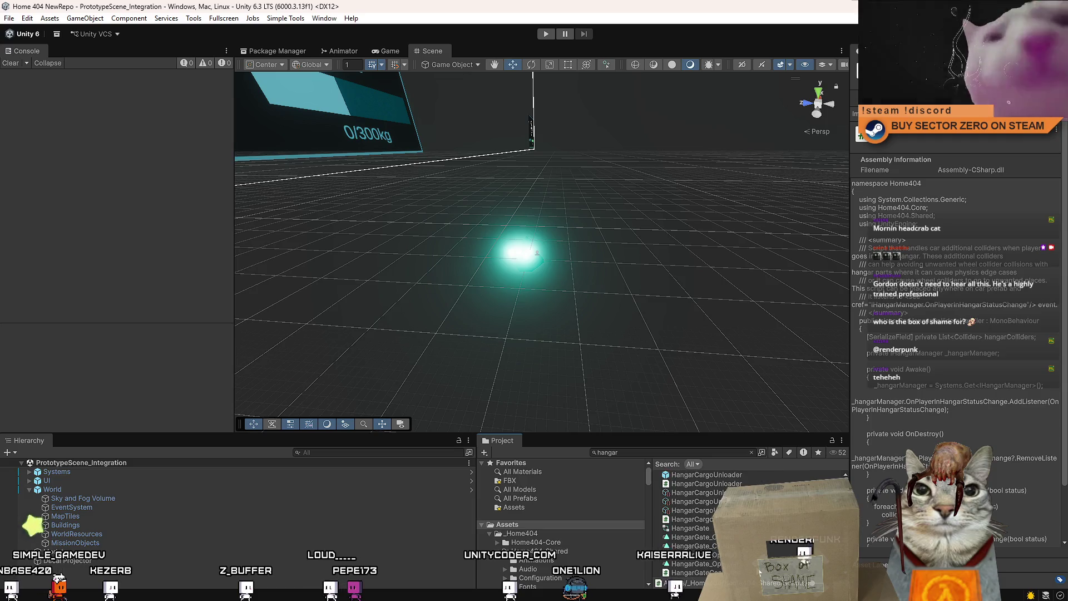
pyautogui.click(528, 524)
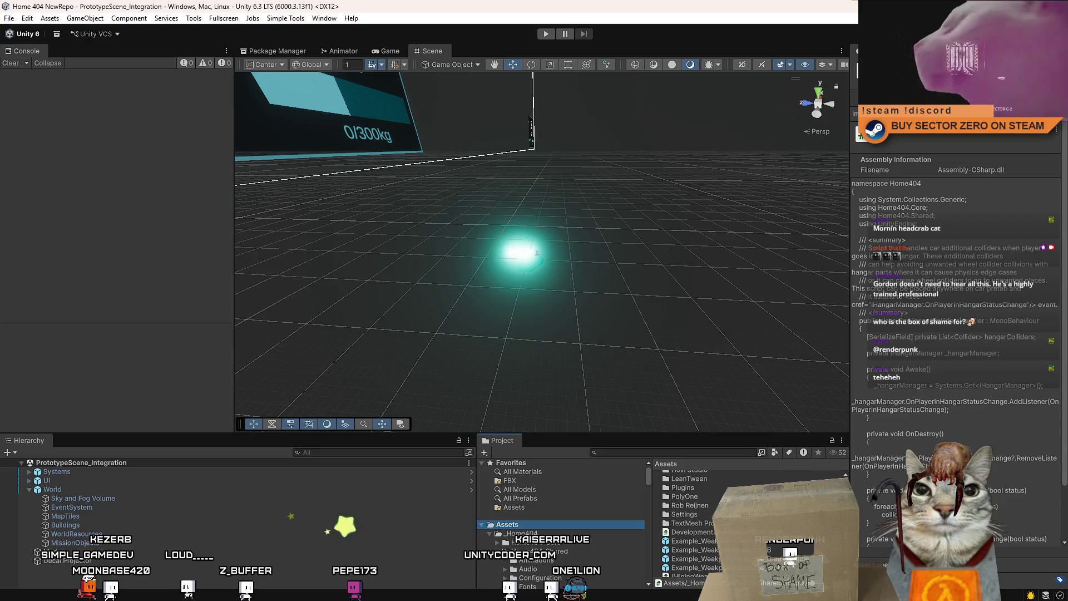
pyautogui.scroll(2, 723, 523)
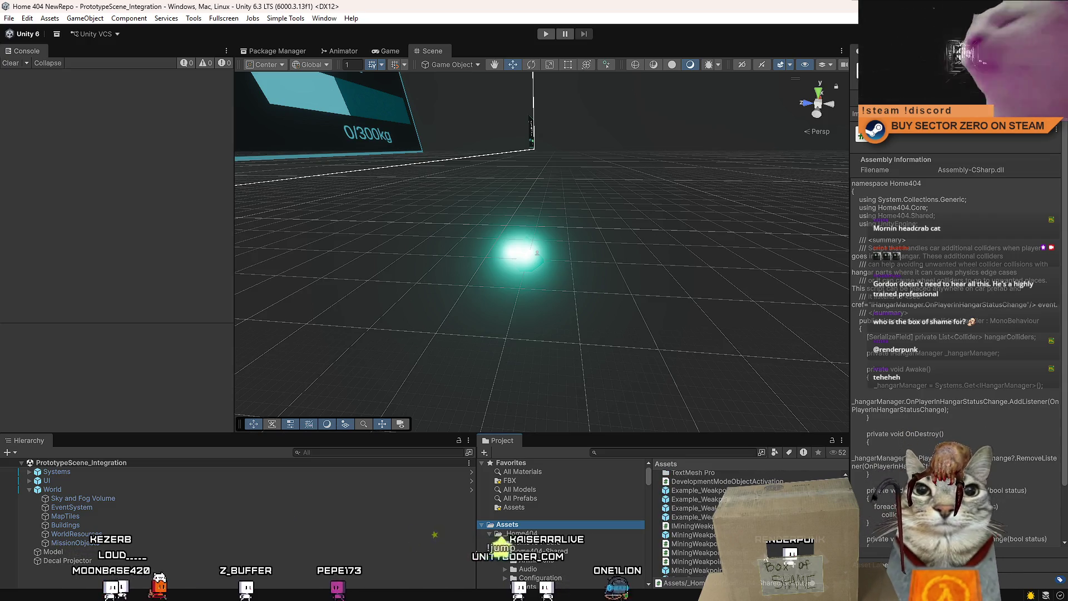
pyautogui.click(771, 544)
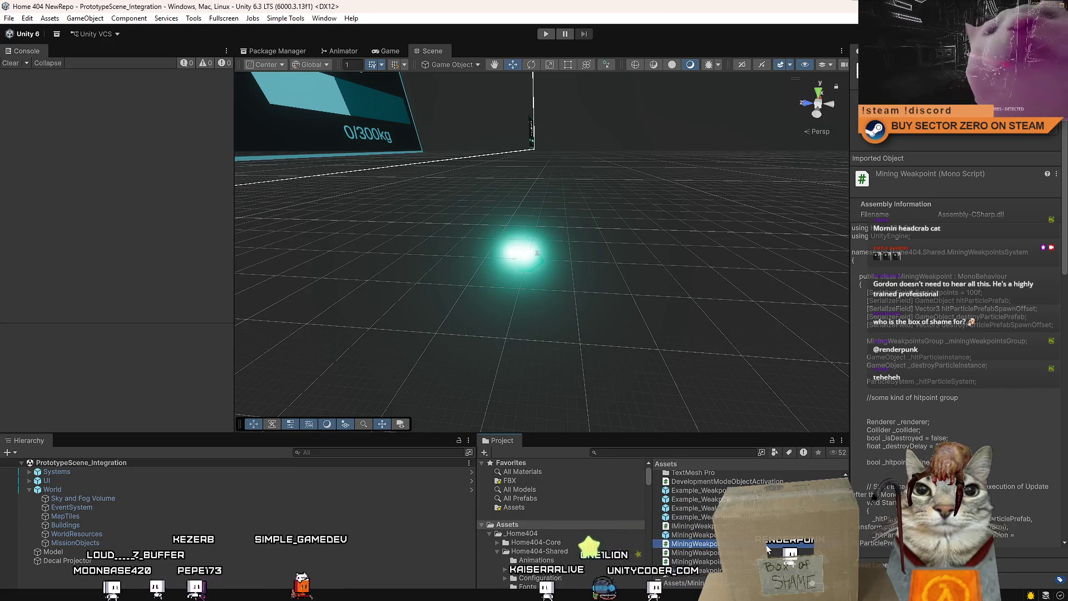
pyautogui.doubleClick(767, 548)
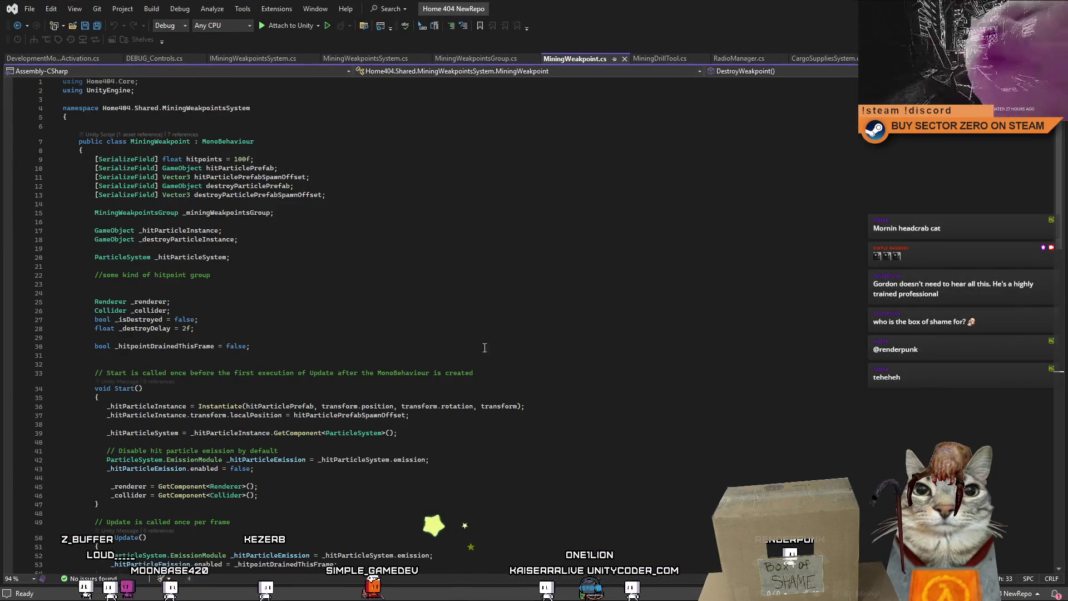
# Step: Scroll through MiningWeakpoint.cs, reading SetWeakpointGroup and DestroyWeakpoint's renderer-disable line
pyautogui.scroll(-3, 469, 339)
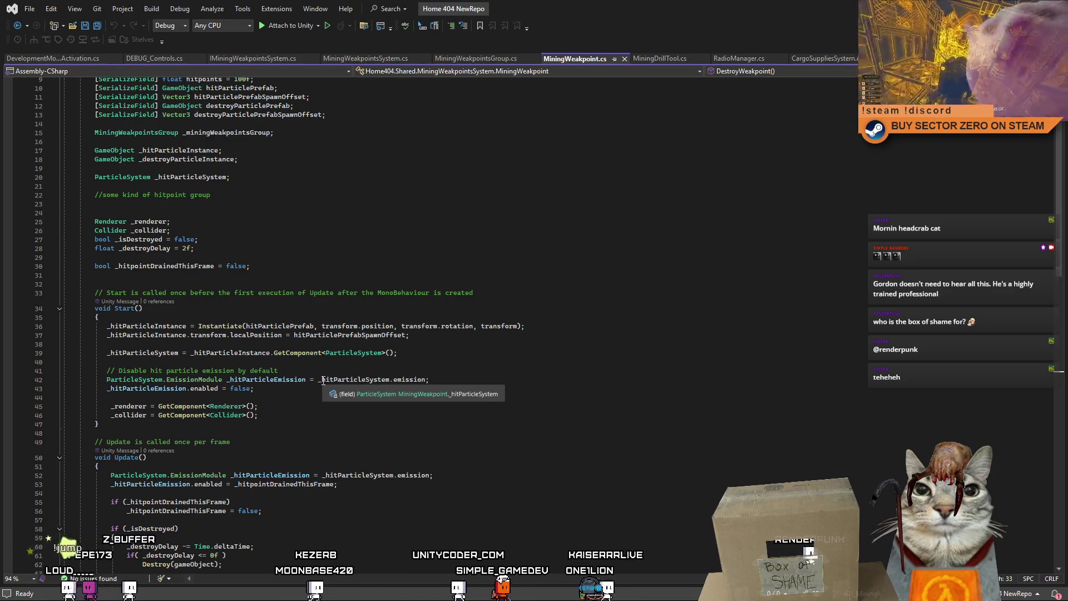
pyautogui.scroll(-2, 323, 381)
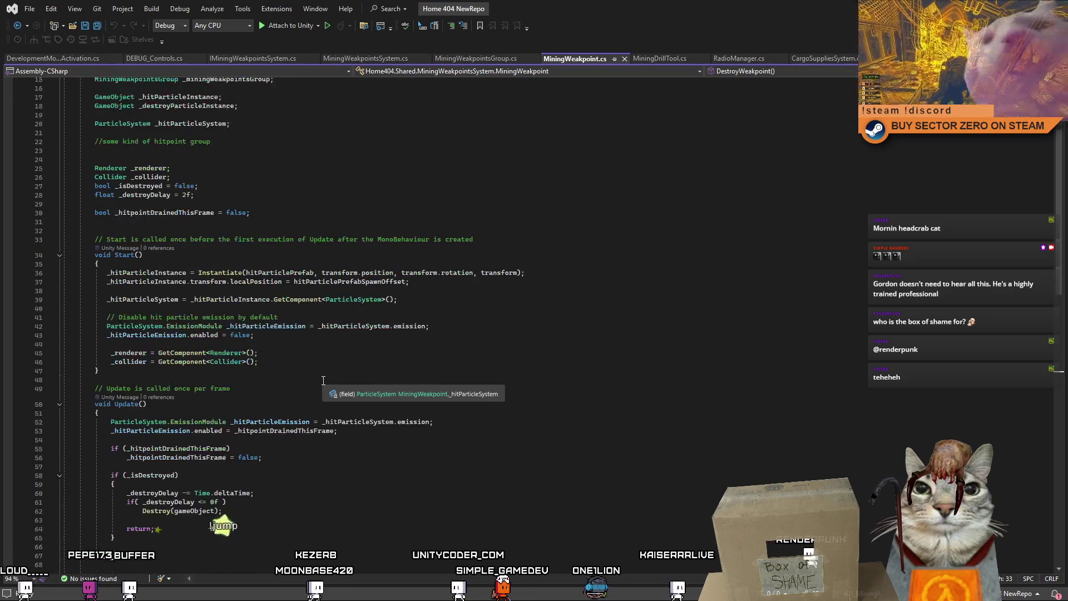
pyautogui.scroll(-15, 324, 381)
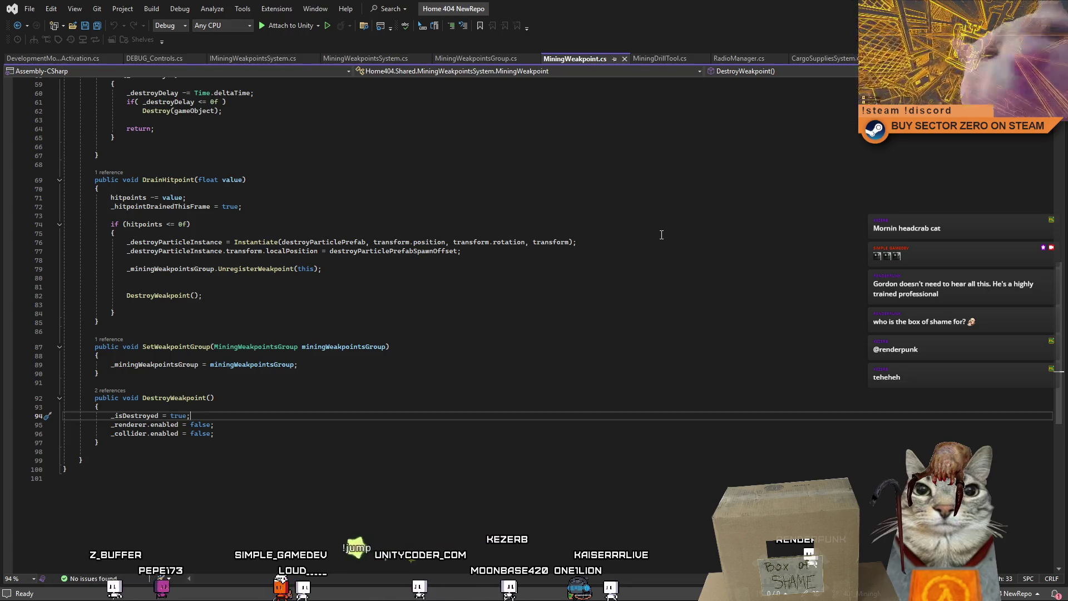
pyautogui.click(195, 346)
pyautogui.click(463, 432)
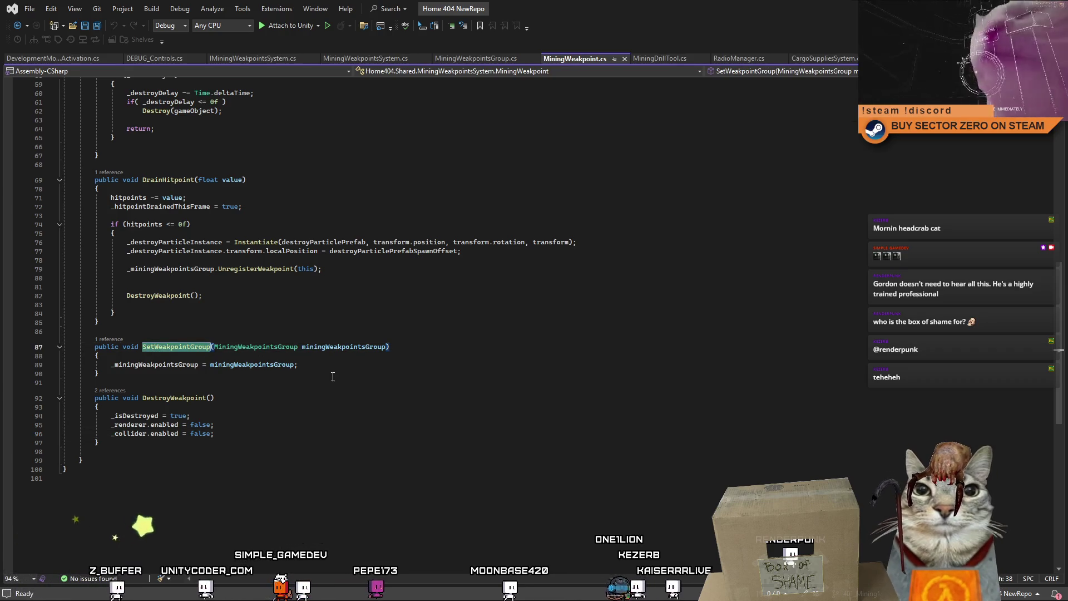
pyautogui.click(351, 421)
# Step: Return to Unity and bring up the Game view
pyautogui.hotkey('alt', 'Tab')
pyautogui.moveTo(640, 208)
pyautogui.mouseDown()
pyautogui.moveTo(686, 298)
pyautogui.moveTo(658, 298)
pyautogui.moveTo(640, 231)
pyautogui.moveTo(651, 239)
pyautogui.mouseUp()
pyautogui.click(390, 51)
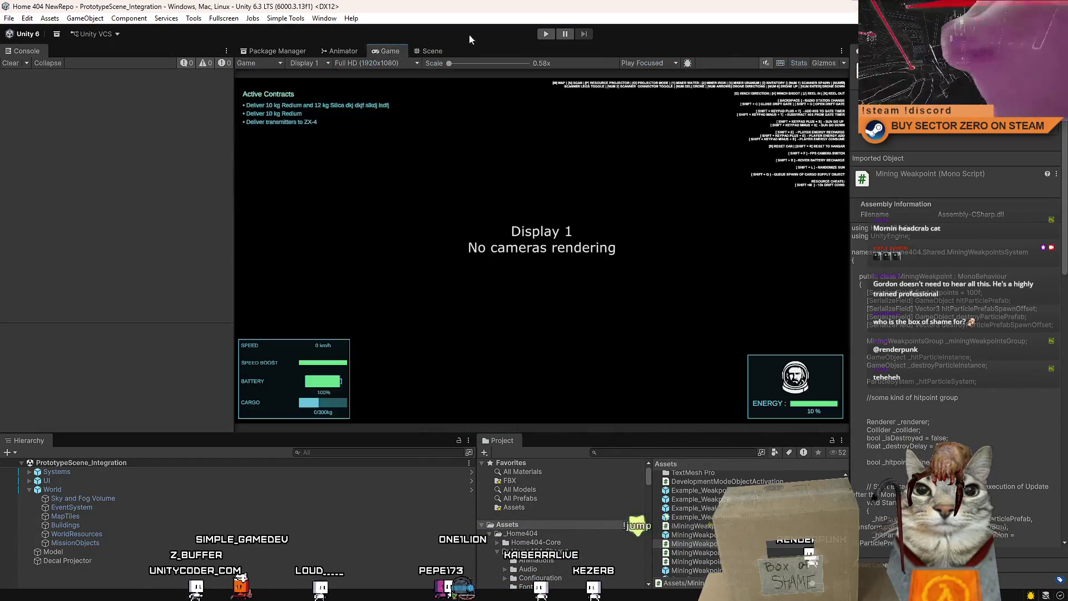
# Step: Start the game from the Drift Miners menu, leave the terminal, and travel into the hangar
pyautogui.click(545, 34)
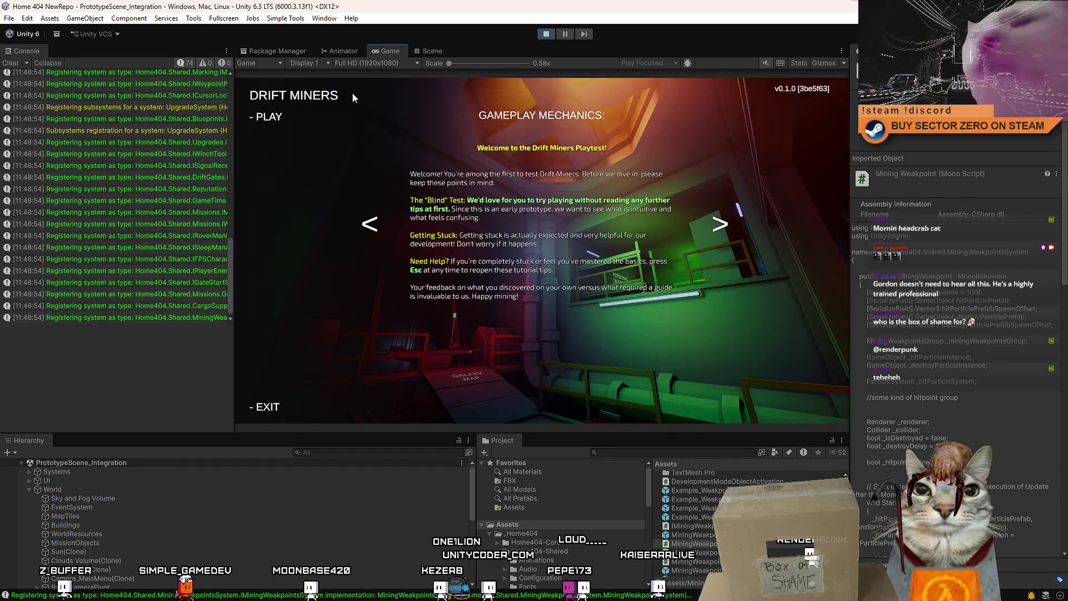
pyautogui.click(269, 117)
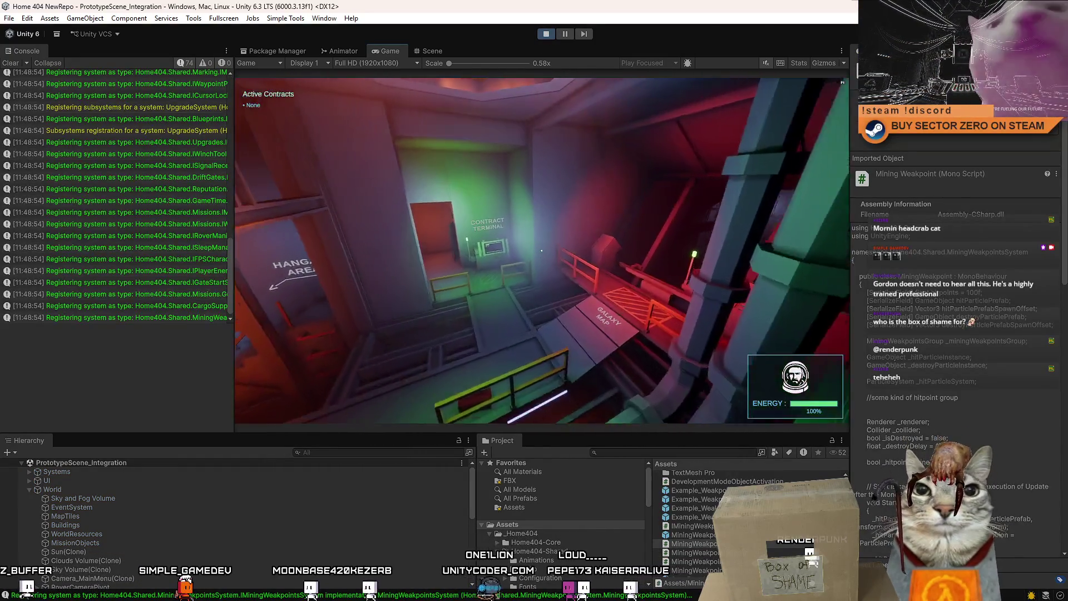
pyautogui.press('w')
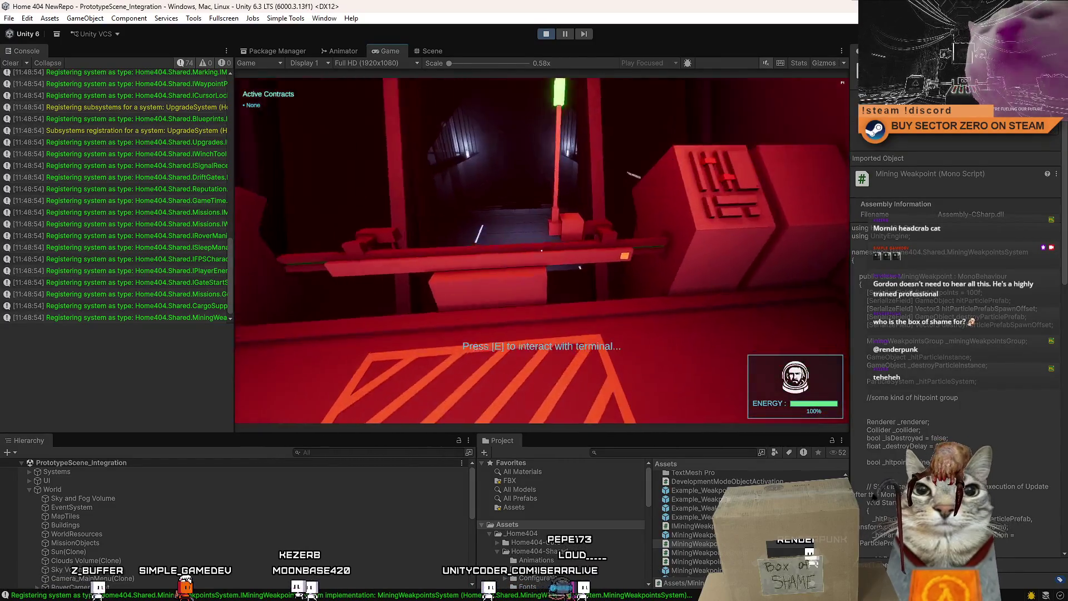
pyautogui.press('e')
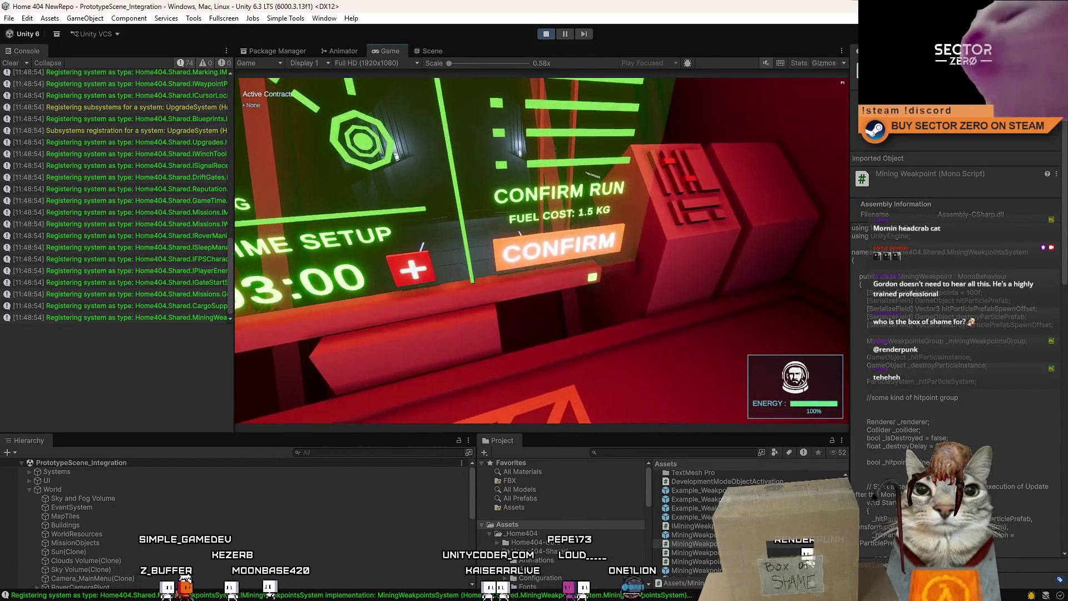
pyautogui.press('Escape')
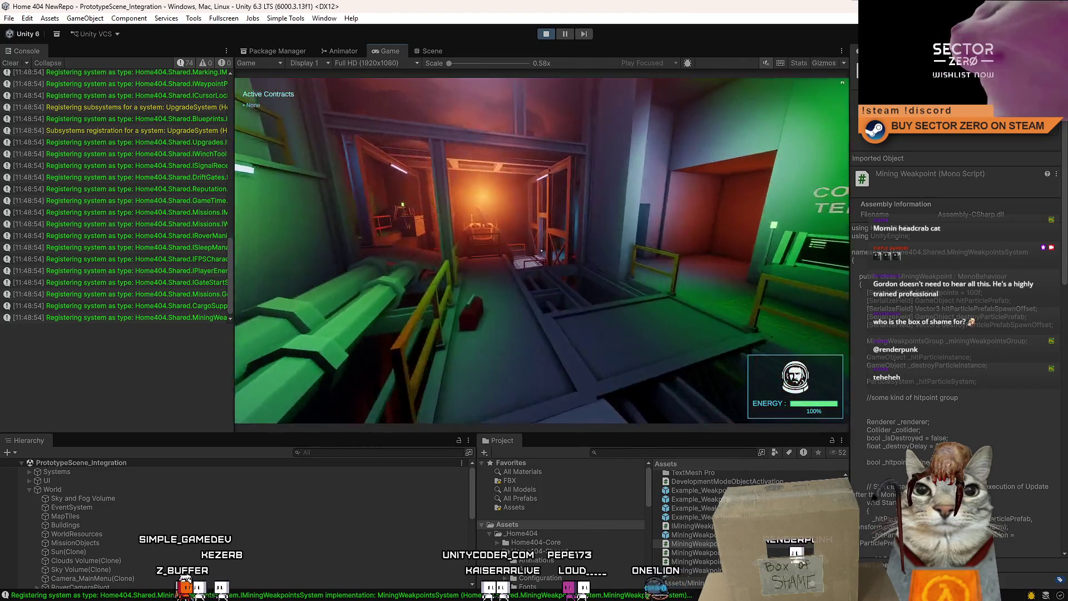
pyautogui.press('w')
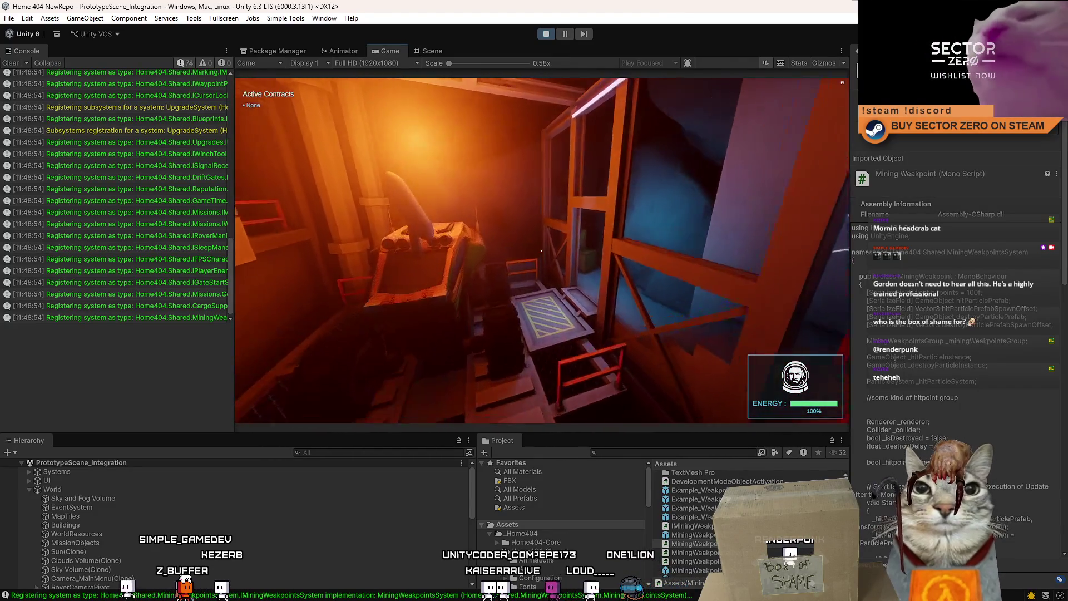
pyautogui.press('w')
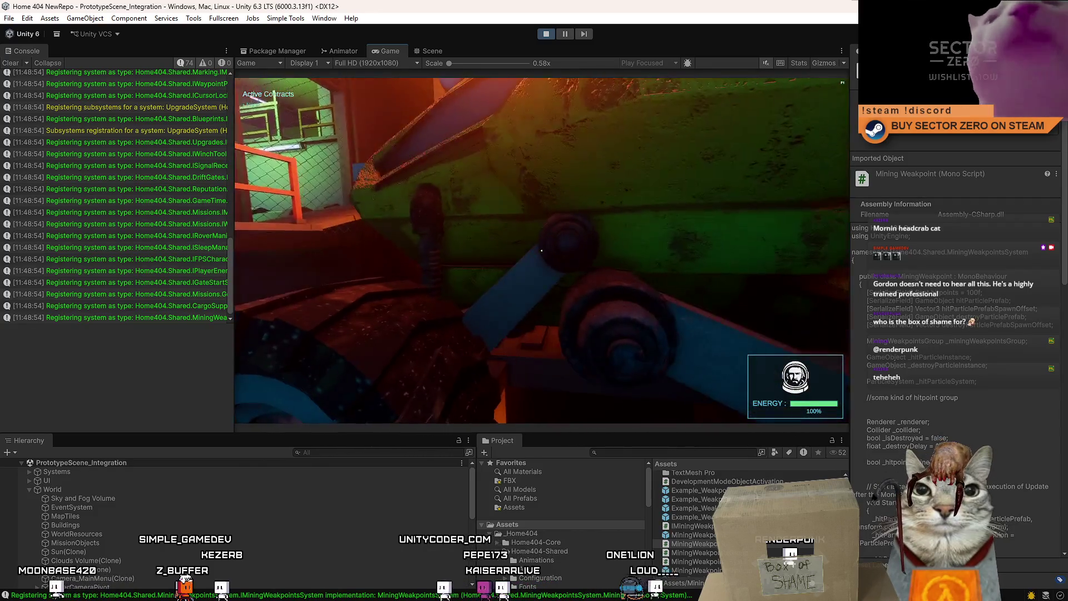
pyautogui.press('e')
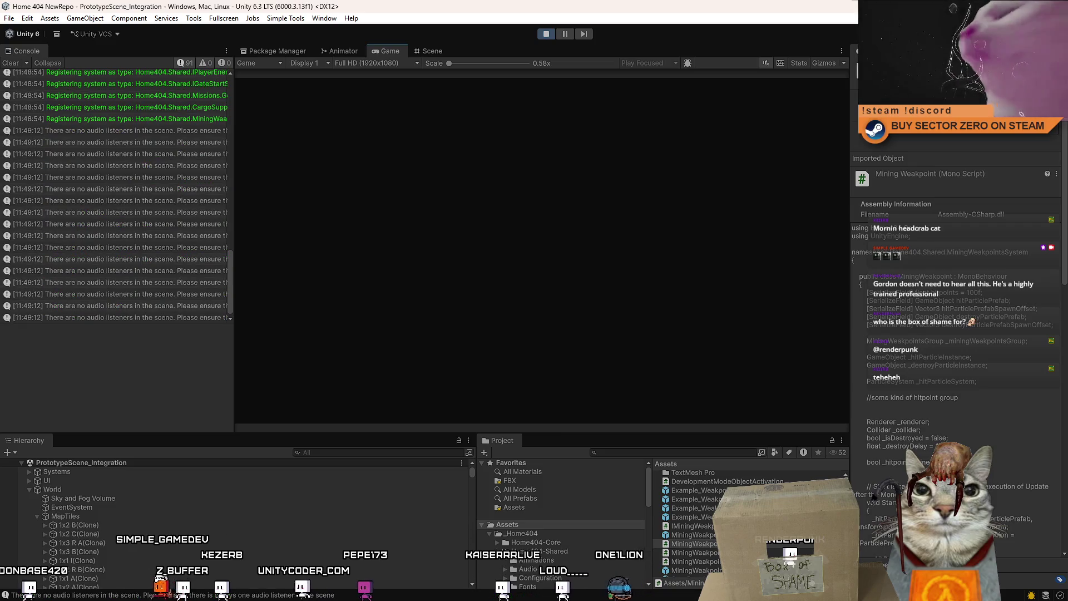
# Step: Drive the rover over the bridge, boost through the red ring, and steer left across the terrain
pyautogui.press('w')
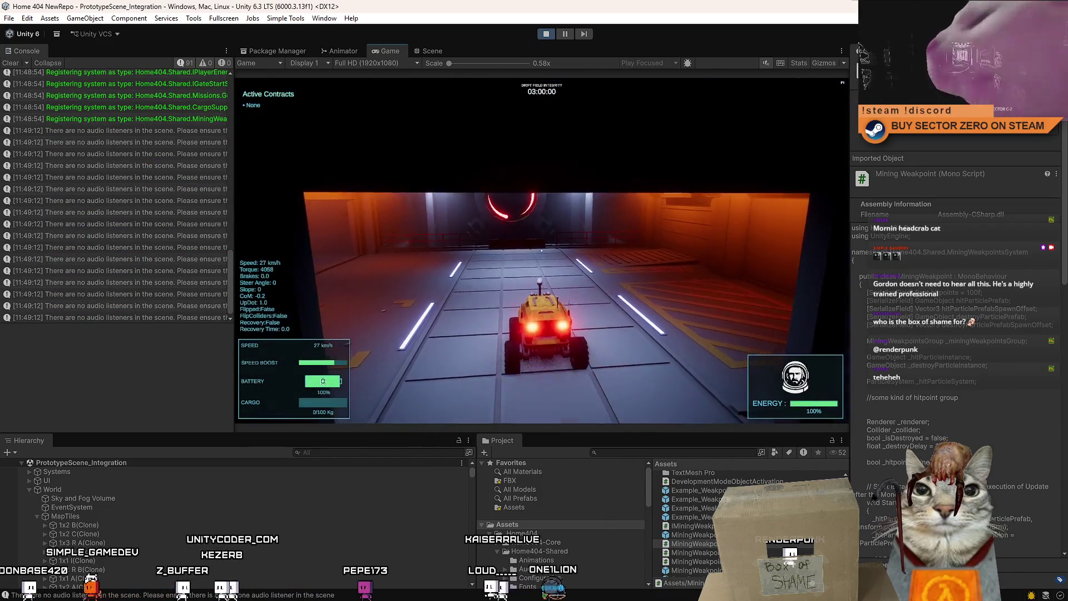
pyautogui.press('s')
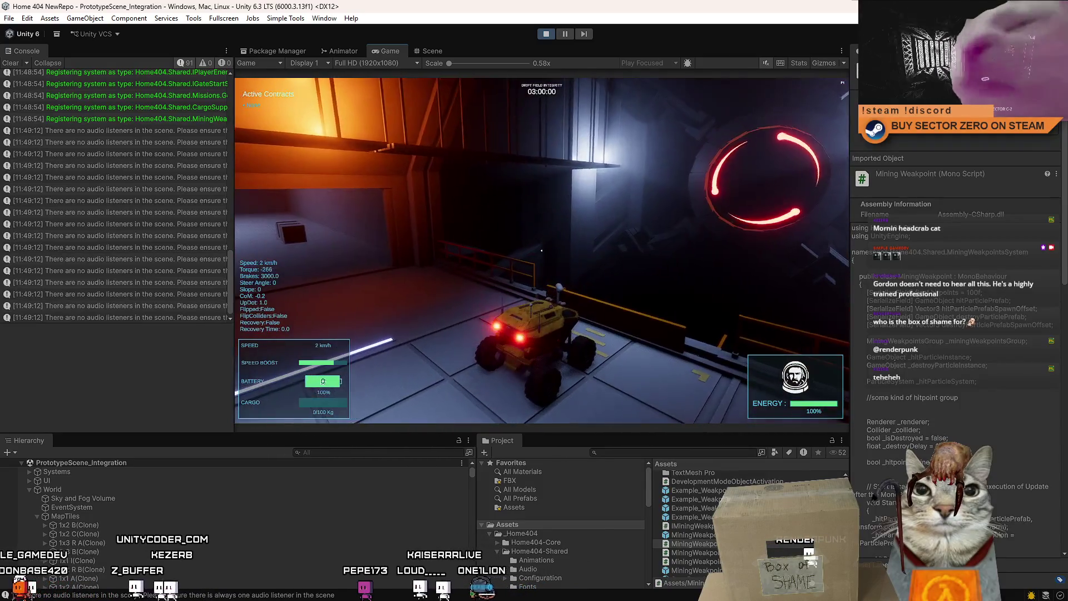
pyautogui.press('w')
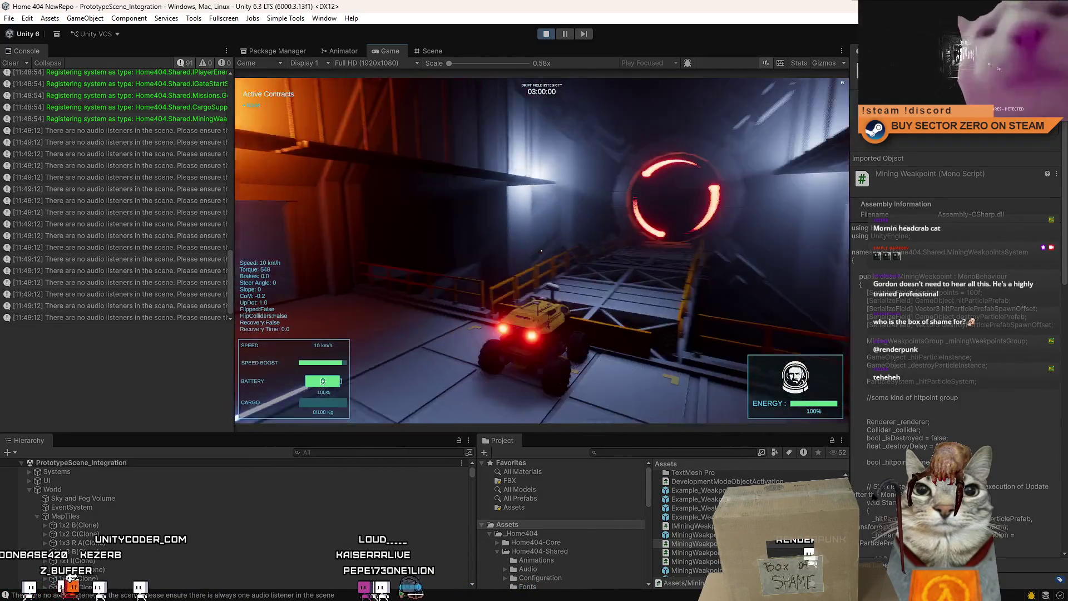
pyautogui.press('shift')
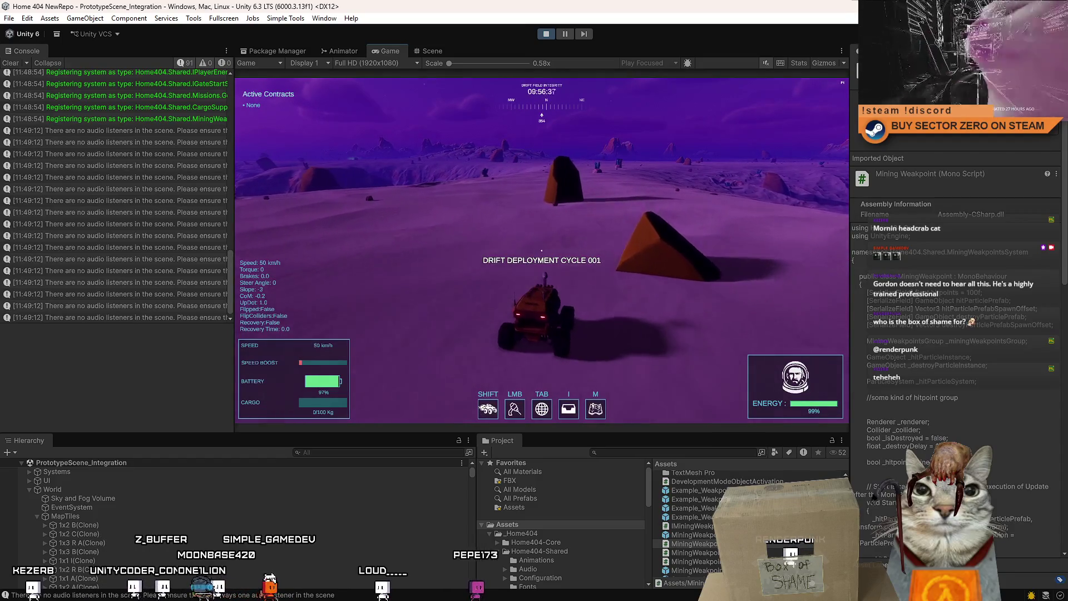
pyautogui.press('w')
pyautogui.press('a')
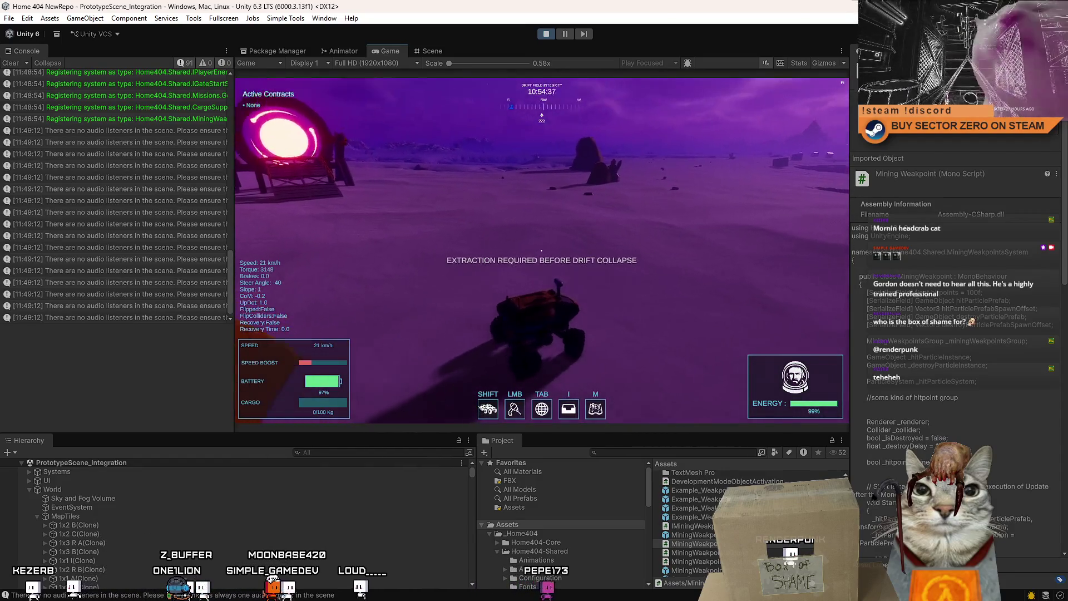
pyautogui.press('Escape')
pyautogui.press('Escape')
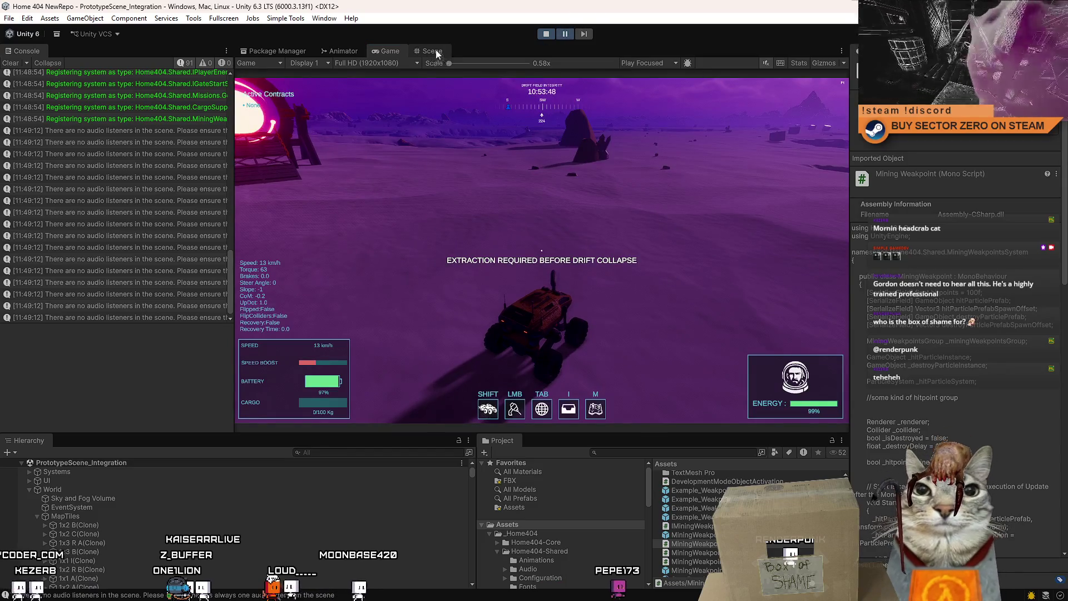
# Step: Frame the glowing ring in the Scene view, create a Cube from GameObject > 3D Object, and raise it
pyautogui.click(444, 51)
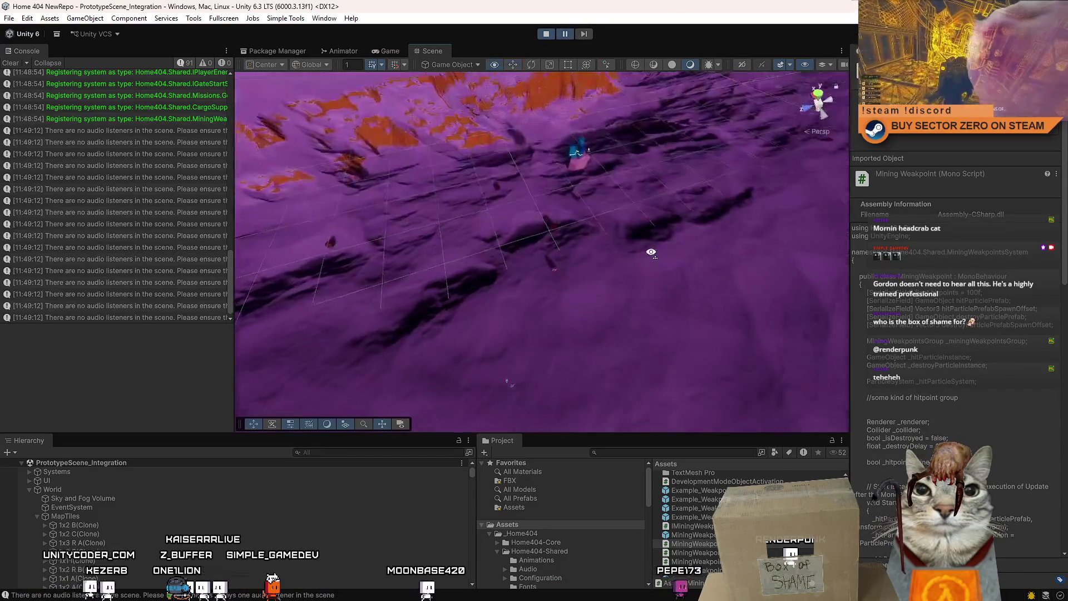
pyautogui.press('f')
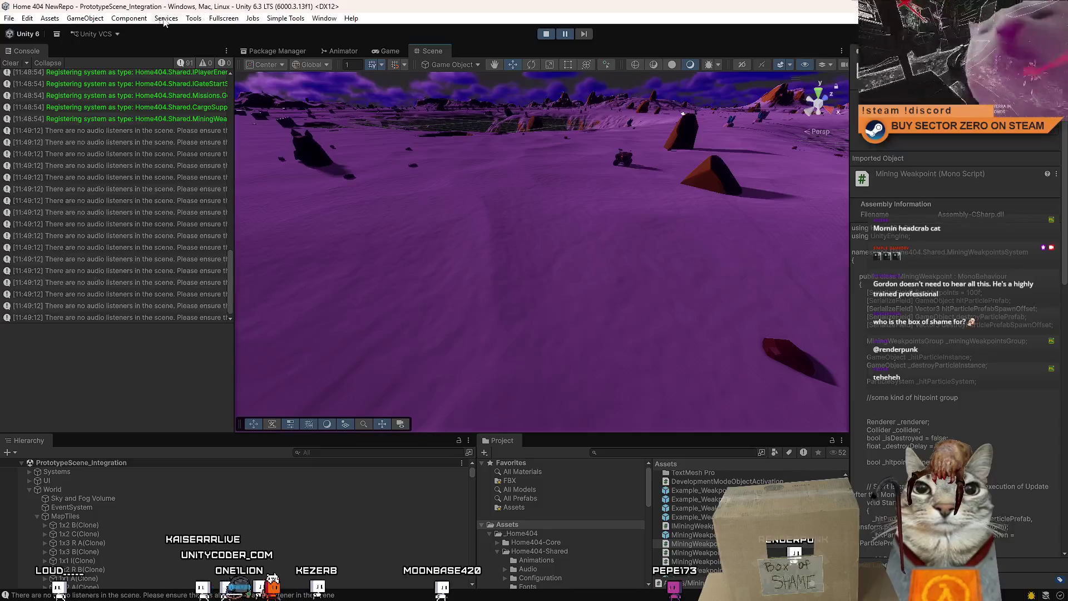
pyautogui.click(86, 20)
pyautogui.moveTo(117, 96)
pyautogui.click(265, 91)
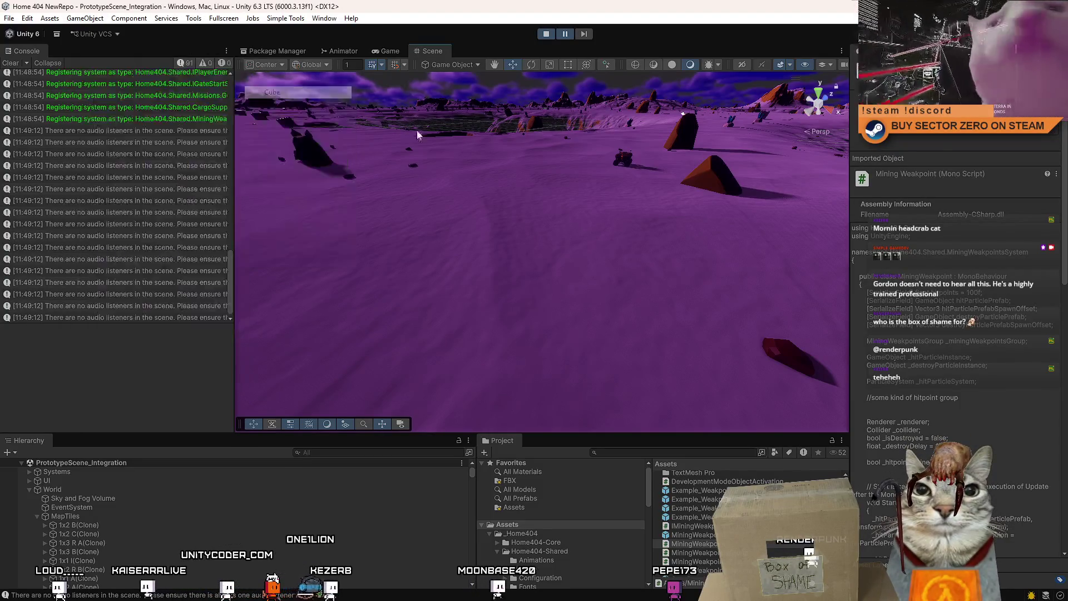
pyautogui.moveTo(441, 162)
pyautogui.mouseDown()
pyautogui.moveTo(423, 83)
pyautogui.moveTo(411, 78)
pyautogui.moveTo(568, 161)
pyautogui.moveTo(571, 178)
pyautogui.moveTo(699, 186)
pyautogui.mouseUp()
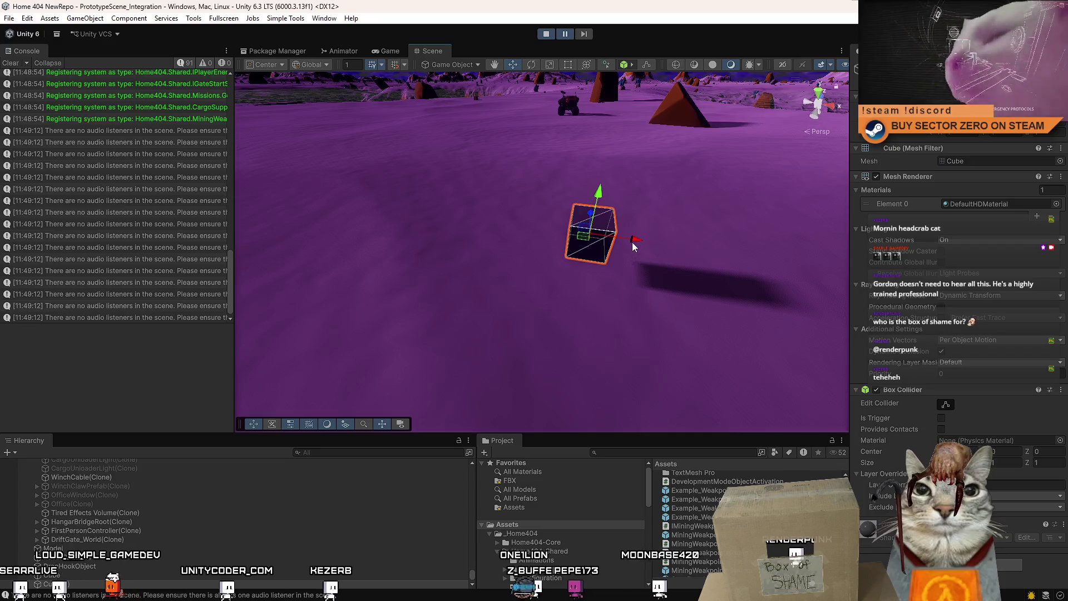
# Step: Stretch cubes into a tall column and a small box, then tilt and lift the overhead bar
pyautogui.moveTo(634, 245); pyautogui.dragTo(545, 226)
pyautogui.moveTo(475, 182); pyautogui.dragTo(483, 55)
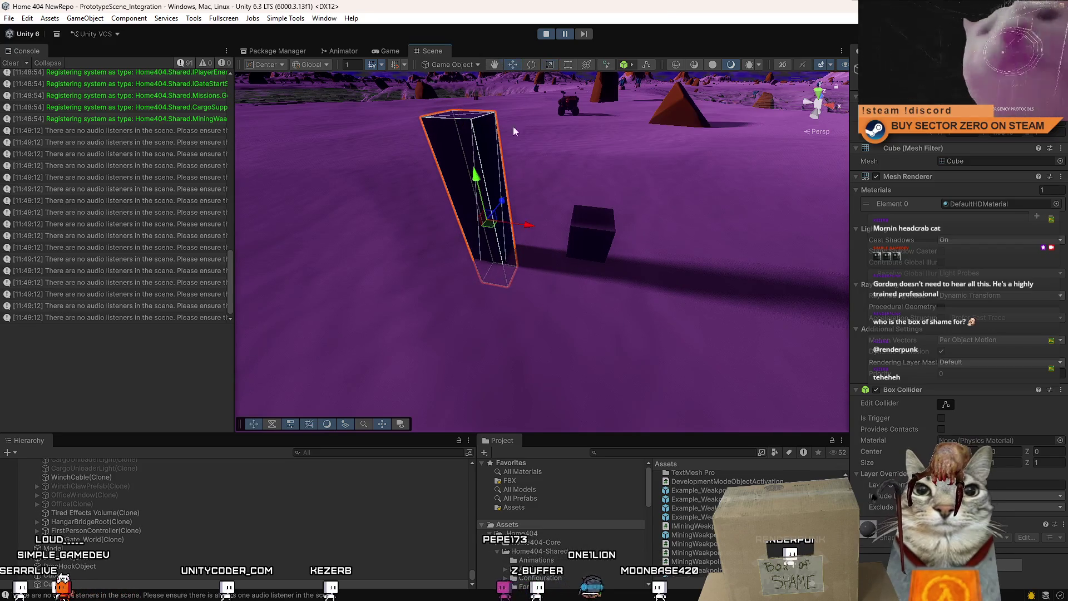
pyautogui.moveTo(488, 229); pyautogui.dragTo(491, 267)
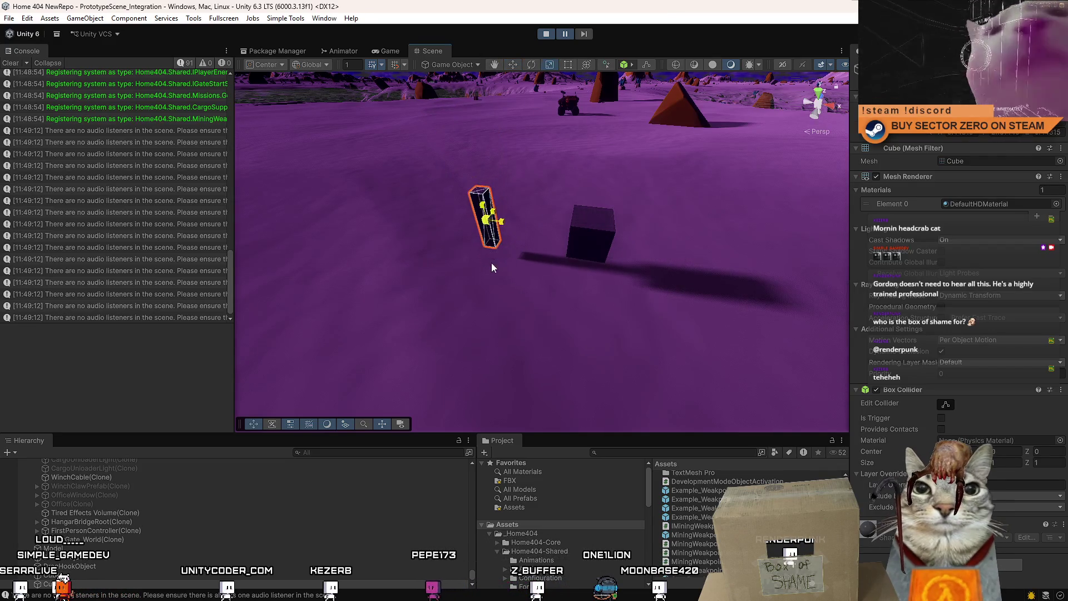
pyautogui.press('e')
pyautogui.moveTo(636, 224); pyautogui.dragTo(665, 235)
pyautogui.press('w')
pyautogui.moveTo(492, 218); pyautogui.dragTo(560, 168)
# Step: Select and frame the small ground cube, then search the Project for 'weakpoin'
pyautogui.press('e')
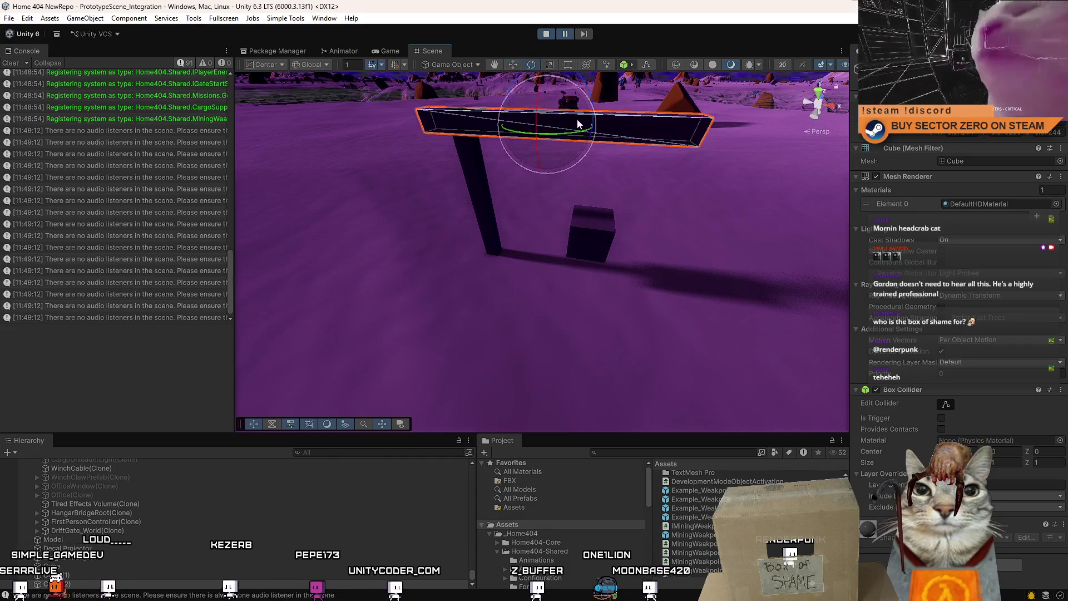
pyautogui.click(579, 241)
pyautogui.press('f')
pyautogui.press('w')
pyautogui.moveTo(588, 219)
pyautogui.mouseDown()
pyautogui.moveTo(533, 137)
pyautogui.moveTo(522, 146)
pyautogui.mouseUp()
pyautogui.write('weakpoin')
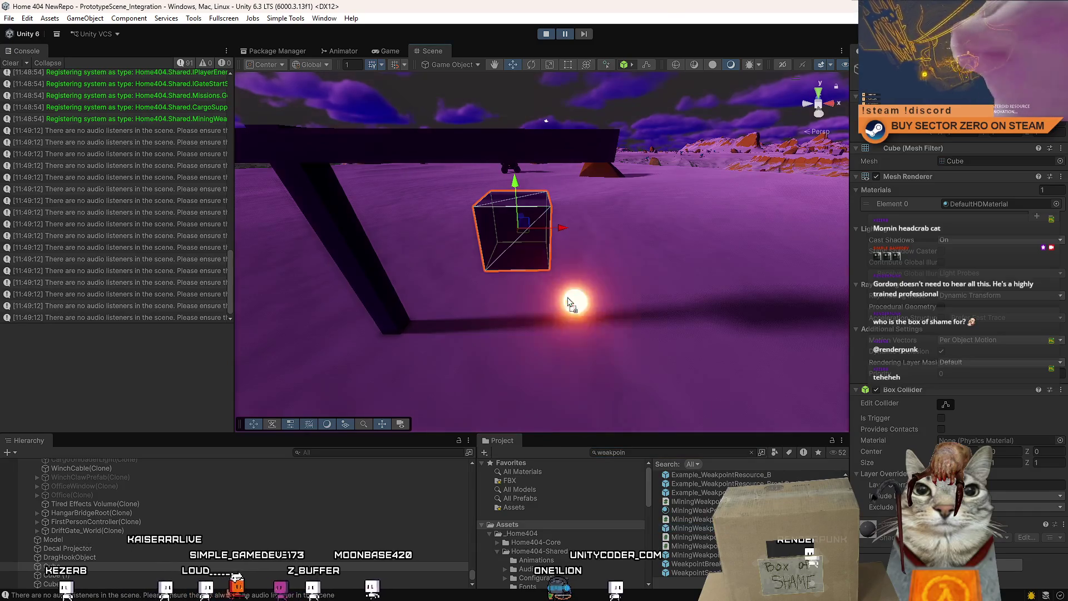
# Step: Place a MiningWeakpoint sphere beside the small box and give it a Rigidbody
pyautogui.moveTo(728, 243)
pyautogui.mouseDown()
pyautogui.moveTo(445, 356)
pyautogui.moveTo(585, 161)
pyautogui.mouseUp()
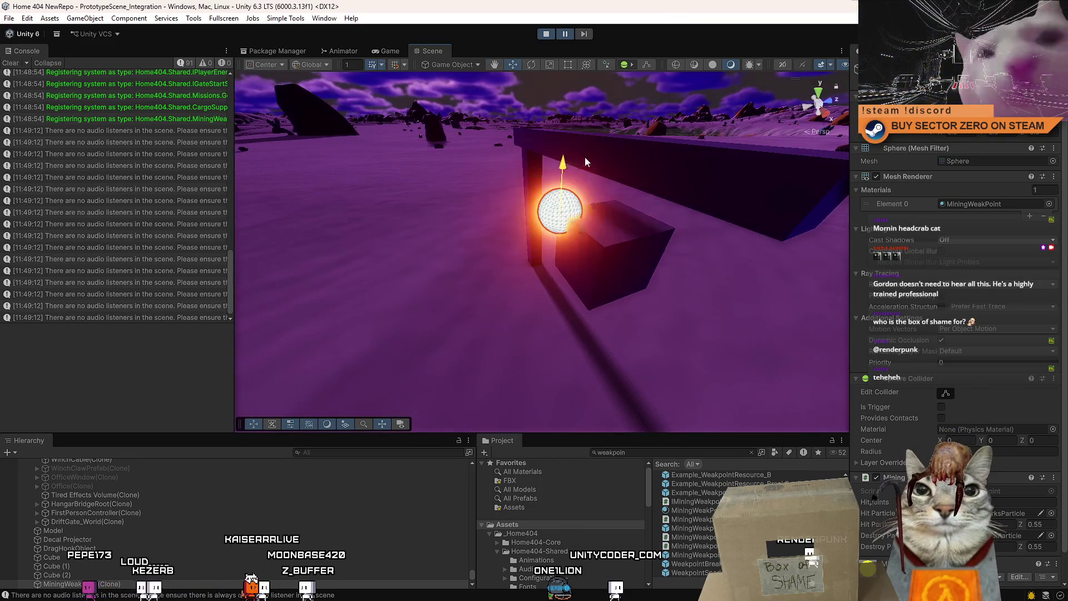
pyautogui.press('f')
pyautogui.scroll(-3, 540, 249)
pyautogui.moveTo(531, 257)
pyautogui.mouseDown()
pyautogui.moveTo(593, 220)
pyautogui.moveTo(560, 238)
pyautogui.mouseUp()
pyautogui.scroll(3, 560, 239)
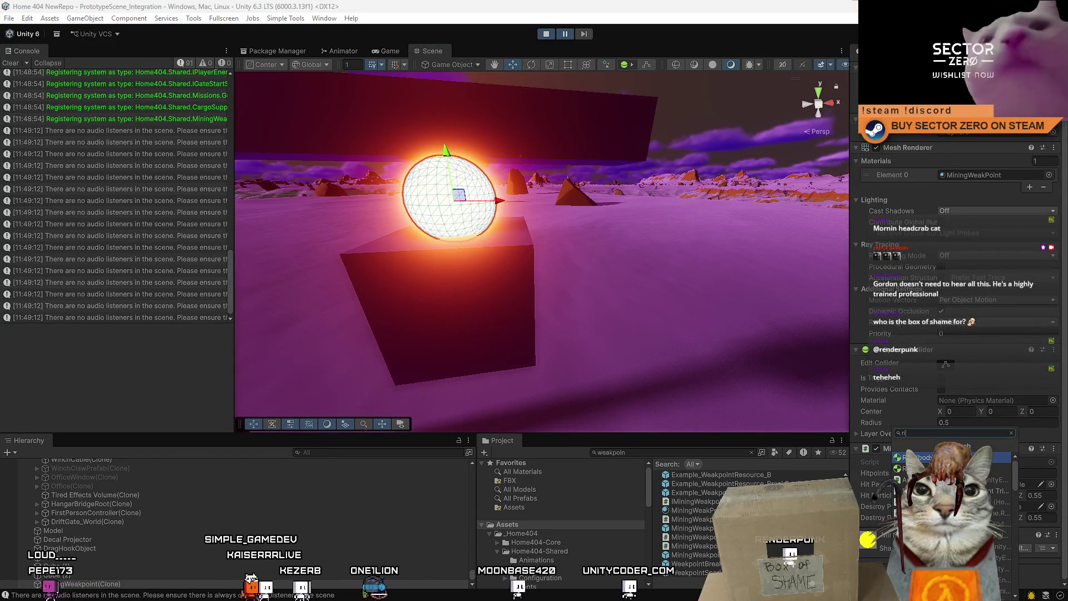
pyautogui.press('Return')
pyautogui.scroll(-3, 957, 333)
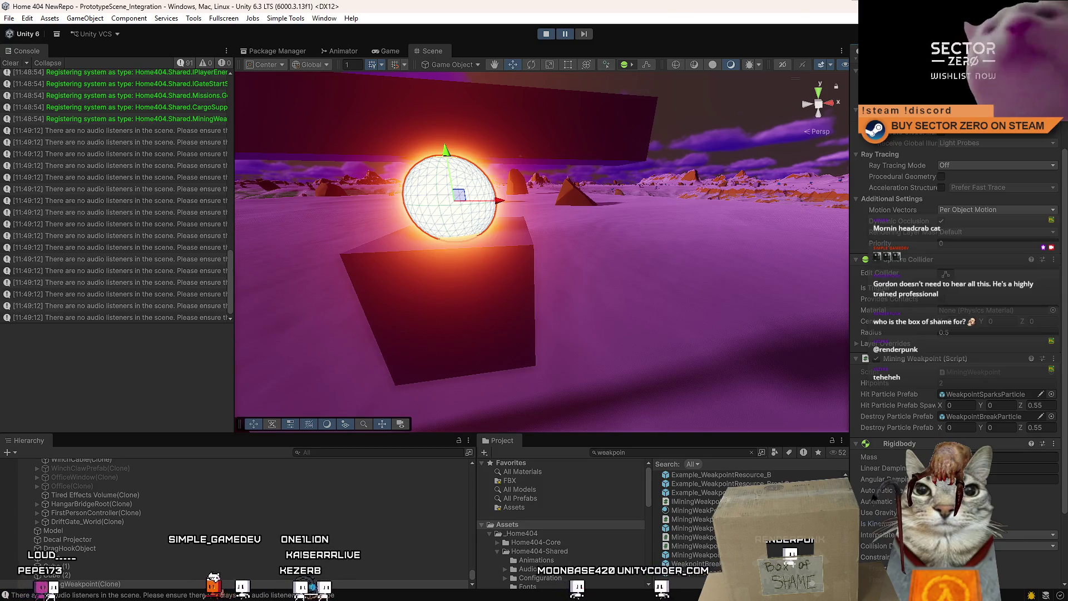
pyautogui.scroll(3, 489, 209)
# Step: Add a Rigidbody to the box under the sphere
pyautogui.click(484, 234)
pyautogui.press('f')
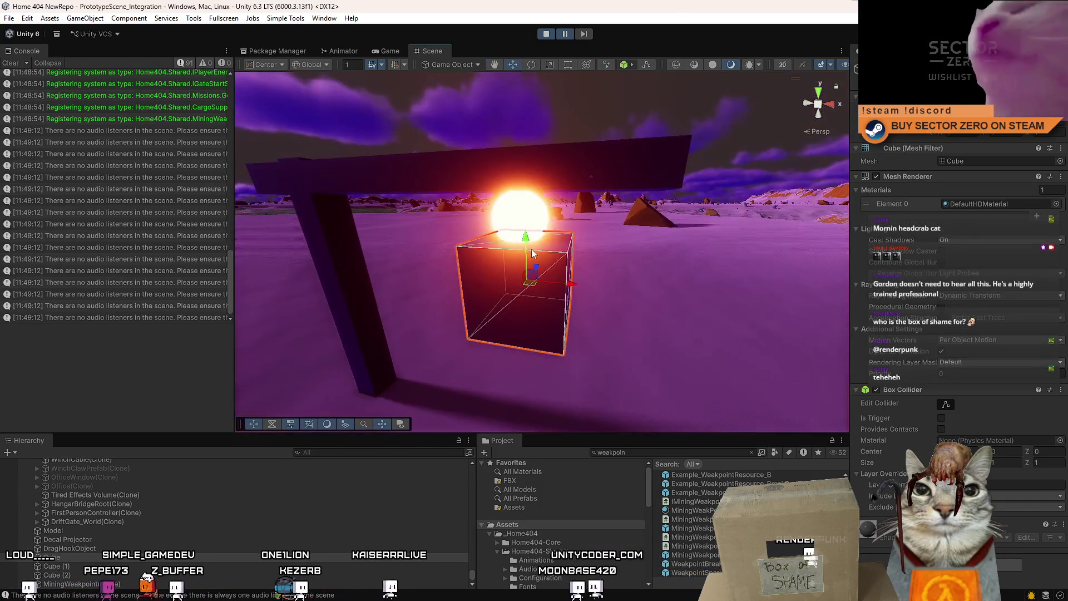
pyautogui.hotkey('ctrl', 'shift', 'a')
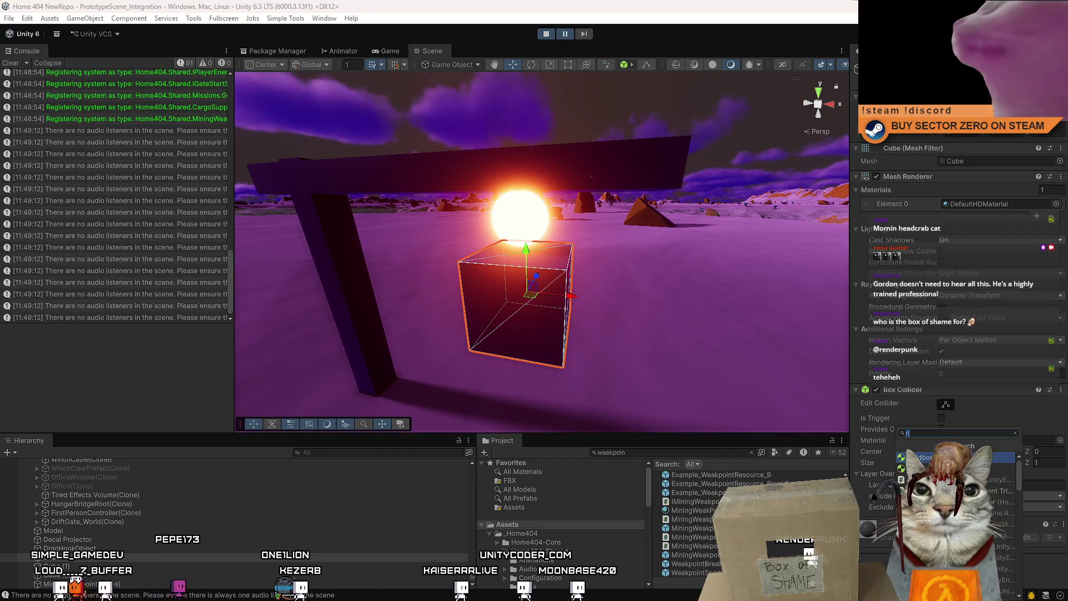
pyautogui.press('Return')
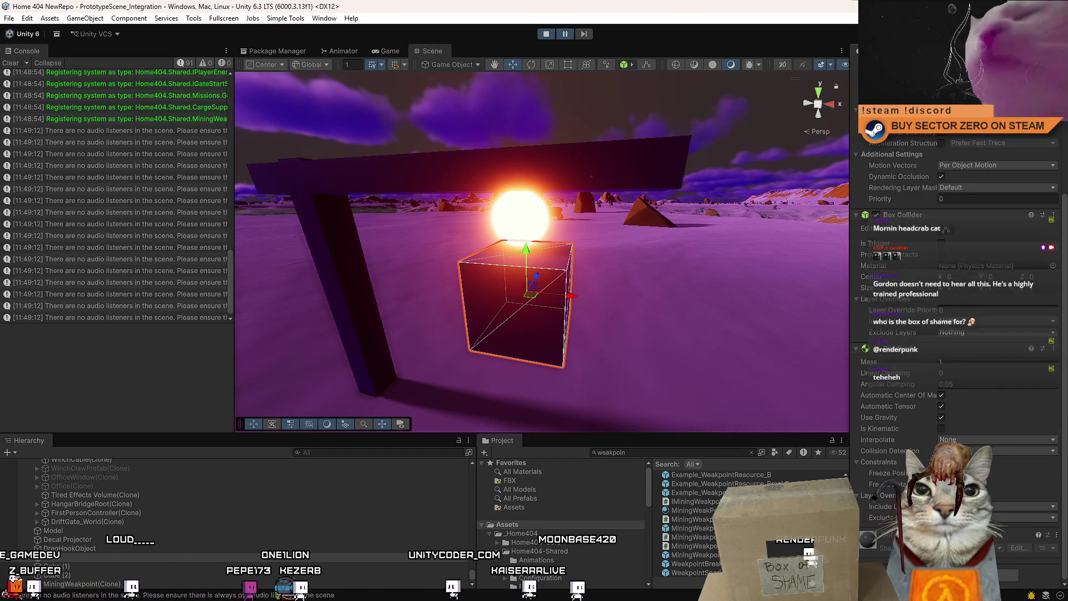
pyautogui.hotkey('ctrl', 'shift', 'a')
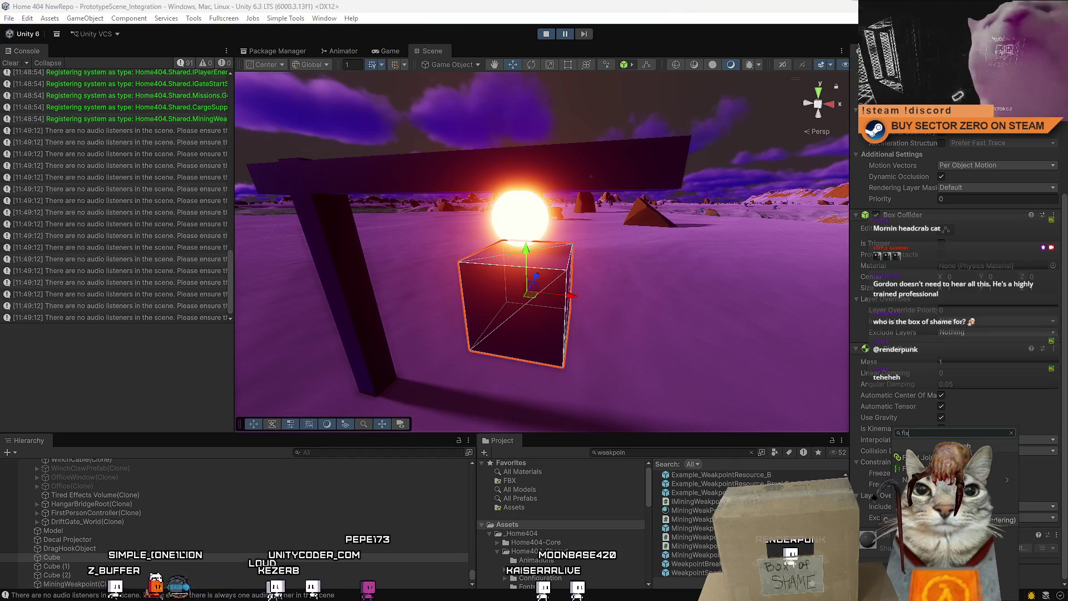
# Step: Add a Fixed Joint to the box and orbit the view around it
pyautogui.press('Return')
pyautogui.press('f')
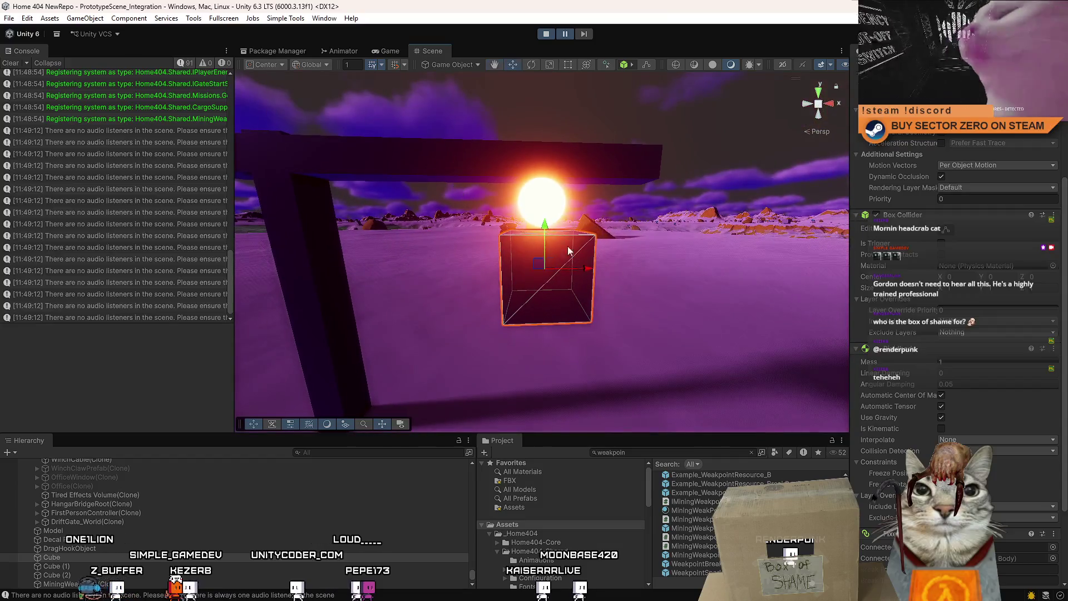
pyautogui.scroll(-5, 989, 415)
pyautogui.moveTo(618, 273)
pyautogui.mouseDown()
pyautogui.moveTo(629, 271)
pyautogui.moveTo(528, 239)
pyautogui.moveTo(584, 273)
pyautogui.mouseUp()
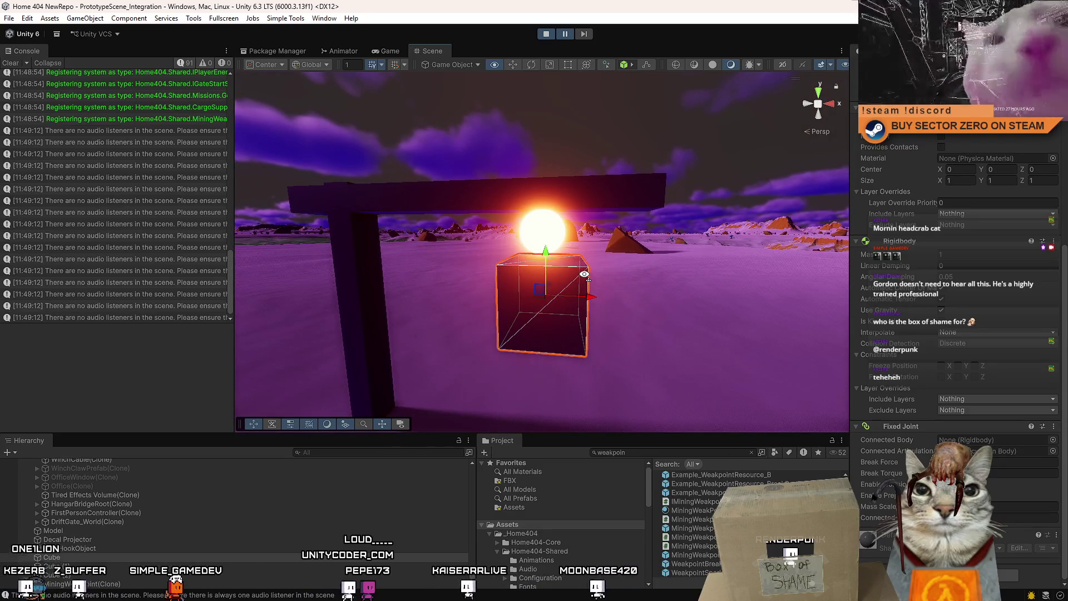
pyautogui.moveTo(584, 274); pyautogui.dragTo(561, 235)
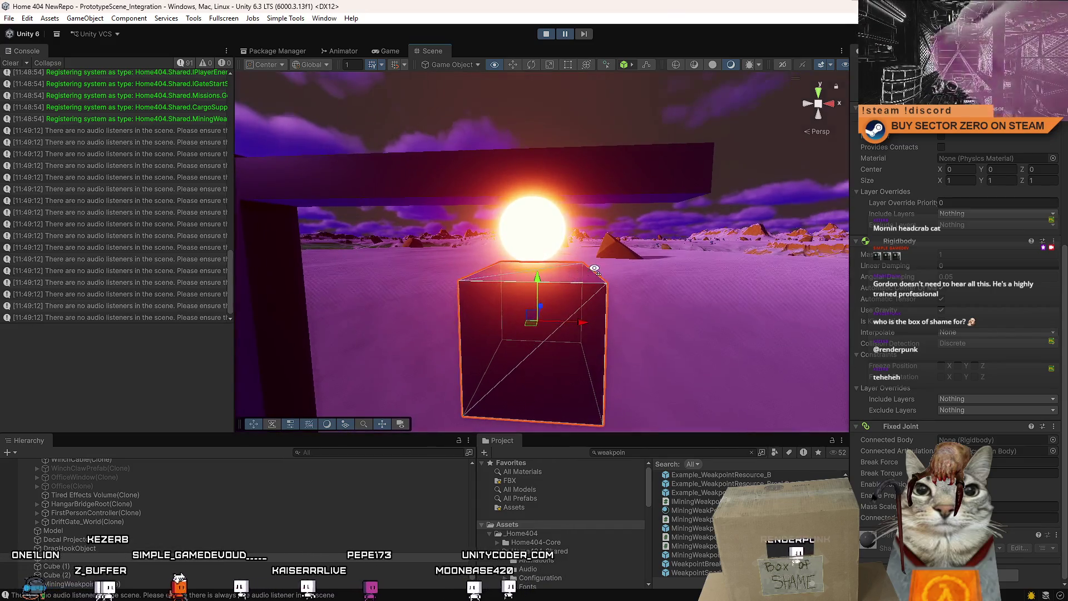
# Step: Try assigning a 'weak' connected body to the cube's joint, closing the picker unassigned
pyautogui.click(551, 237)
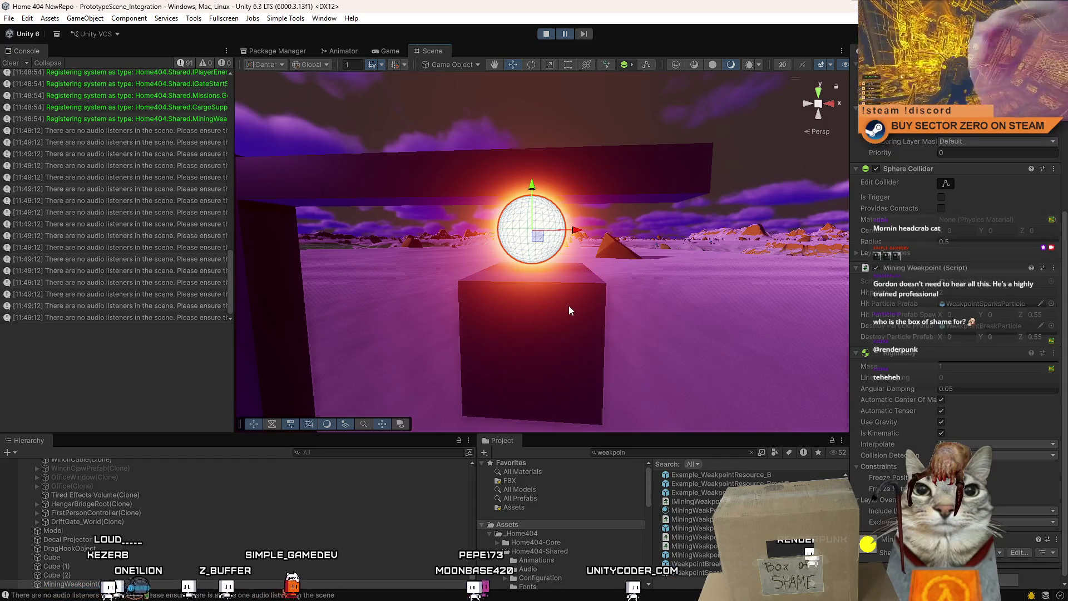
pyautogui.click(568, 305)
pyautogui.click(549, 235)
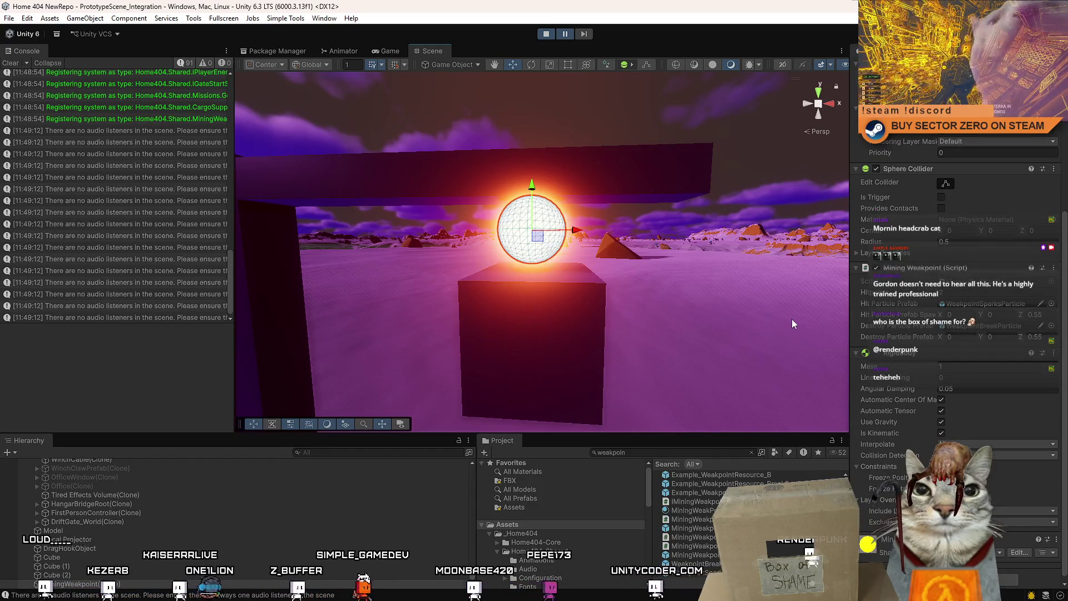
pyautogui.click(546, 315)
pyautogui.click(548, 233)
pyautogui.click(546, 315)
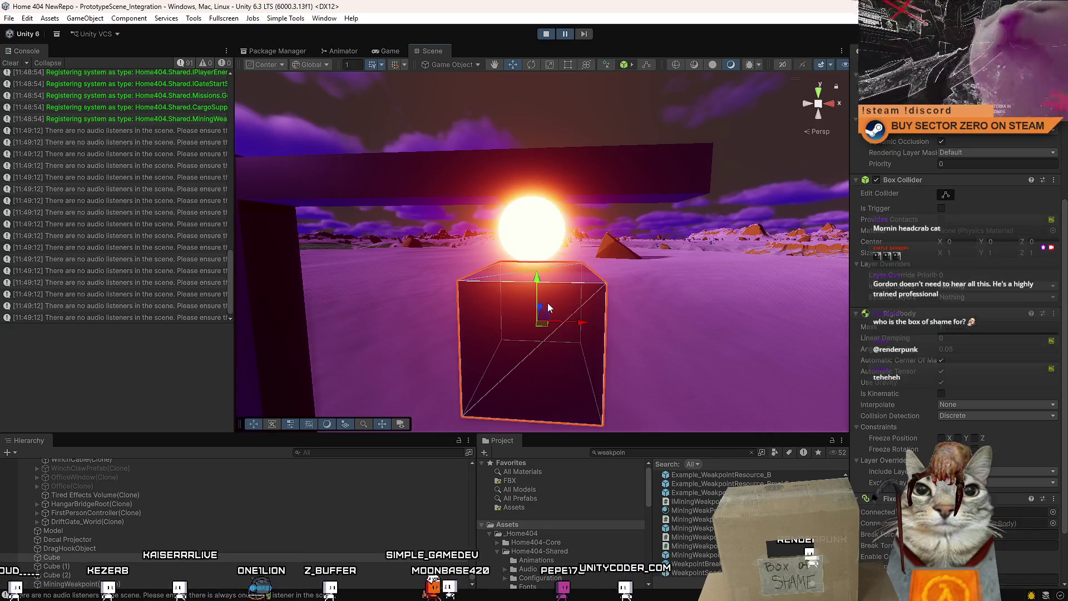
pyautogui.click(1052, 440)
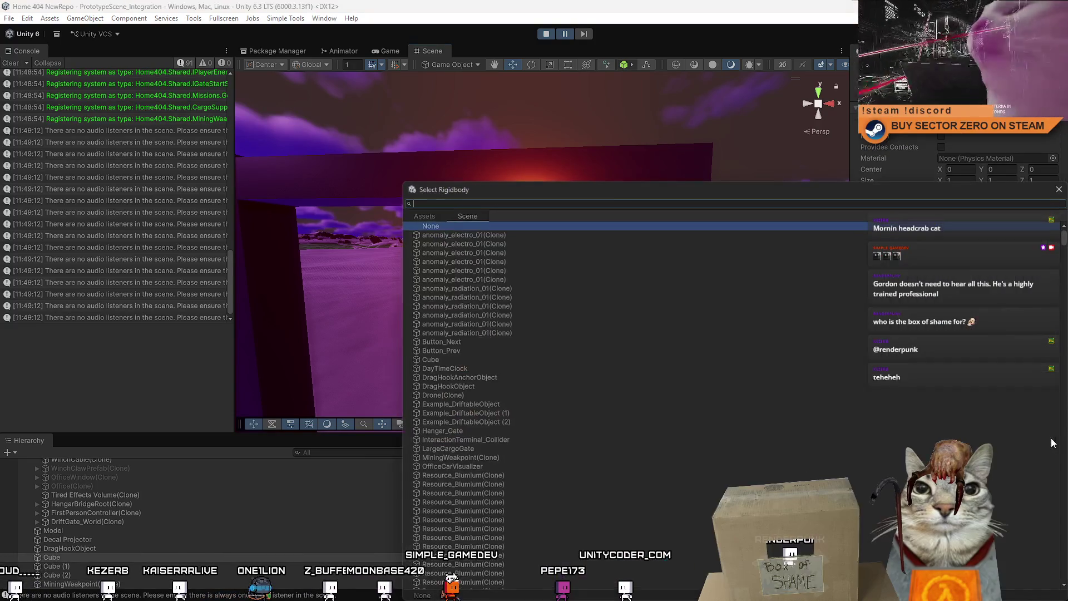
pyautogui.write('weak')
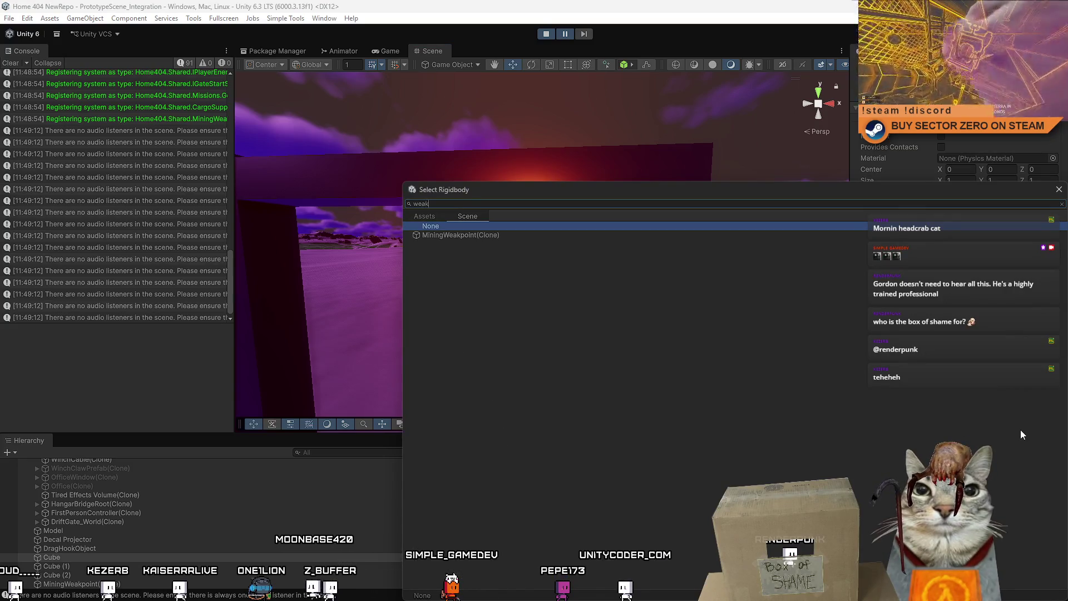
pyautogui.click(1058, 189)
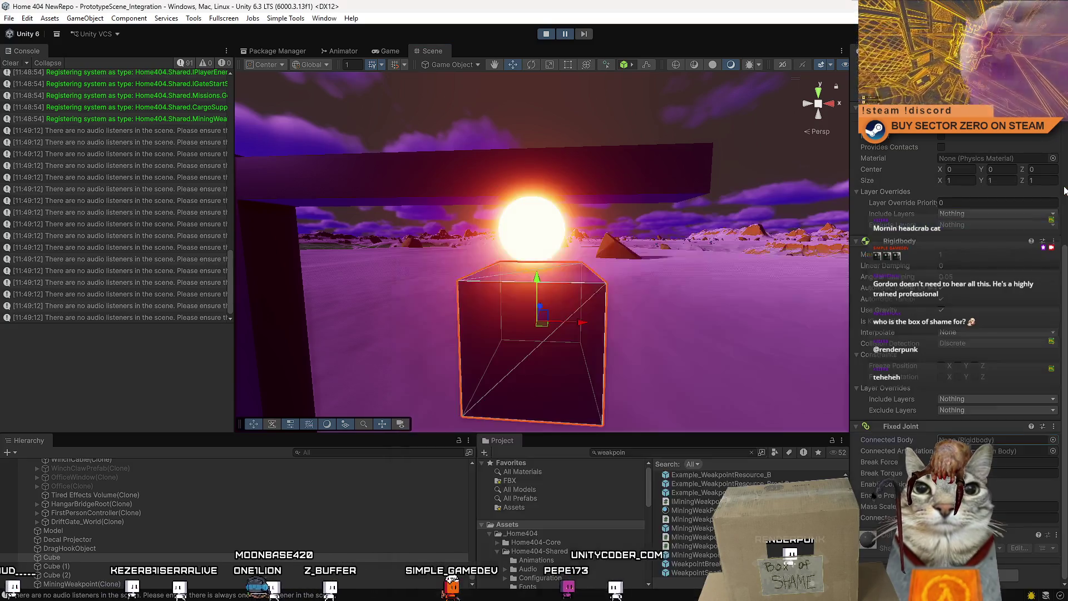
# Step: Add a Fixed Joint to the glowing weakpoint sphere
pyautogui.rightClick(896, 426)
pyautogui.click(534, 231)
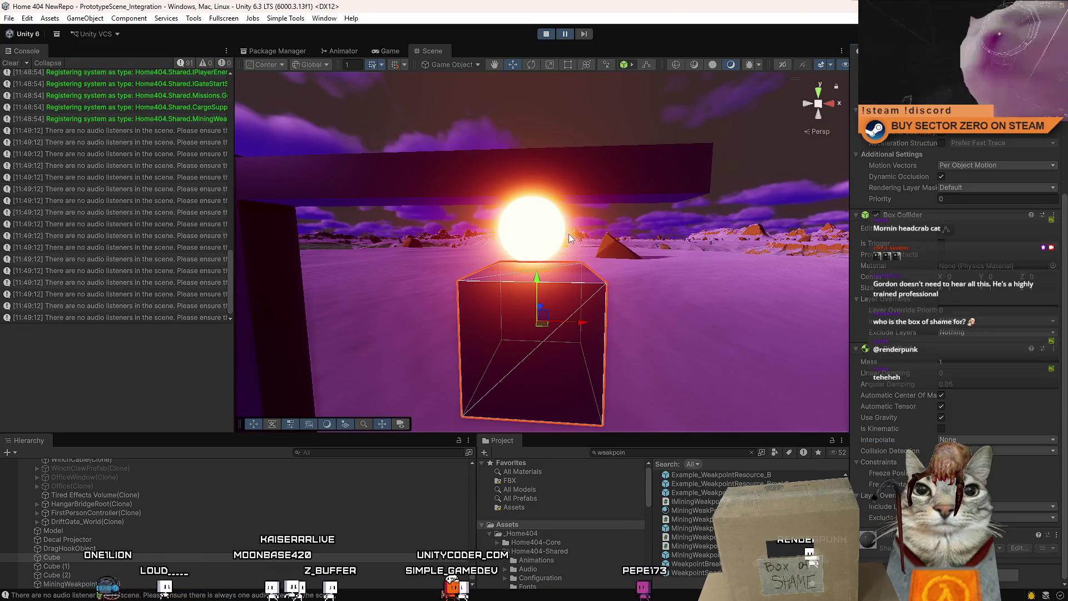
pyautogui.click(512, 336)
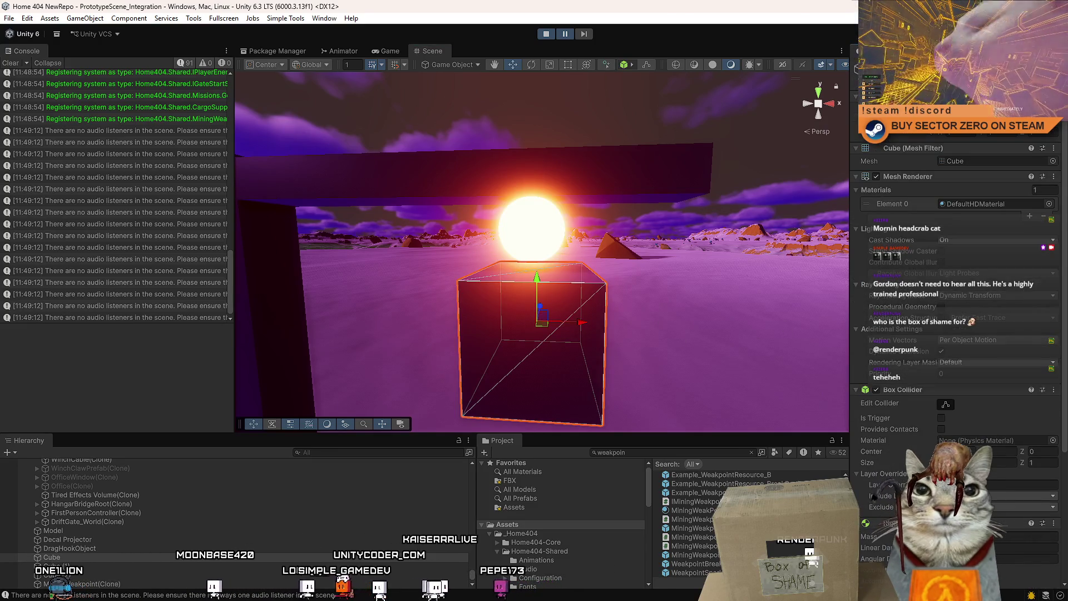
pyautogui.click(556, 231)
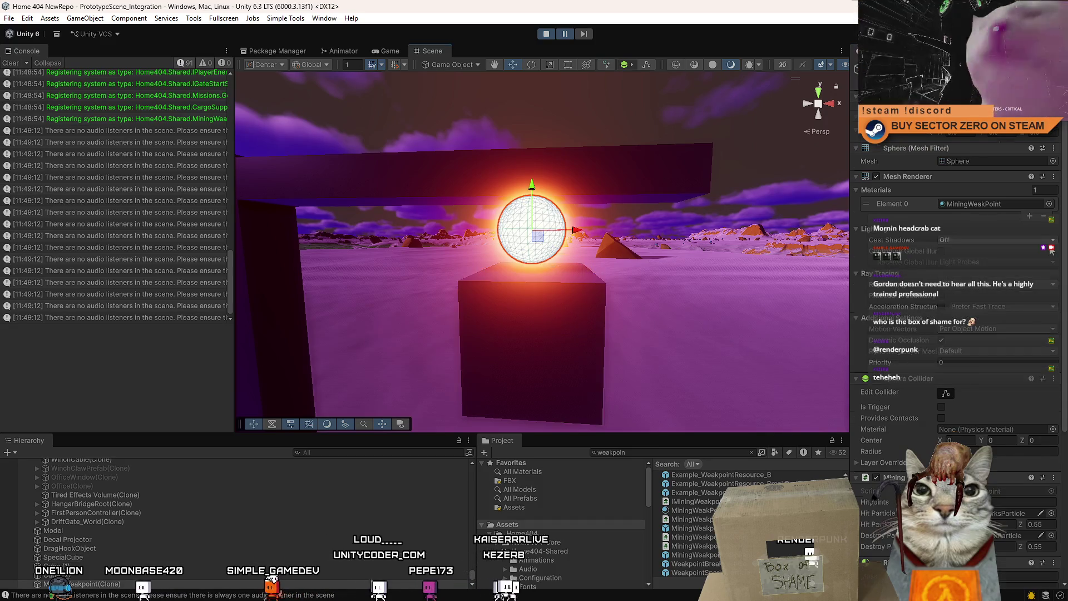
pyautogui.hotkey('ctrl', 'shift', 'a')
pyautogui.write('fix')
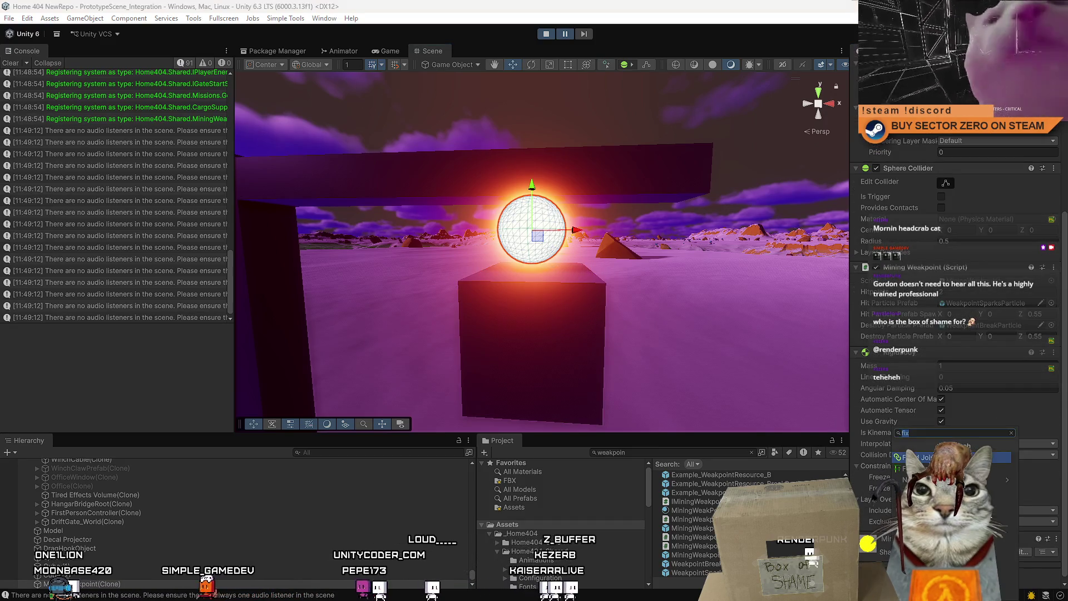
pyautogui.press('Return')
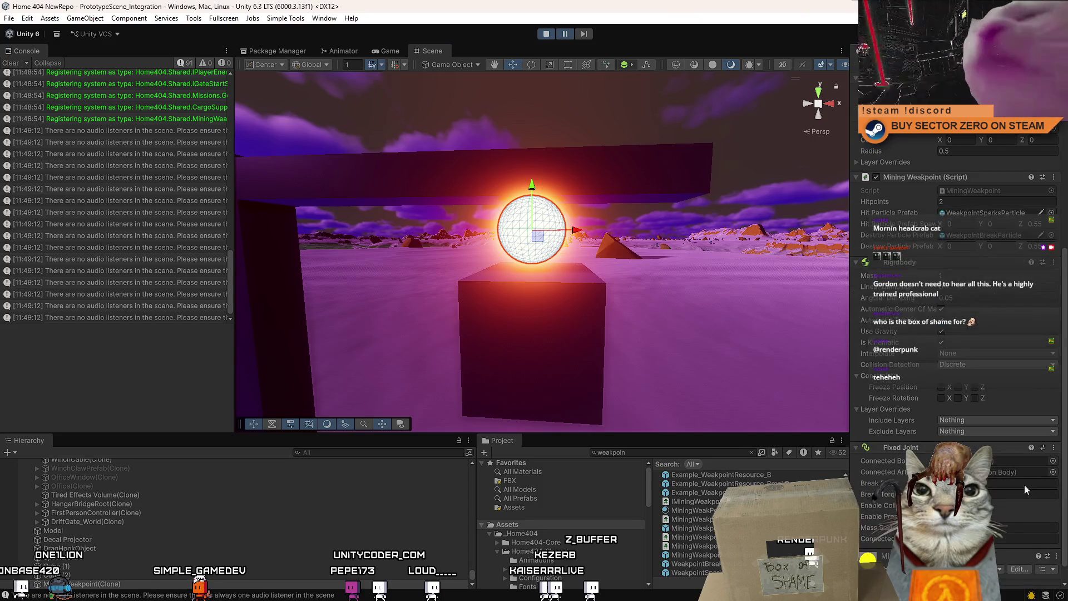
# Step: Set the sphere's Fixed Joint connected body to the cube and stop the game
pyautogui.click(1053, 466)
pyautogui.write('special')
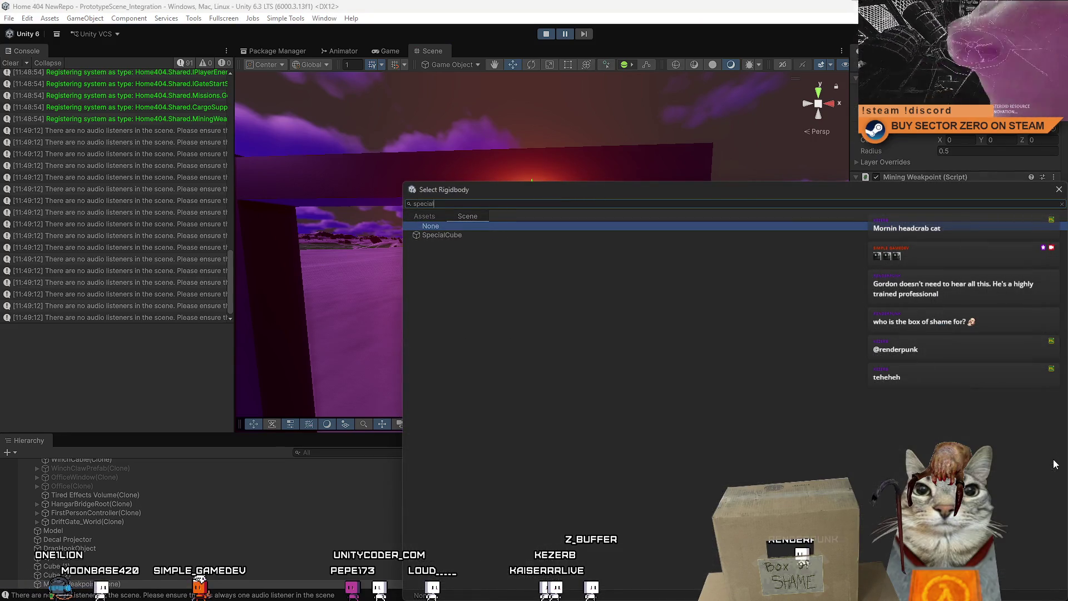
pyautogui.press('Down')
pyautogui.press('Return')
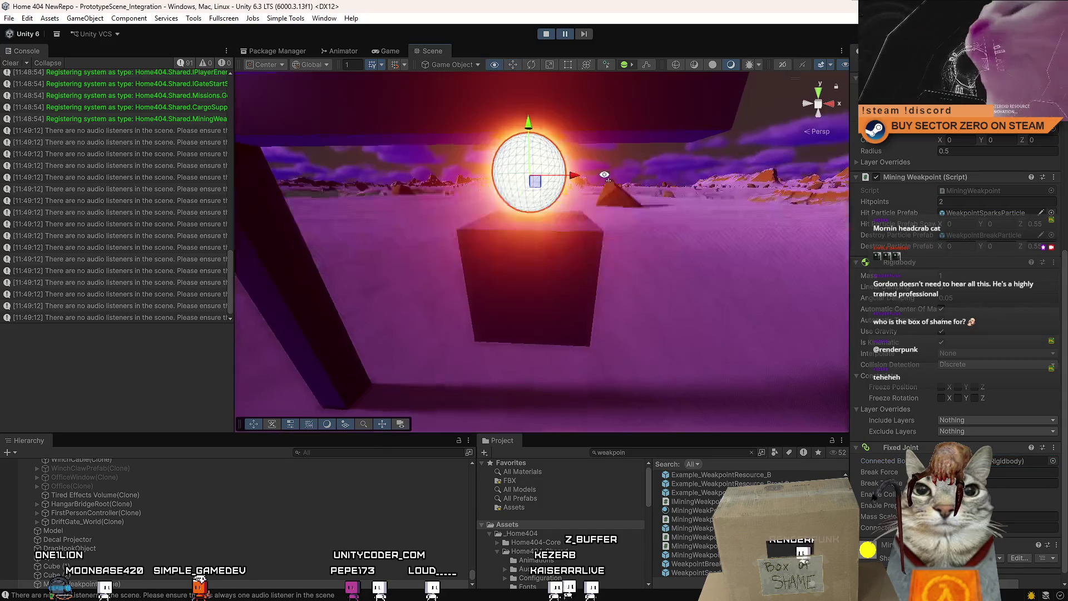
pyautogui.click(552, 34)
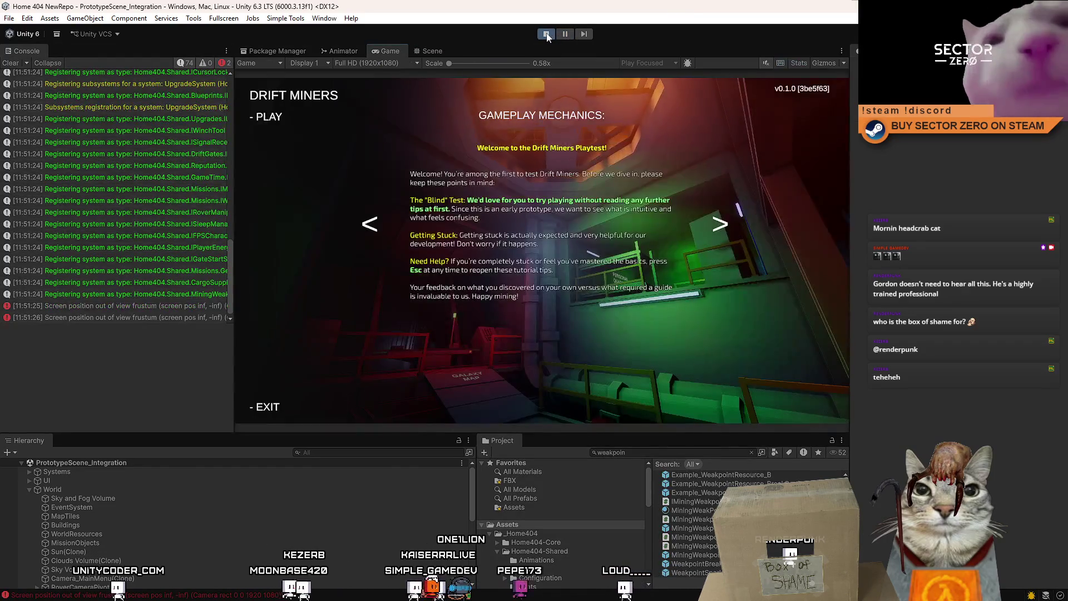
# Step: Start the game and walk through the orange corridor to the green rover
pyautogui.click(278, 114)
pyautogui.moveTo(542, 250)
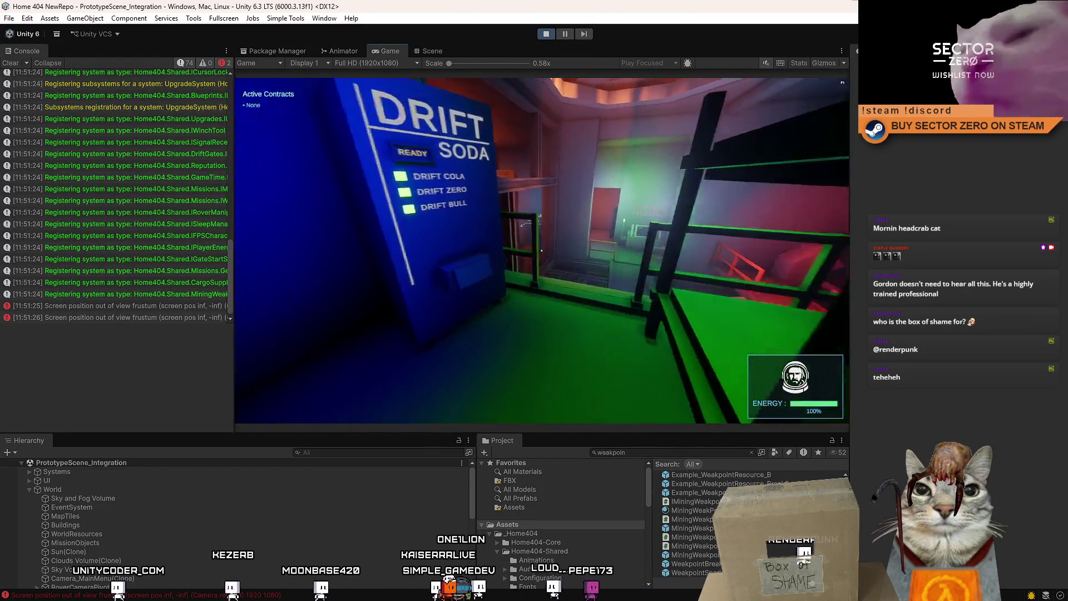
pyautogui.press('w')
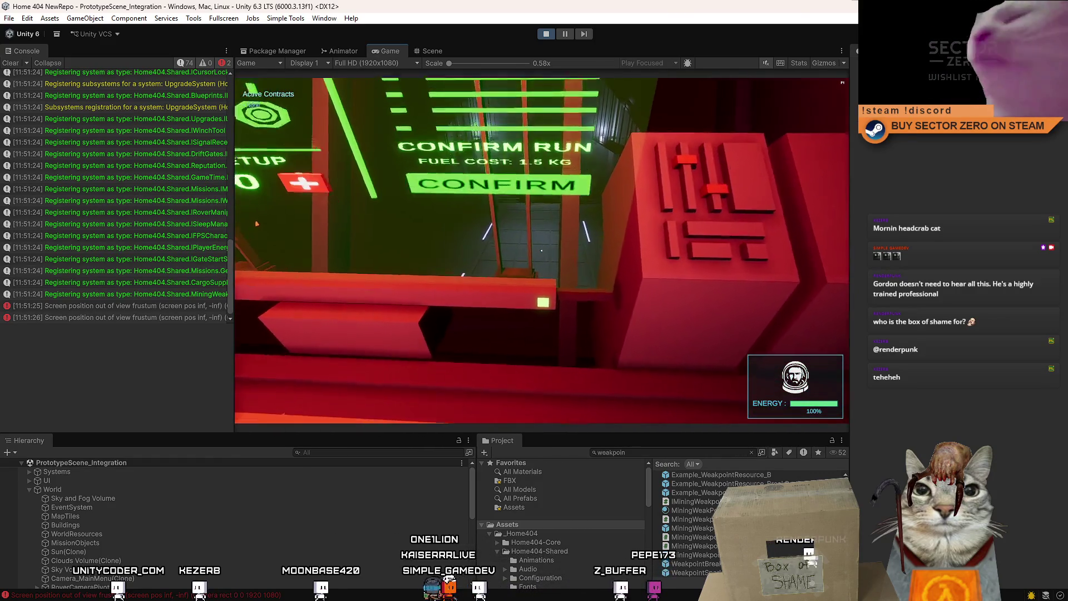
pyautogui.press('w')
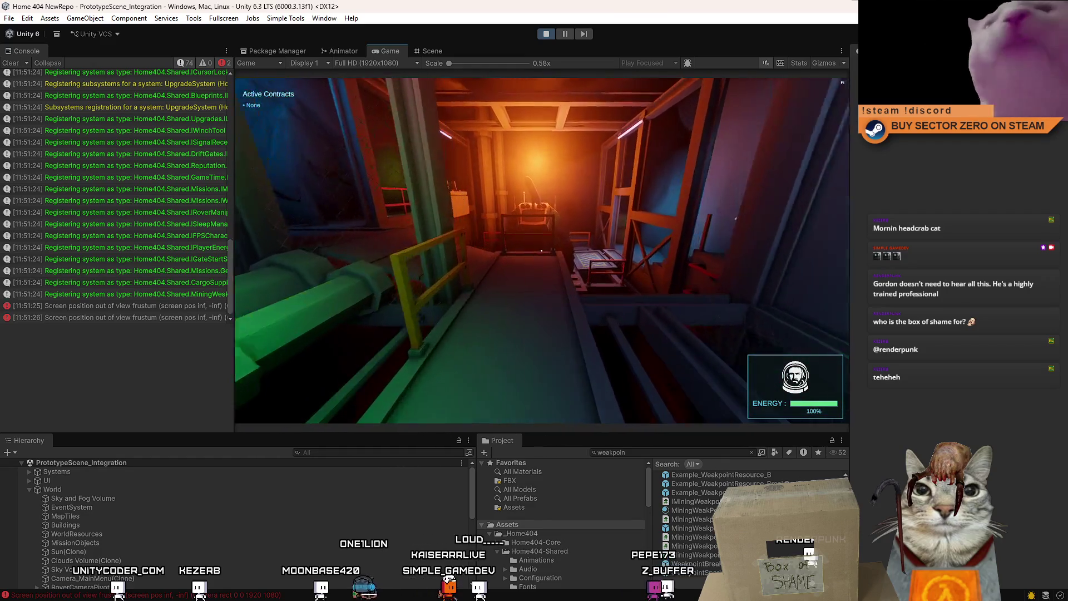
pyautogui.press('w')
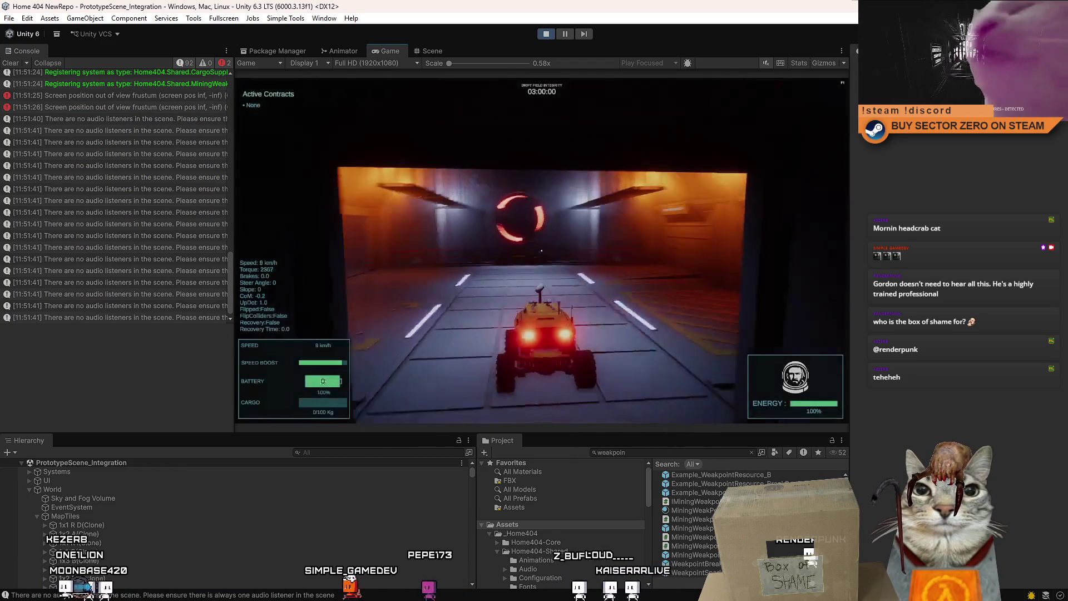
# Step: Drive and boost the rover through the ring gate, then pause and return to the Scene view
pyautogui.press('d')
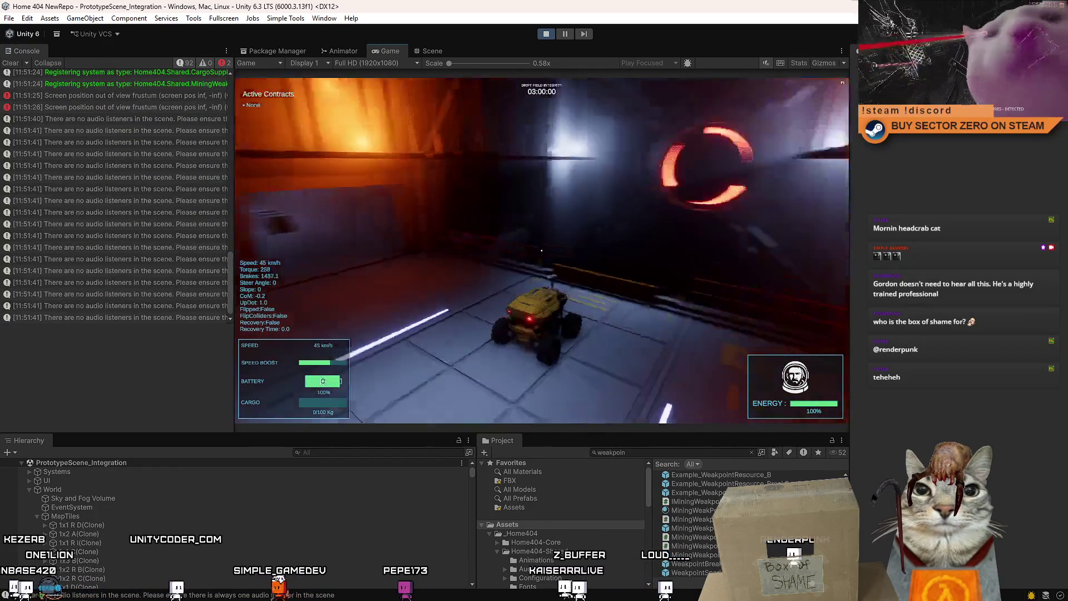
pyautogui.press('w')
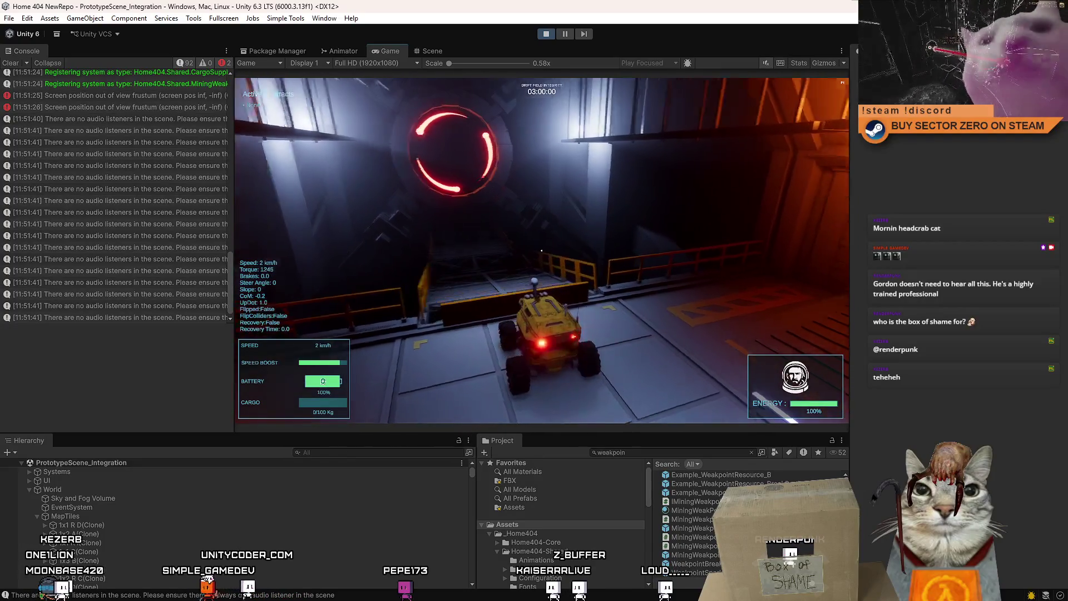
pyautogui.press('shift')
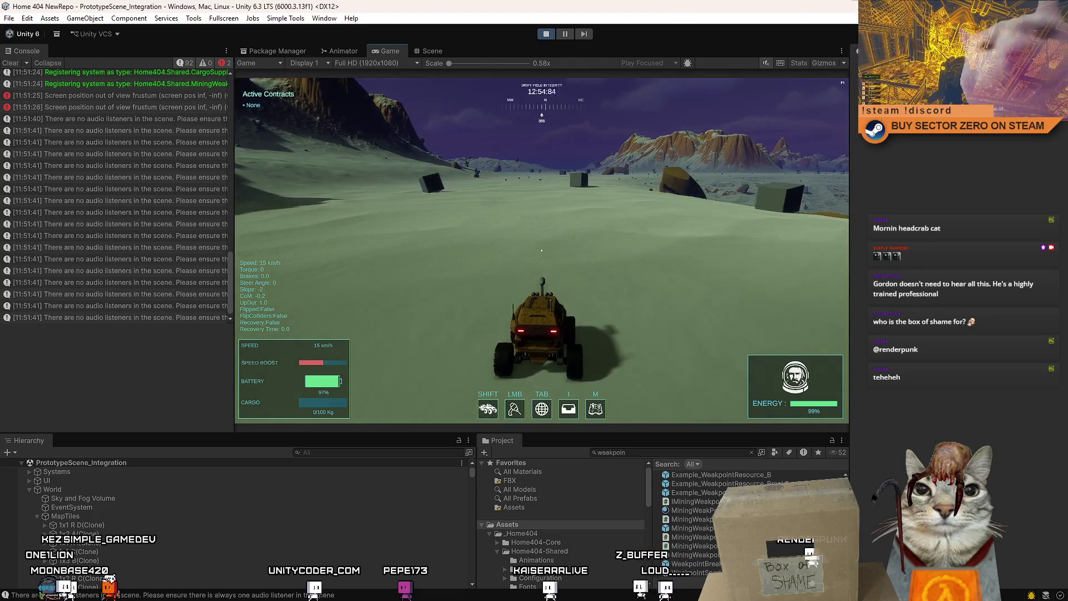
pyautogui.press('Escape')
pyautogui.press('Escape')
pyautogui.click(441, 51)
# Step: Give the MiningWeakPoint a Fixed Joint and kinematic Rigidbody, then open the GameObject menu
pyautogui.moveTo(587, 208); pyautogui.dragTo(659, 381)
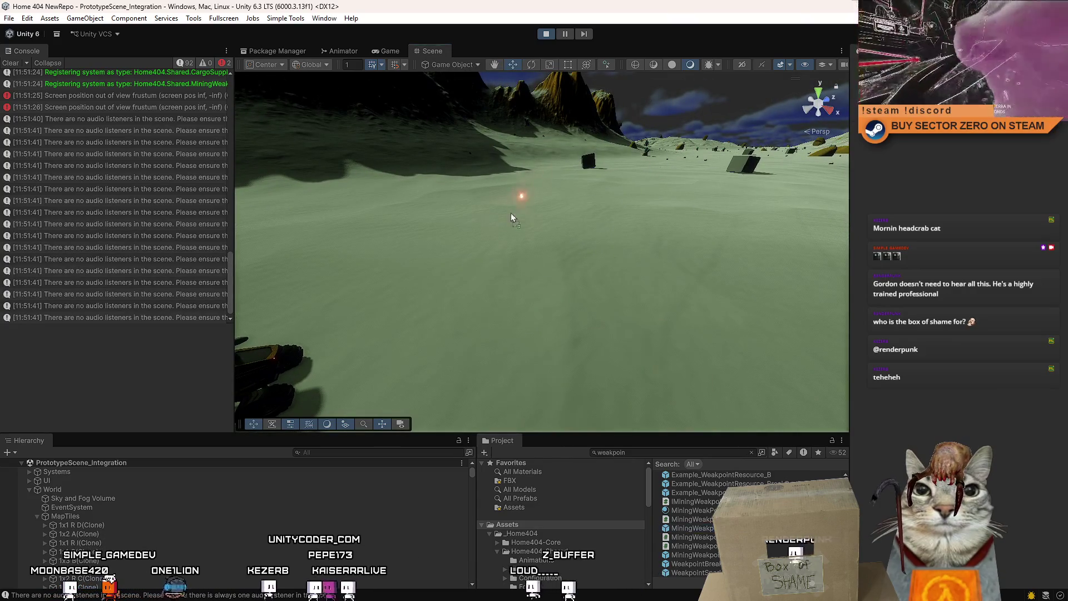
pyautogui.click(479, 268)
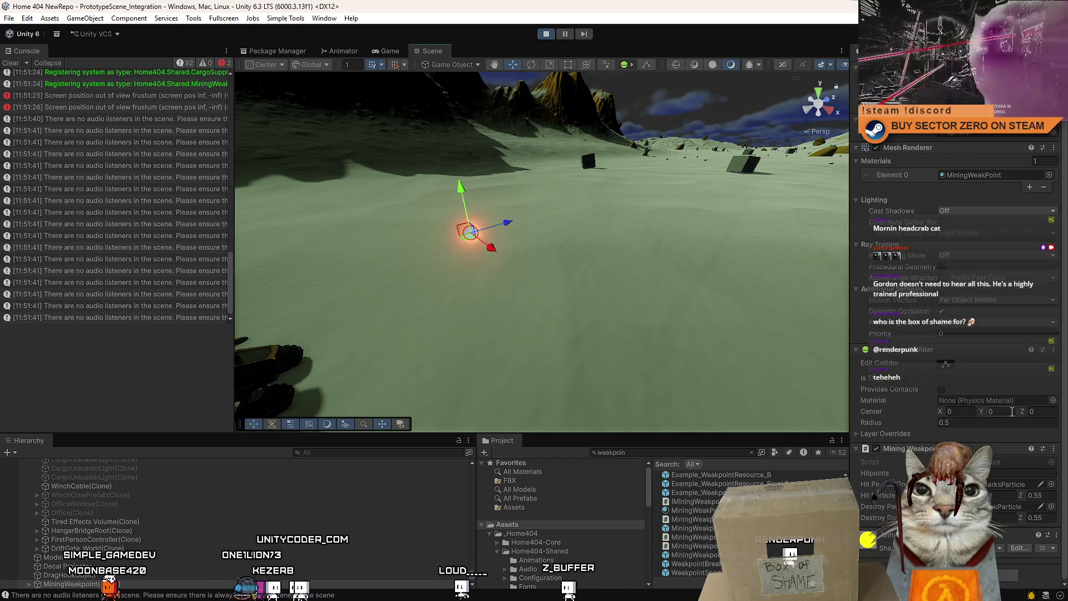
pyautogui.click(954, 576)
pyautogui.write('fix')
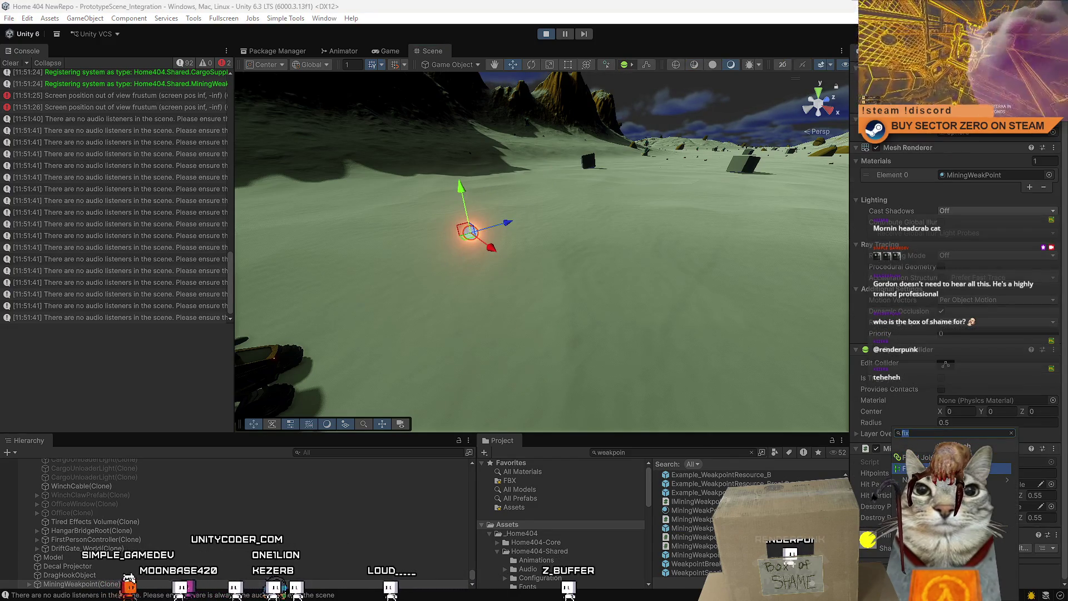
pyautogui.press('Return')
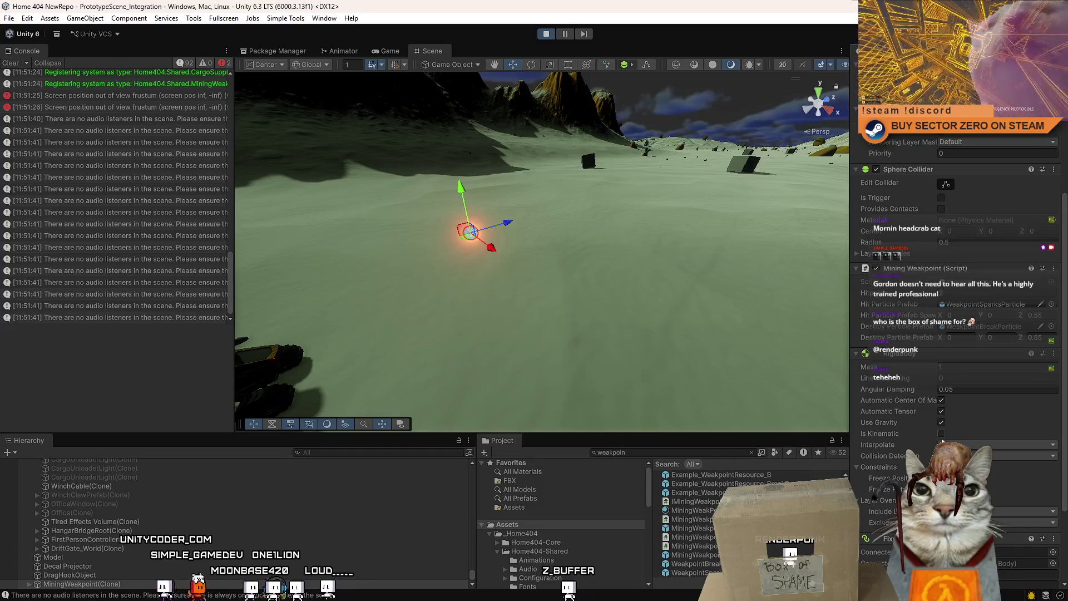
pyautogui.click(941, 434)
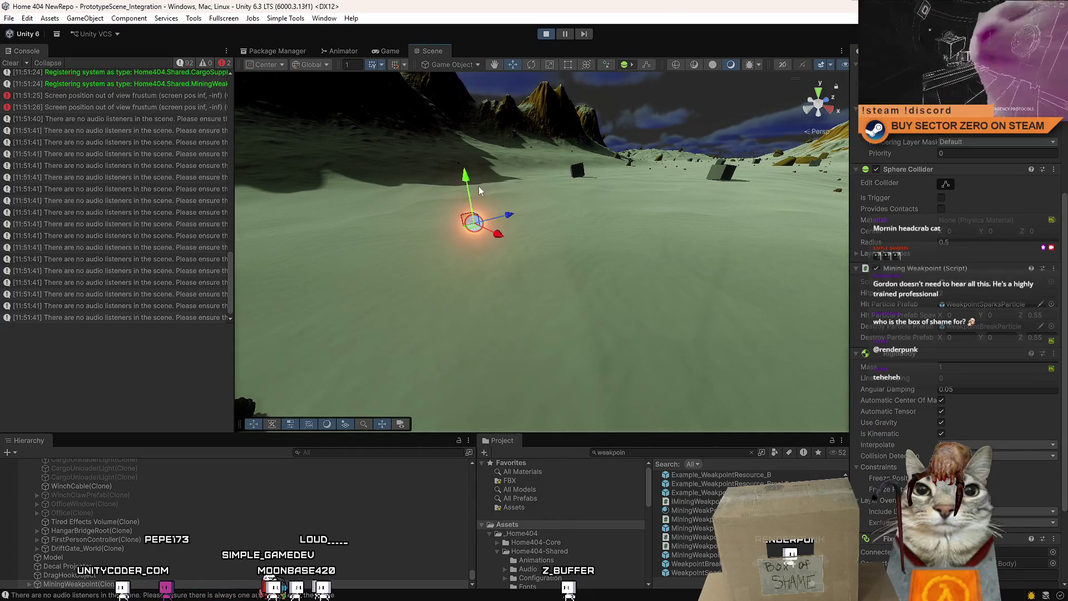
pyautogui.click(97, 21)
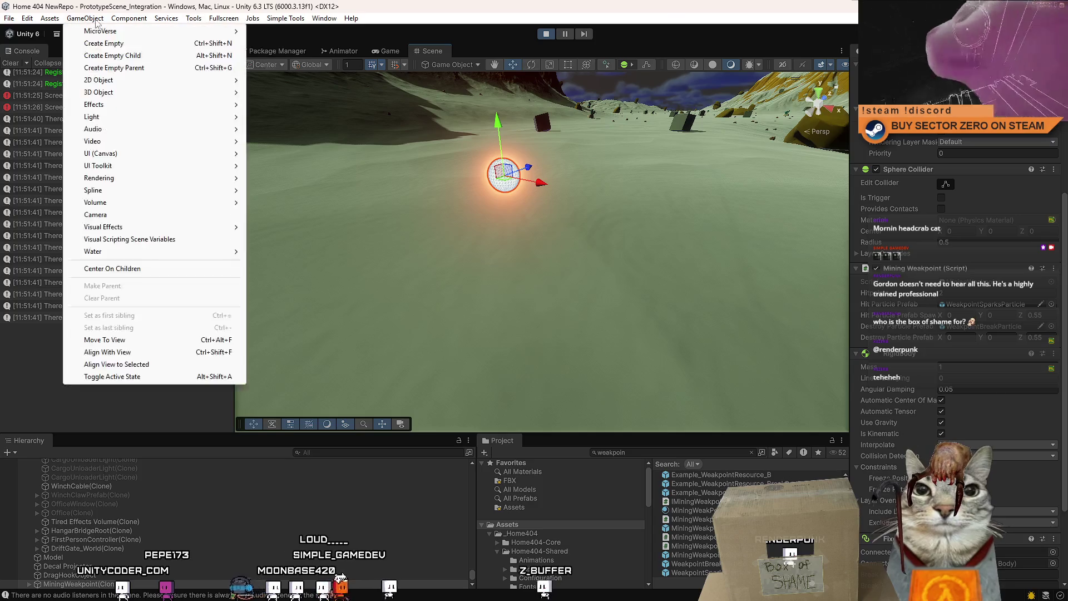
# Step: Add a new cube to the scene and drag it toward the glowing weakpoint
pyautogui.moveTo(106, 93)
pyautogui.click(267, 92)
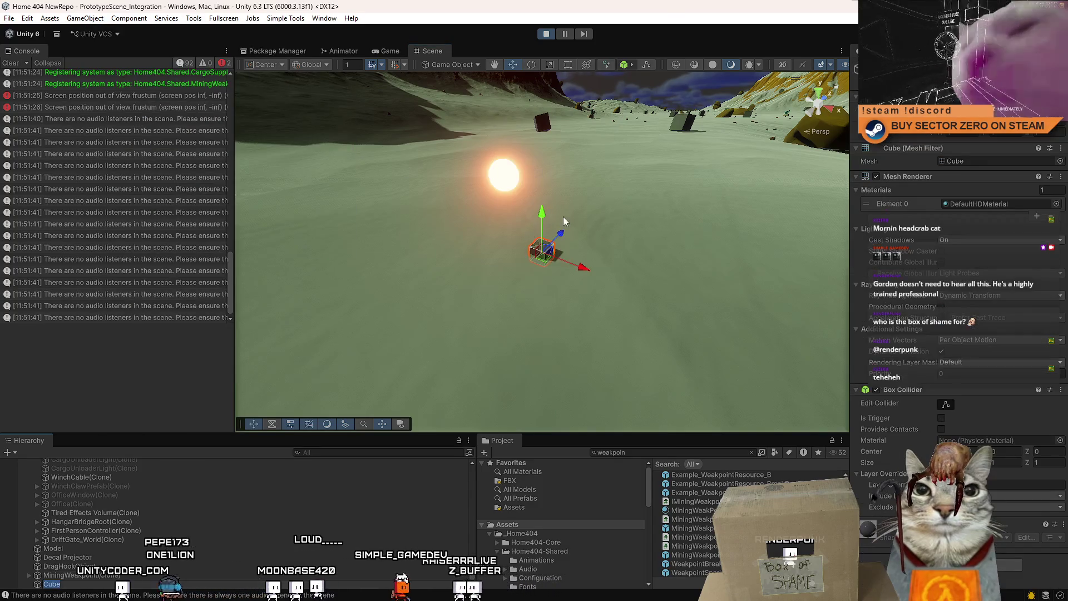
pyautogui.moveTo(498, 357); pyautogui.dragTo(502, 185)
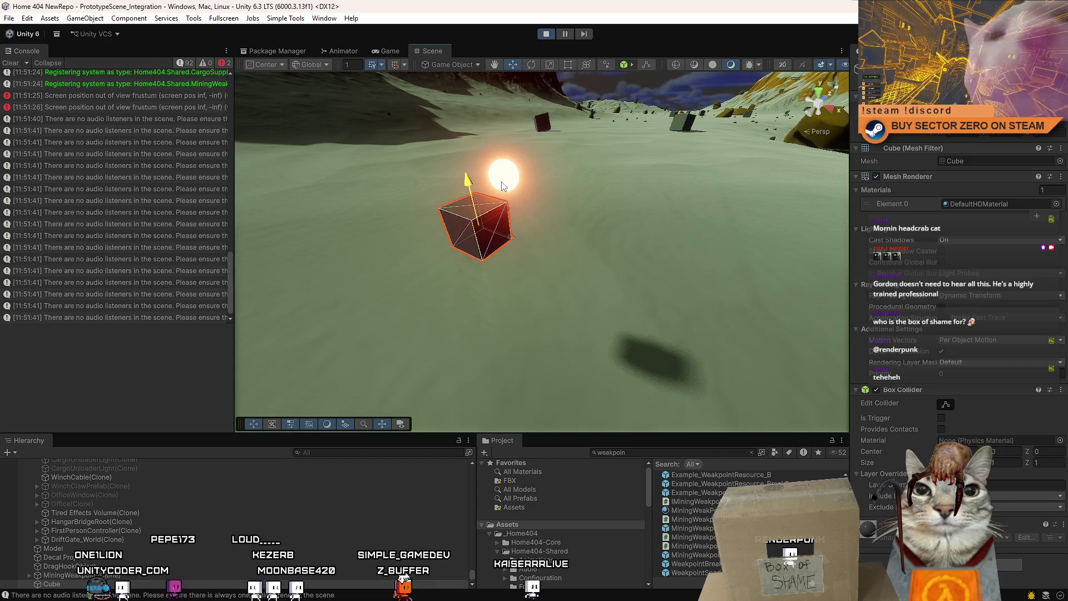
pyautogui.moveTo(485, 221); pyautogui.dragTo(509, 225)
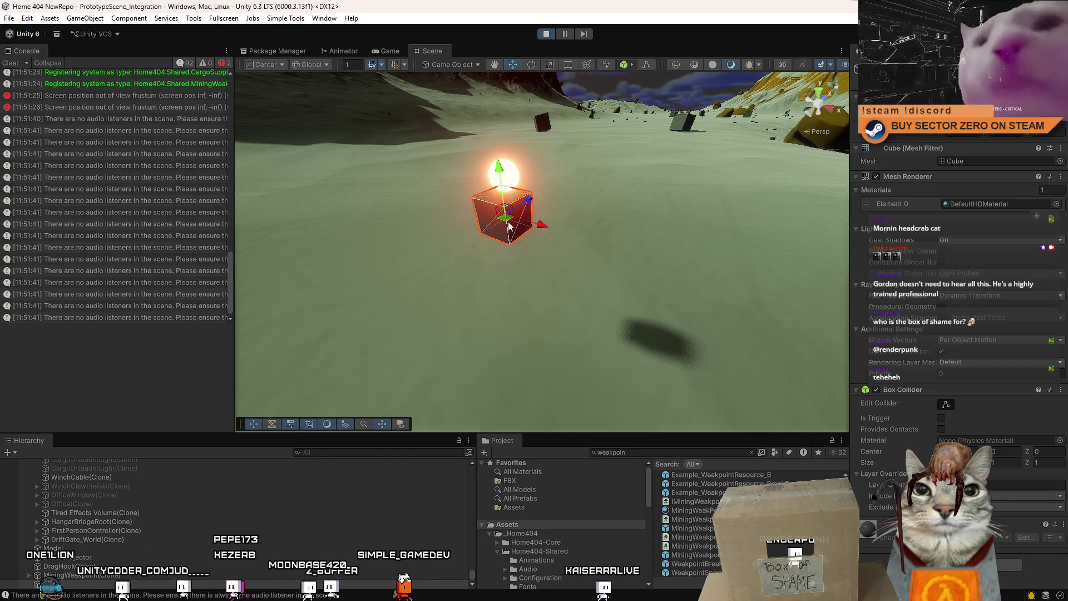
# Step: Give the cube a Rigidbody and position it just beneath the glowing sphere
pyautogui.hotkey('ctrl', 'shift', 'a')
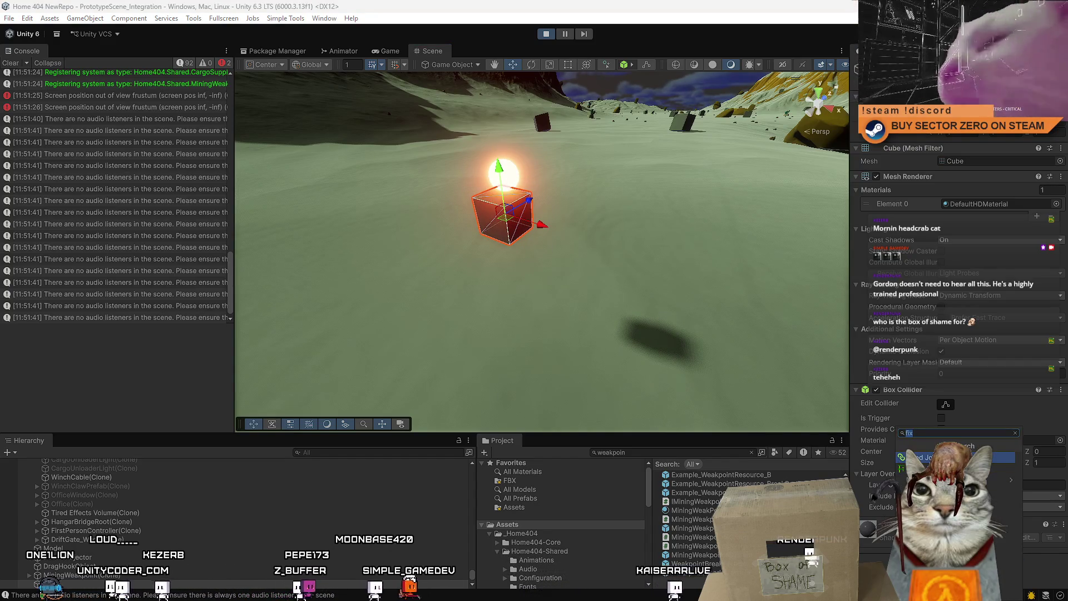
pyautogui.press('Return')
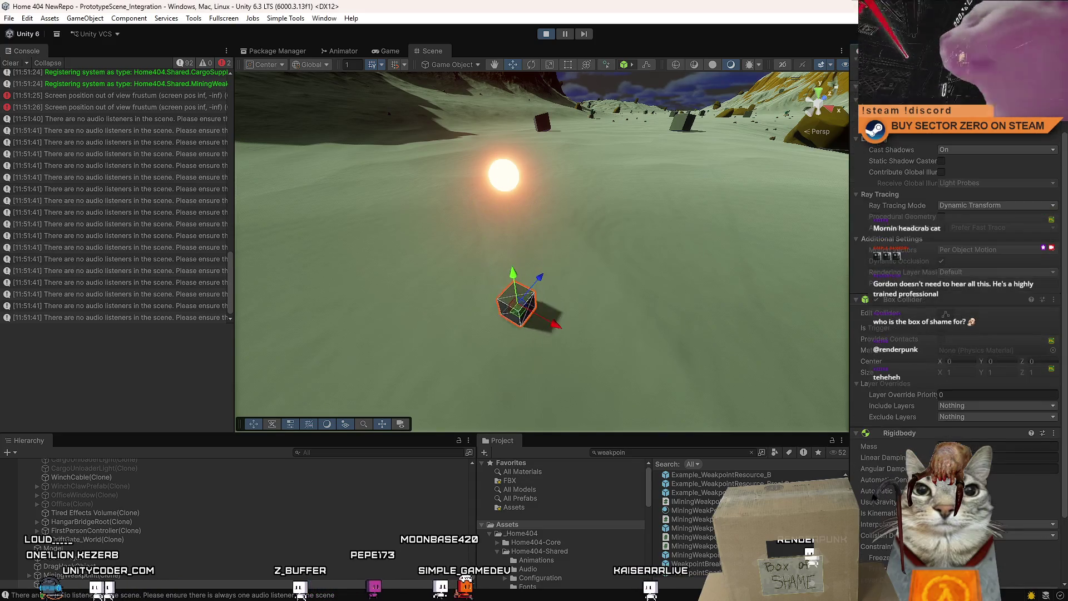
pyautogui.moveTo(517, 301)
pyautogui.mouseDown()
pyautogui.moveTo(515, 137)
pyautogui.moveTo(512, 186)
pyautogui.mouseUp()
pyautogui.moveTo(521, 232); pyautogui.dragTo(510, 197)
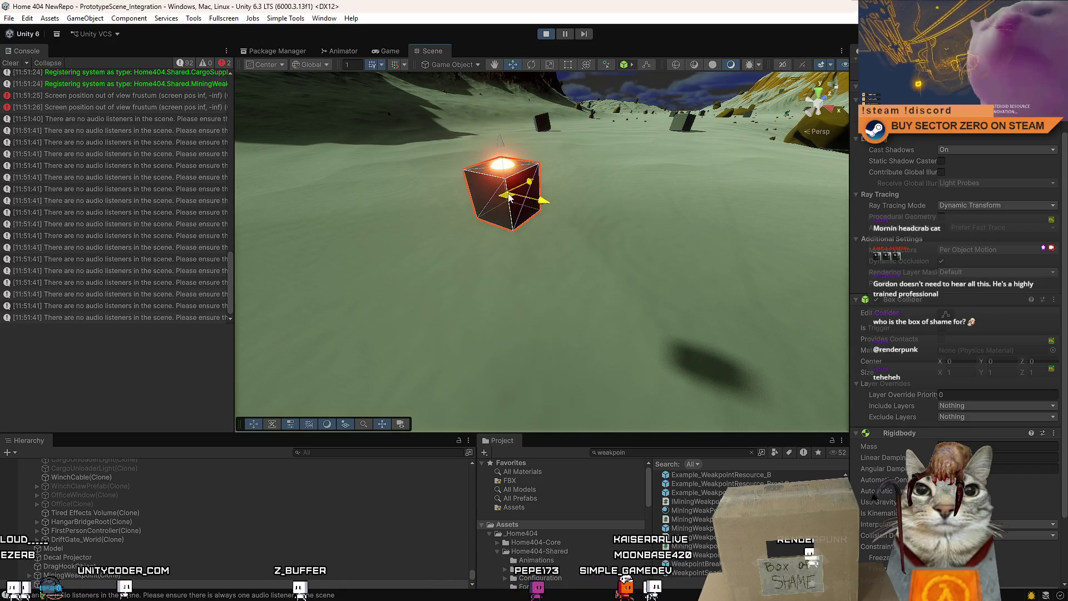
pyautogui.moveTo(502, 145); pyautogui.dragTo(502, 161)
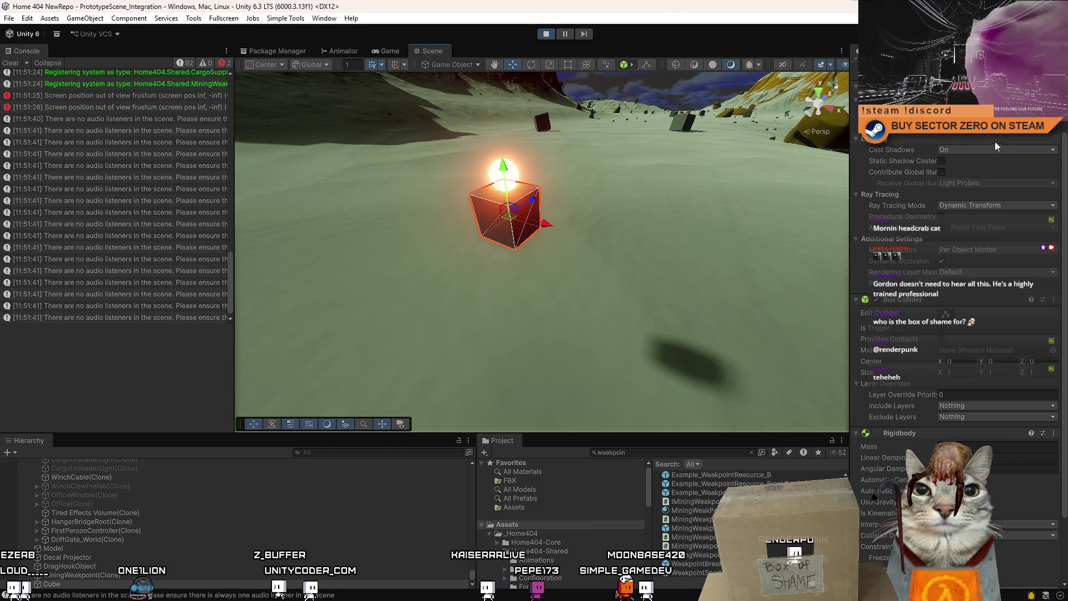
pyautogui.scroll(3, 996, 146)
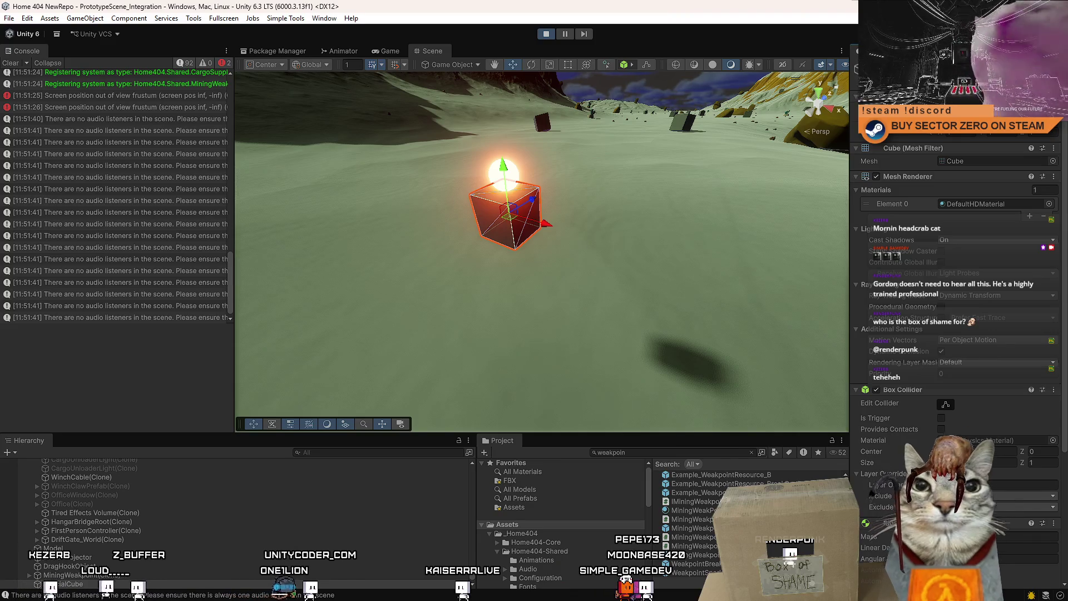
# Step: Set the weakpoint sphere's Fixed Joint Connected Body to SpecialCube
pyautogui.click(509, 188)
pyautogui.scroll(-5, 967, 385)
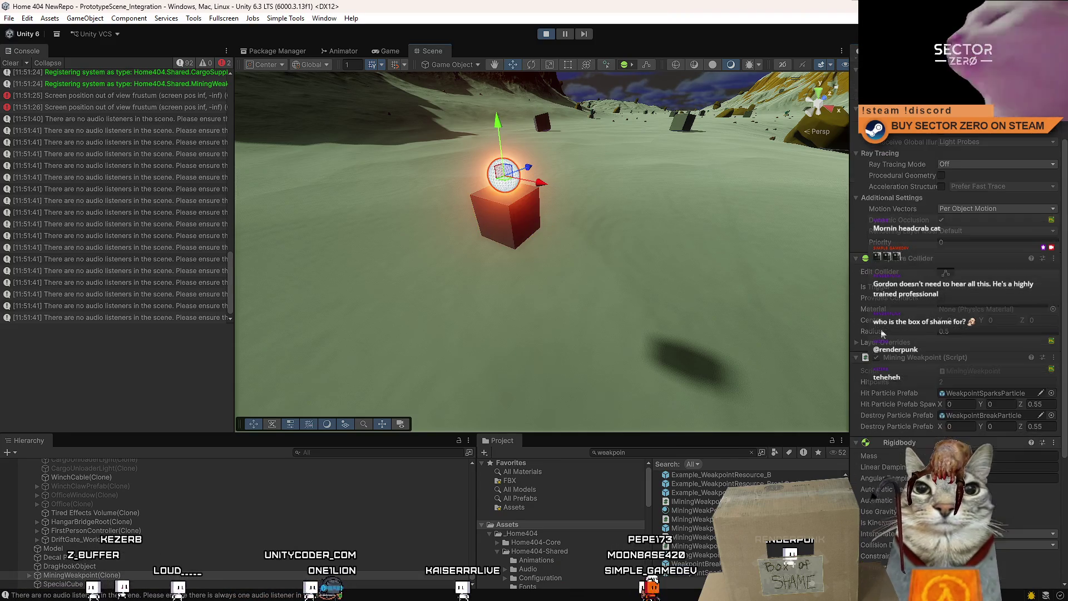
pyautogui.scroll(-2, 1005, 469)
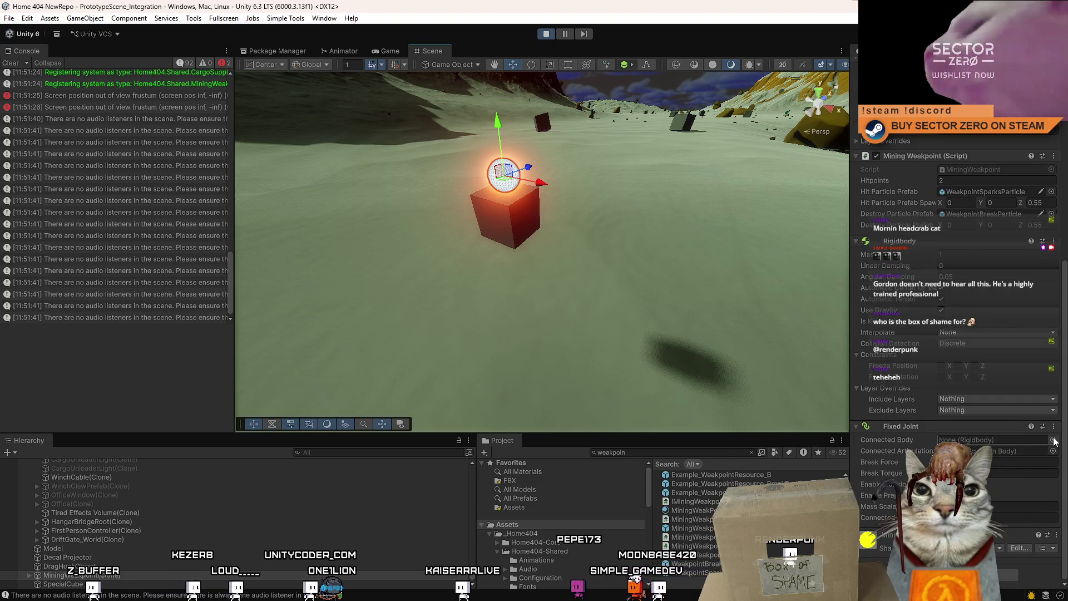
pyautogui.click(1053, 440)
pyautogui.write('cube')
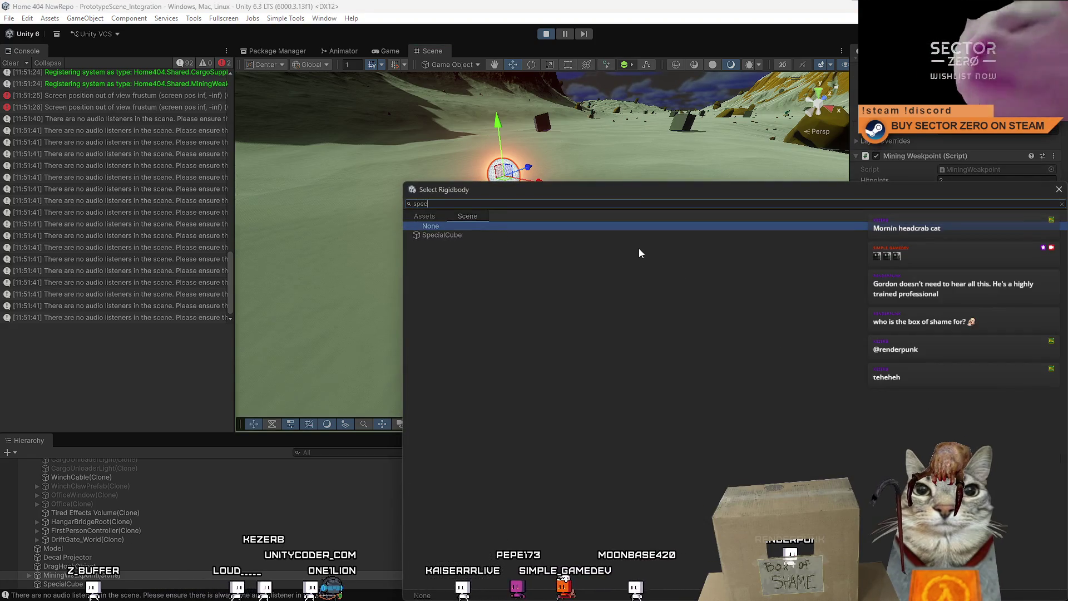
pyautogui.press('Down')
pyautogui.press('Return')
pyautogui.click(638, 248)
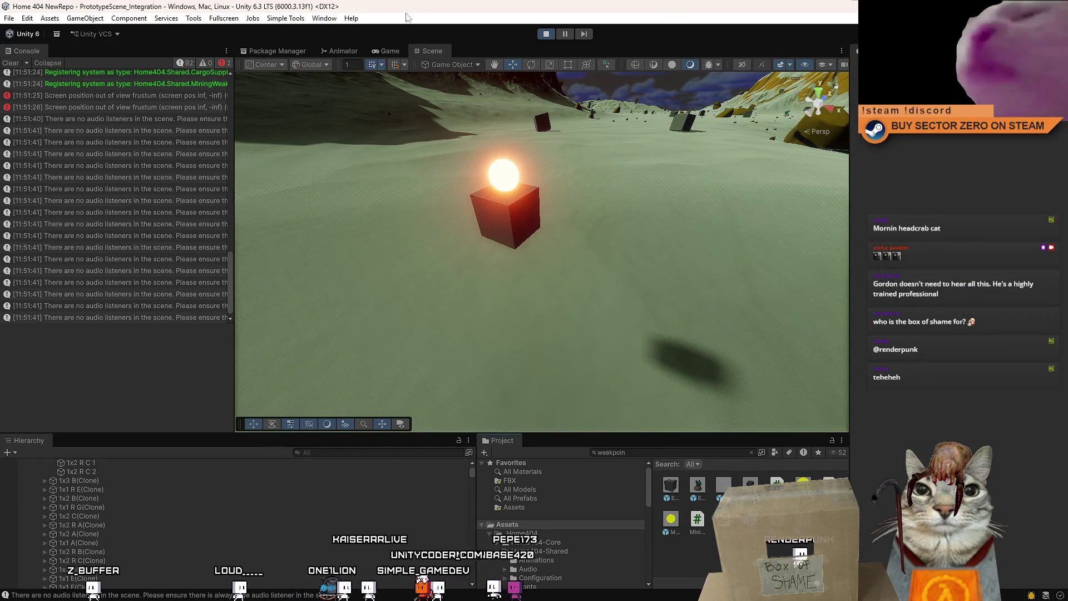
pyautogui.press('w')
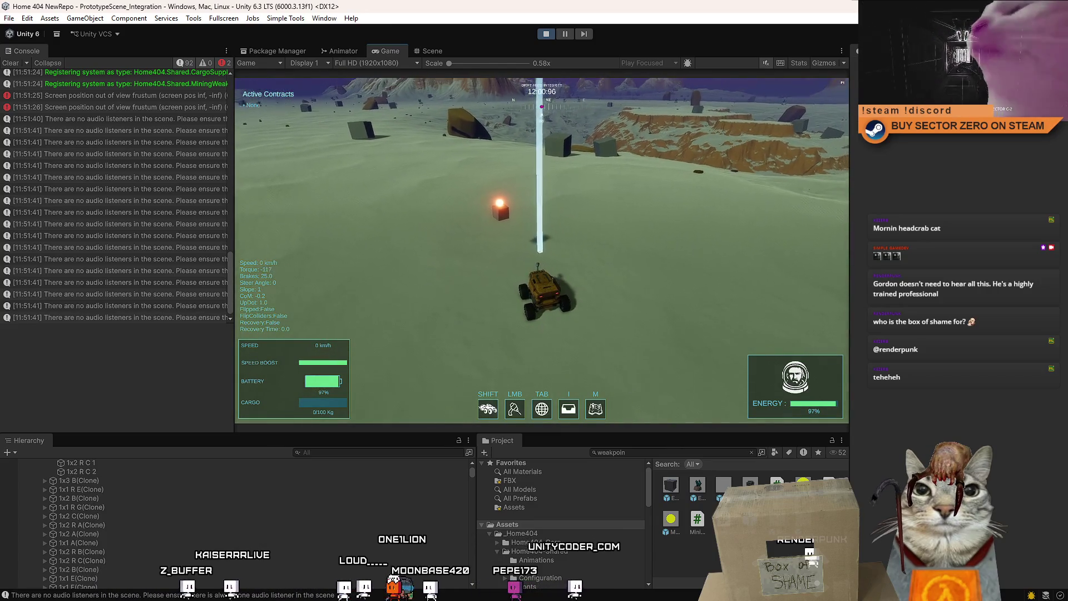
# Step: Restart the game from the pause menu, drive the rover around with WASD, then pause with Esc
pyautogui.press('Escape')
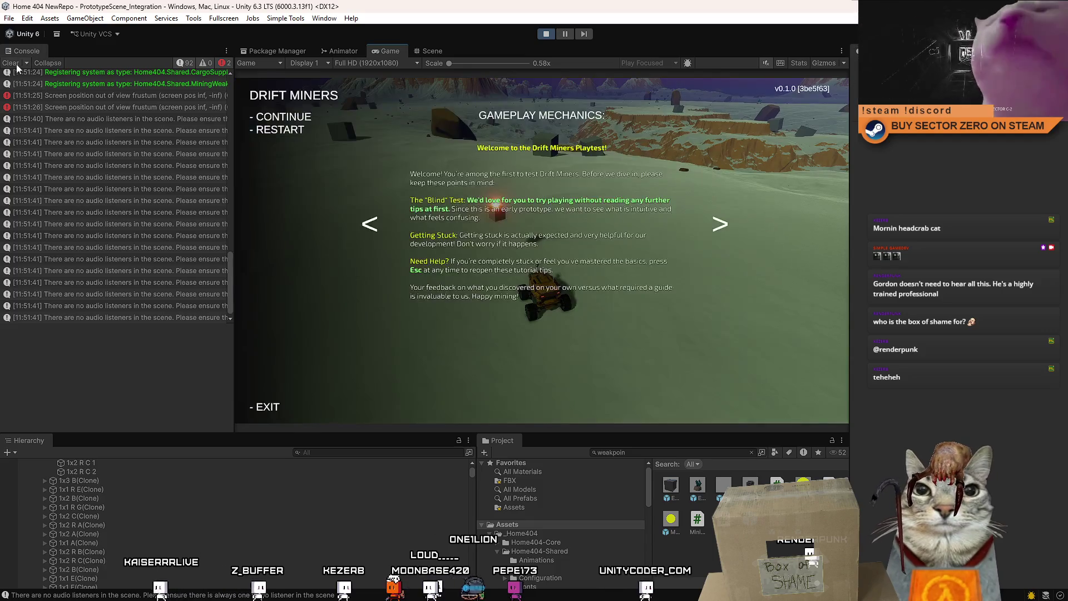
pyautogui.click(284, 127)
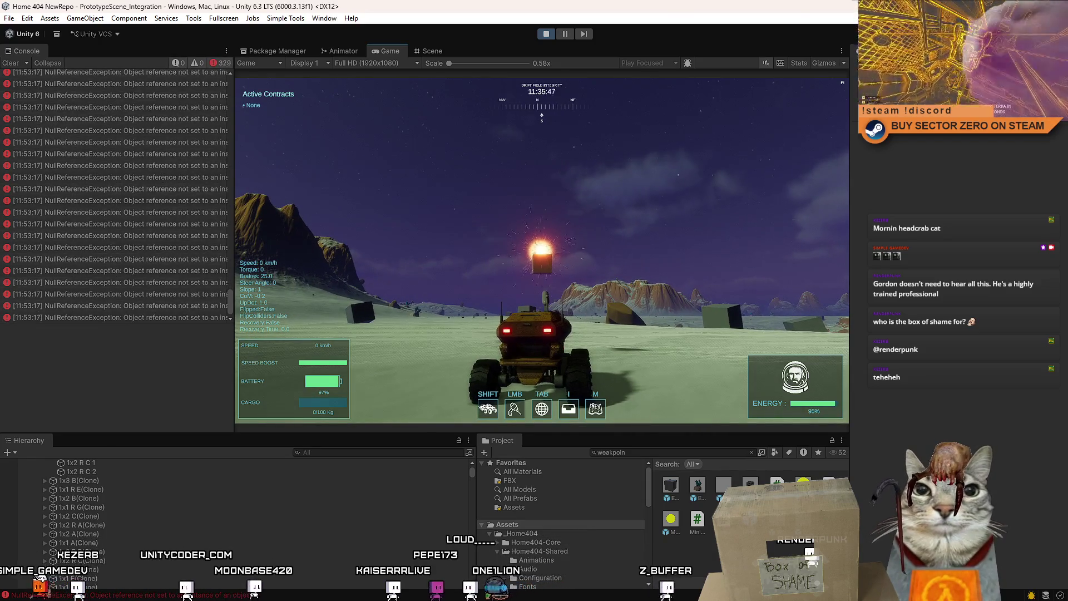
pyautogui.press('w')
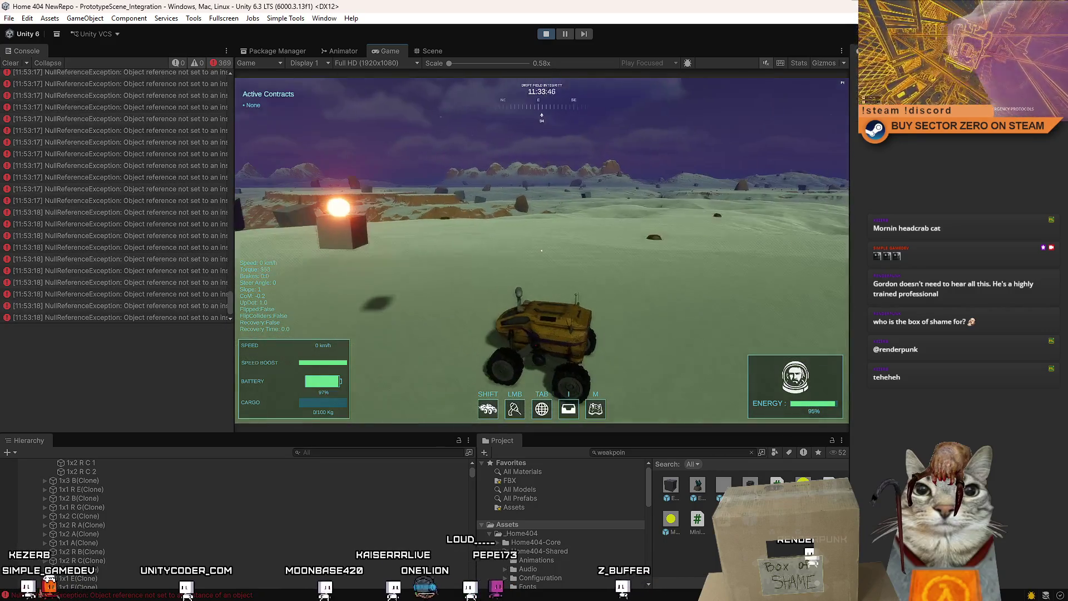
pyautogui.press('a')
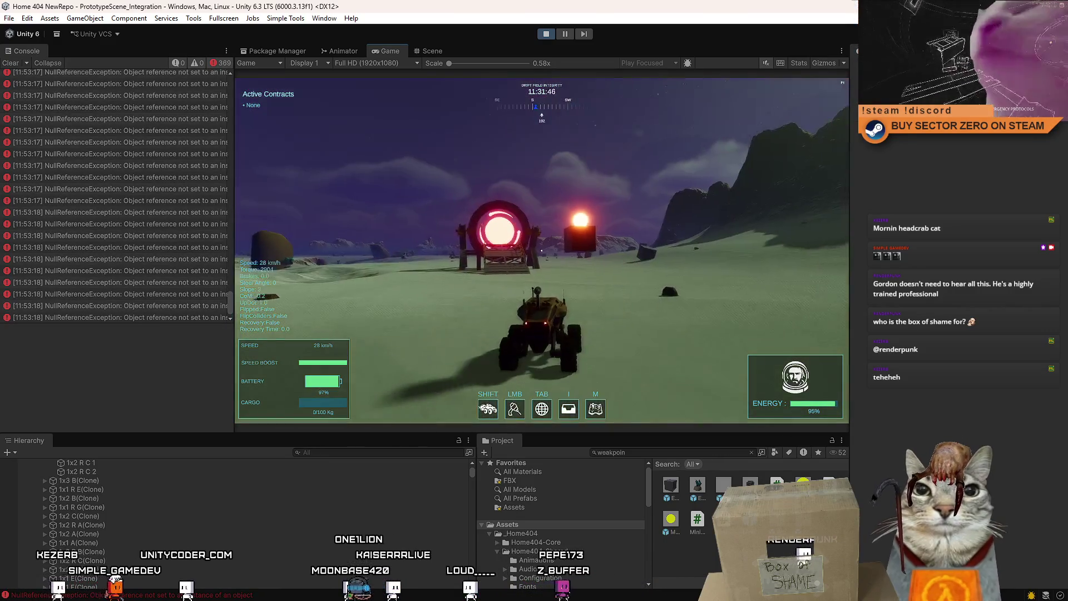
pyautogui.press('space')
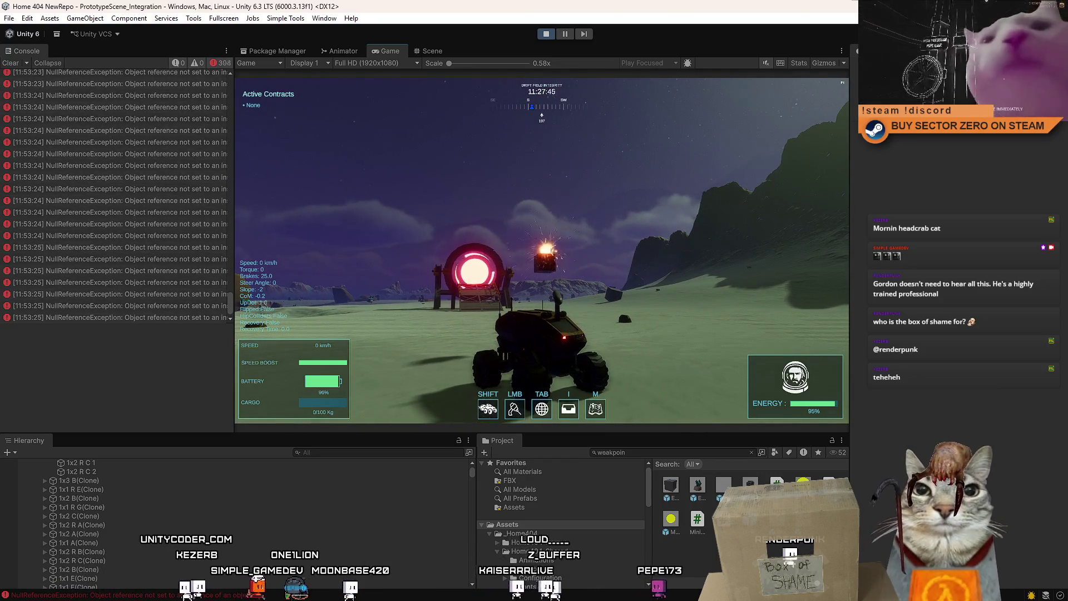
pyautogui.press('w')
pyautogui.press('a')
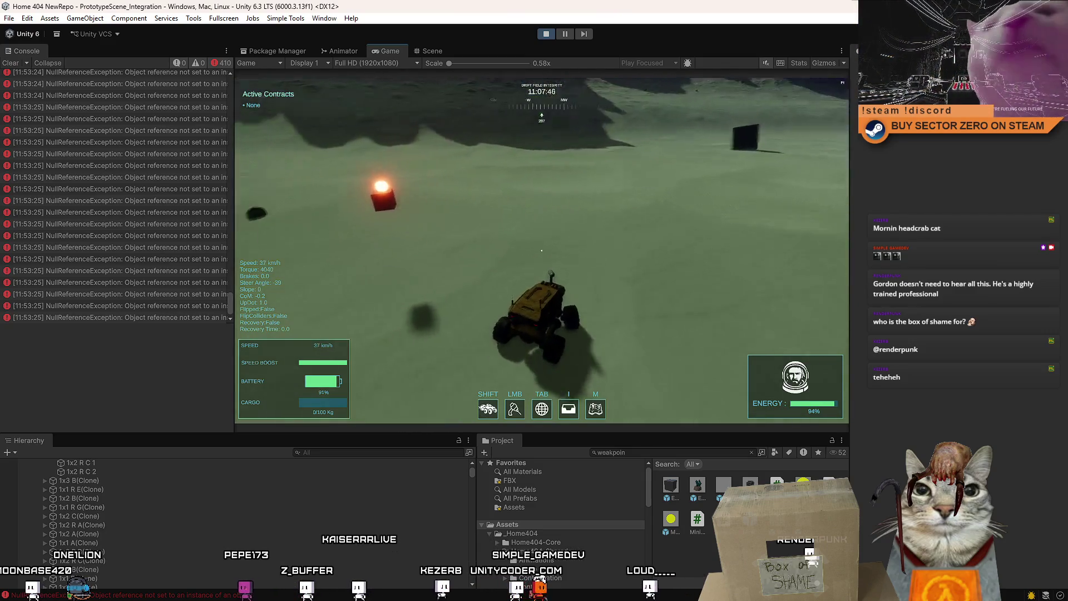
pyautogui.press('Escape')
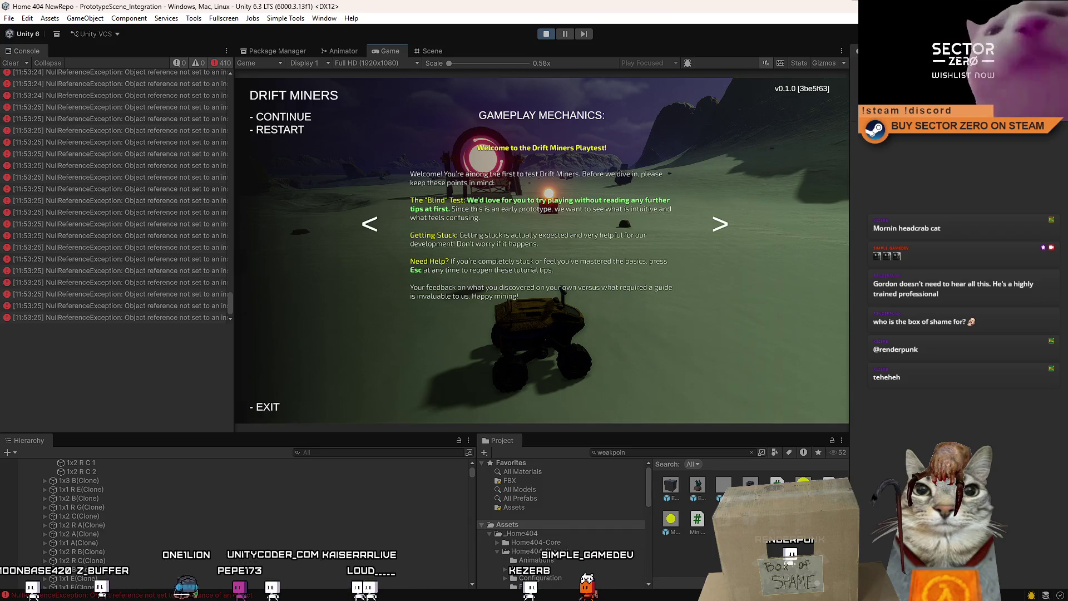
# Step: In the Scene view, add a new cube and scale it into a long flat slab
pyautogui.click(421, 51)
pyautogui.moveTo(500, 244)
pyautogui.mouseDown()
pyautogui.moveTo(624, 279)
pyautogui.moveTo(610, 279)
pyautogui.moveTo(701, 281)
pyautogui.mouseUp()
pyautogui.click(85, 18)
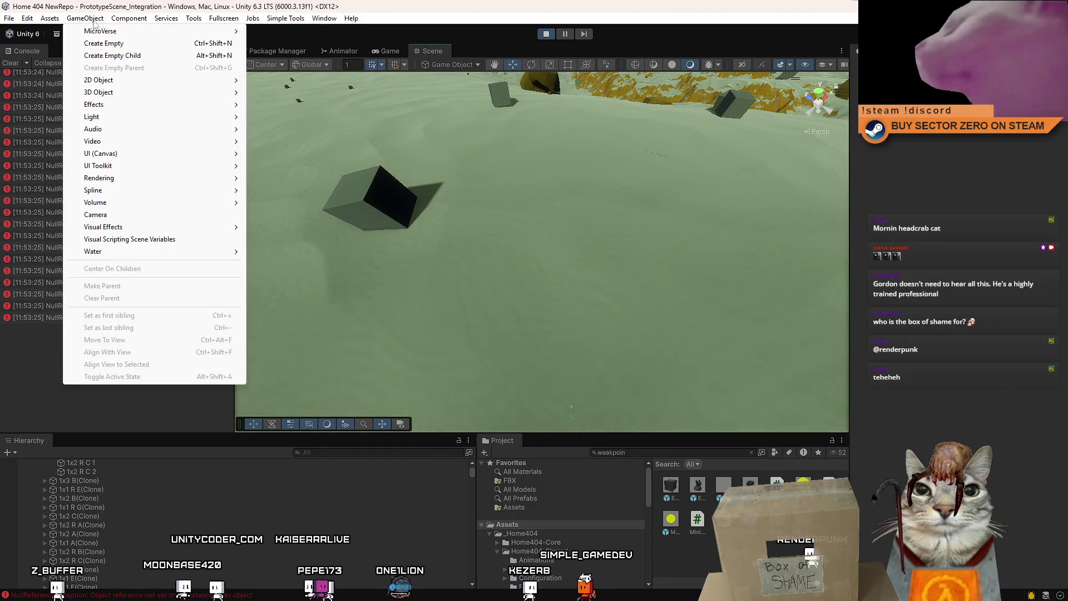
pyautogui.moveTo(160, 97)
pyautogui.click(264, 92)
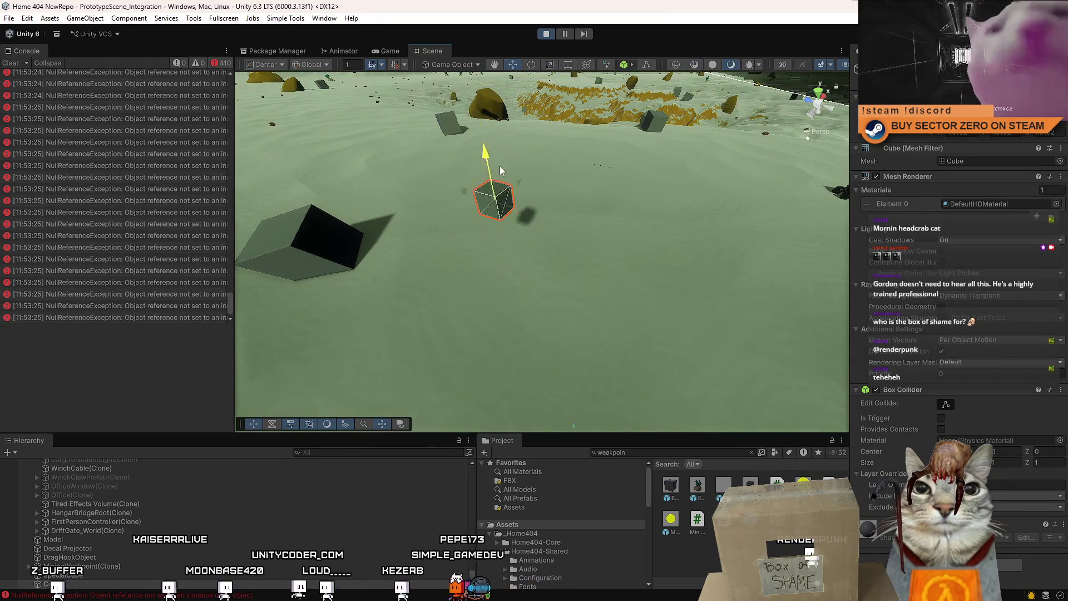
pyautogui.moveTo(498, 215); pyautogui.dragTo(545, 137)
pyautogui.moveTo(465, 204); pyautogui.dragTo(423, 169)
pyautogui.moveTo(519, 196)
pyautogui.mouseDown()
pyautogui.moveTo(532, 184)
pyautogui.moveTo(547, 193)
pyautogui.moveTo(439, 210)
pyautogui.moveTo(454, 246)
pyautogui.mouseUp()
pyautogui.moveTo(444, 208)
pyautogui.mouseDown()
pyautogui.moveTo(452, 241)
pyautogui.moveTo(424, 270)
pyautogui.moveTo(386, 281)
pyautogui.moveTo(436, 193)
pyautogui.moveTo(422, 245)
pyautogui.moveTo(450, 237)
pyautogui.mouseUp()
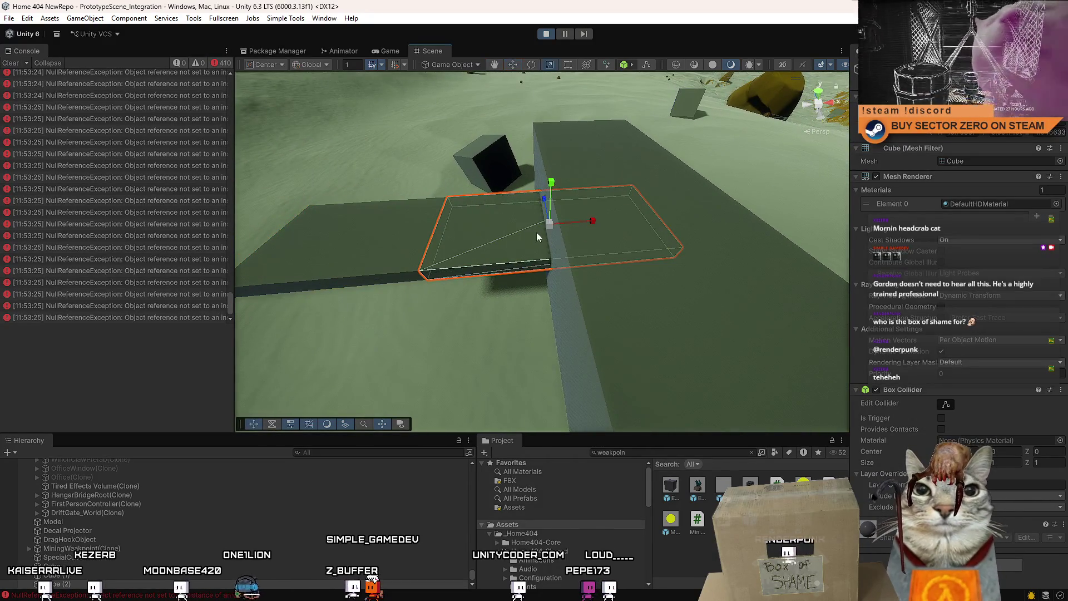
pyautogui.moveTo(545, 222)
pyautogui.mouseDown()
pyautogui.moveTo(555, 251)
pyautogui.moveTo(558, 228)
pyautogui.moveTo(723, 273)
pyautogui.moveTo(858, 327)
pyautogui.moveTo(783, 311)
pyautogui.mouseUp()
# Step: Slide the slab to the right and duplicate it with Ctrl+D
pyautogui.press('w')
pyautogui.moveTo(493, 270)
pyautogui.mouseDown()
pyautogui.moveTo(443, 274)
pyautogui.moveTo(522, 269)
pyautogui.moveTo(758, 301)
pyautogui.moveTo(501, 238)
pyautogui.moveTo(356, 232)
pyautogui.moveTo(441, 295)
pyautogui.moveTo(461, 292)
pyautogui.mouseUp()
pyautogui.hotkey('ctrl', 'd')
pyautogui.moveTo(621, 276)
pyautogui.mouseDown()
pyautogui.moveTo(665, 290)
pyautogui.moveTo(419, 168)
pyautogui.moveTo(630, 259)
pyautogui.moveTo(668, 289)
pyautogui.moveTo(871, 546)
pyautogui.moveTo(789, 112)
pyautogui.moveTo(598, 288)
pyautogui.moveTo(890, 195)
pyautogui.moveTo(576, 264)
pyautogui.moveTo(441, 241)
pyautogui.moveTo(386, 269)
pyautogui.moveTo(665, 204)
pyautogui.mouseUp()
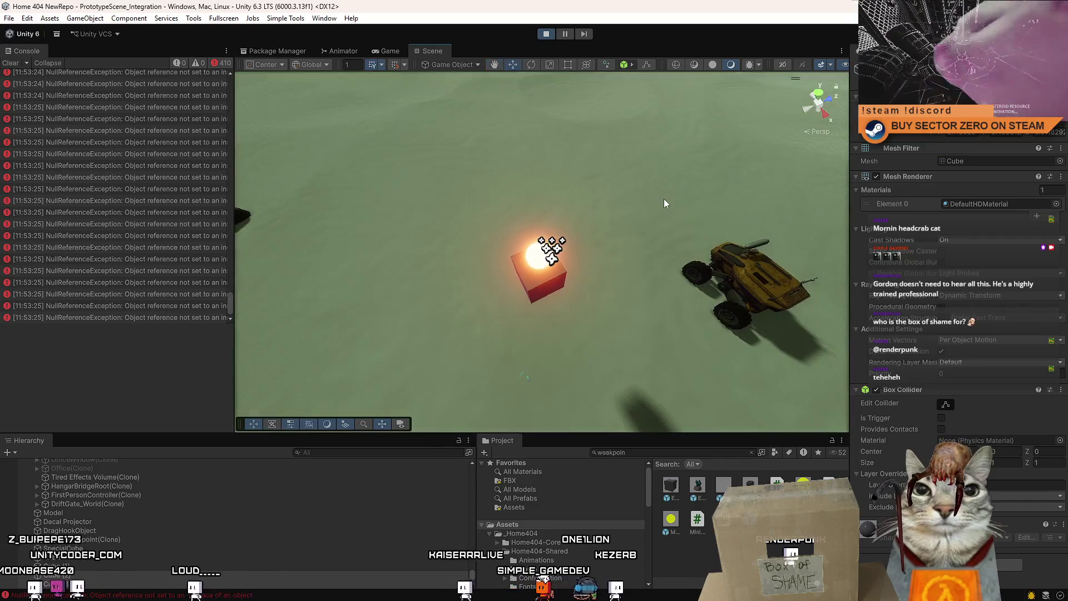
# Step: Select the glowing sphere, then orbit and zoom in on the propped-up boards and box
pyautogui.click(531, 268)
pyautogui.scroll(-8, 935, 315)
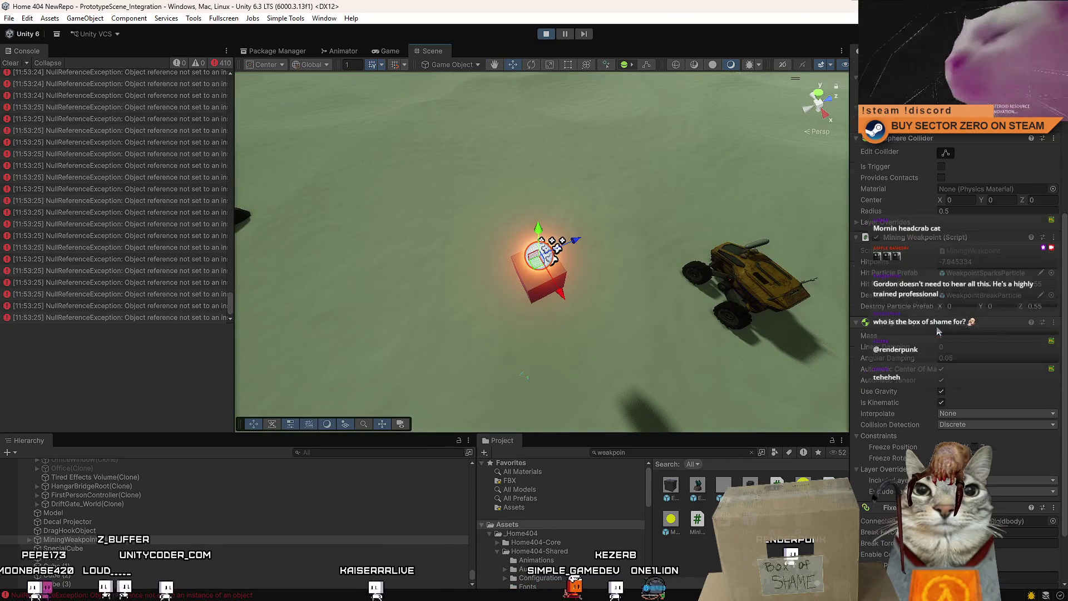
pyautogui.scroll(-3, 930, 324)
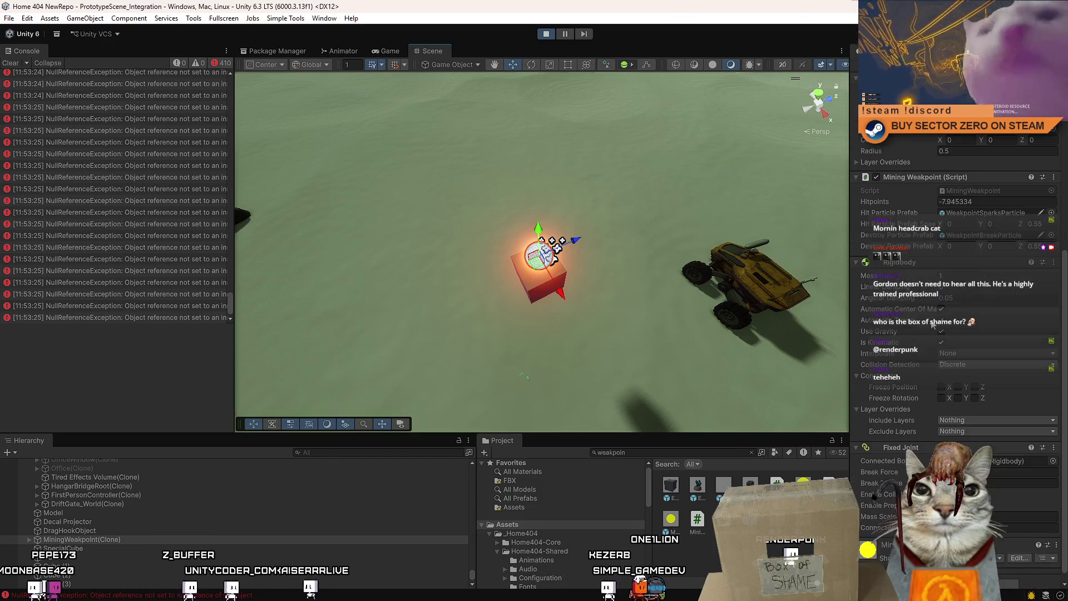
pyautogui.moveTo(562, 261)
pyautogui.mouseDown()
pyautogui.moveTo(480, 307)
pyautogui.moveTo(384, 315)
pyautogui.moveTo(508, 375)
pyautogui.moveTo(452, 307)
pyautogui.moveTo(634, 295)
pyautogui.moveTo(528, 303)
pyautogui.moveTo(488, 309)
pyautogui.moveTo(629, 302)
pyautogui.moveTo(300, 350)
pyautogui.moveTo(490, 337)
pyautogui.moveTo(567, 346)
pyautogui.moveTo(589, 328)
pyautogui.mouseUp()
pyautogui.scroll(8, 443, 339)
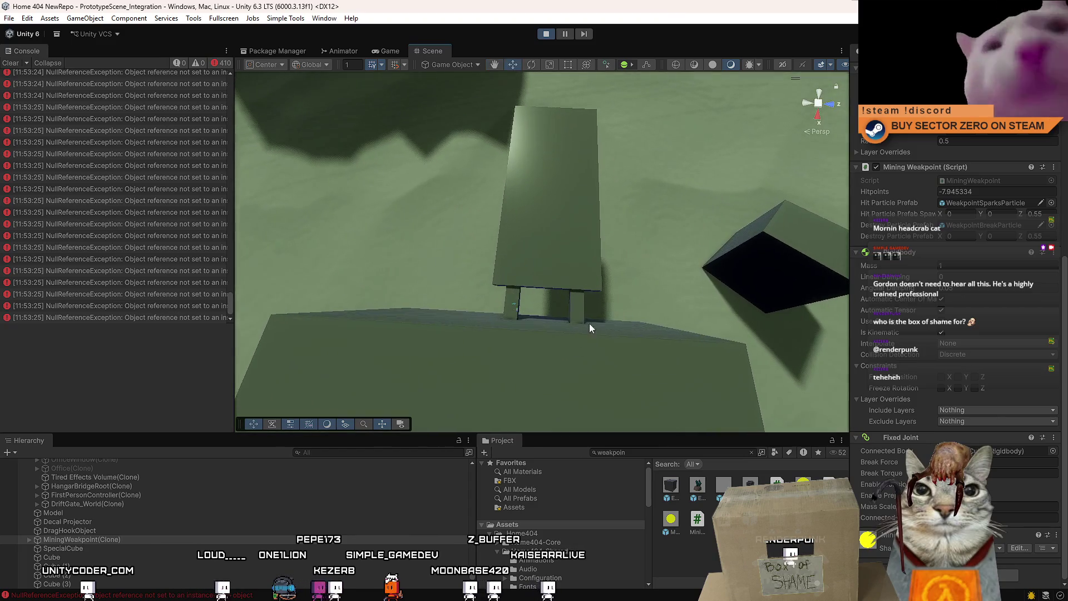
# Step: Assign the Metal_Orange material to both thin supporting boards
pyautogui.click(584, 316)
pyautogui.click(519, 297)
pyautogui.click(576, 308)
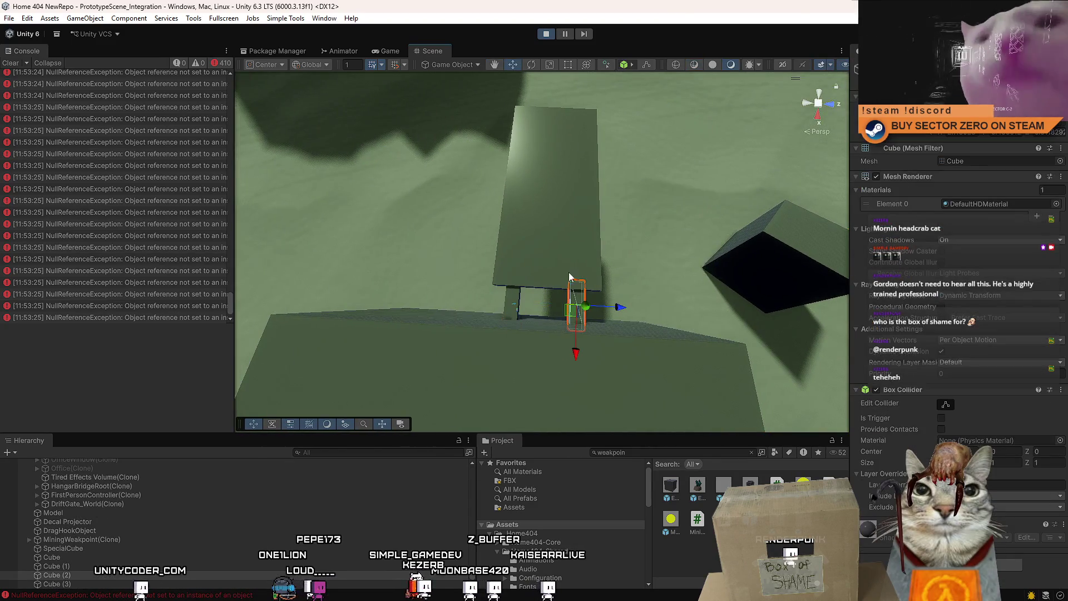
pyautogui.click(508, 300)
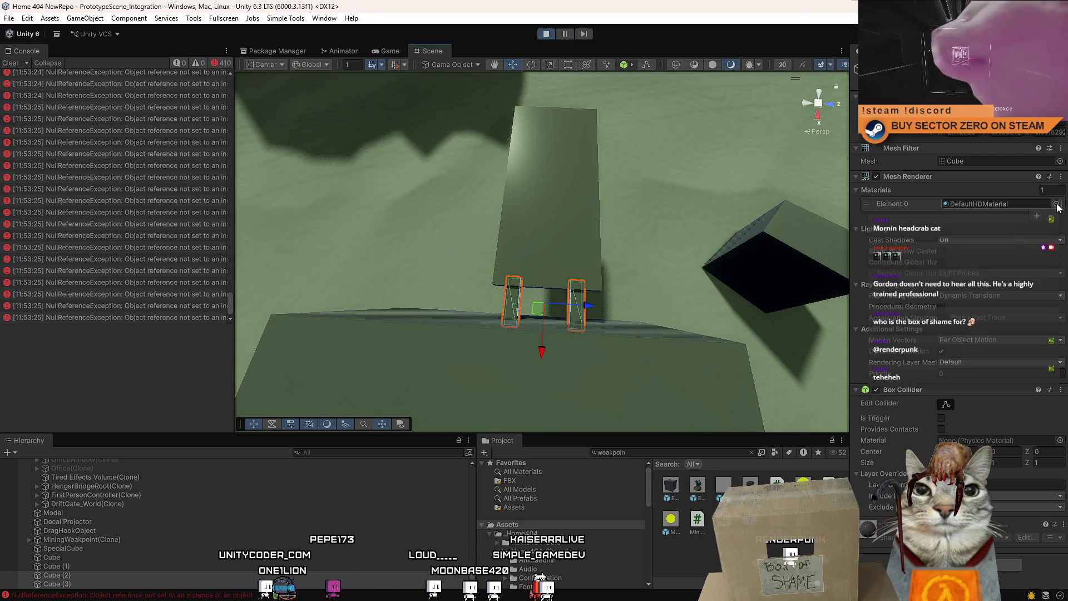
pyautogui.click(1055, 205)
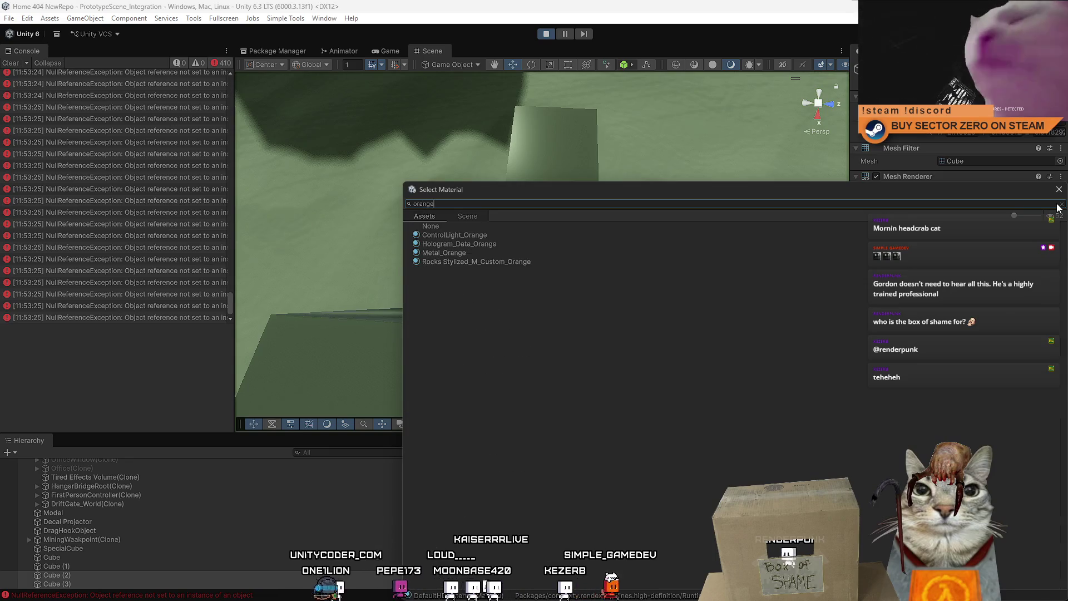
pyautogui.press('Down')
pyautogui.press('Down')
pyautogui.press('Return')
# Step: Frame the large slab and select it along with the orange brackets
pyautogui.moveTo(607, 202)
pyautogui.mouseDown()
pyautogui.moveTo(699, 219)
pyautogui.moveTo(478, 241)
pyautogui.mouseUp()
pyautogui.click(699, 219)
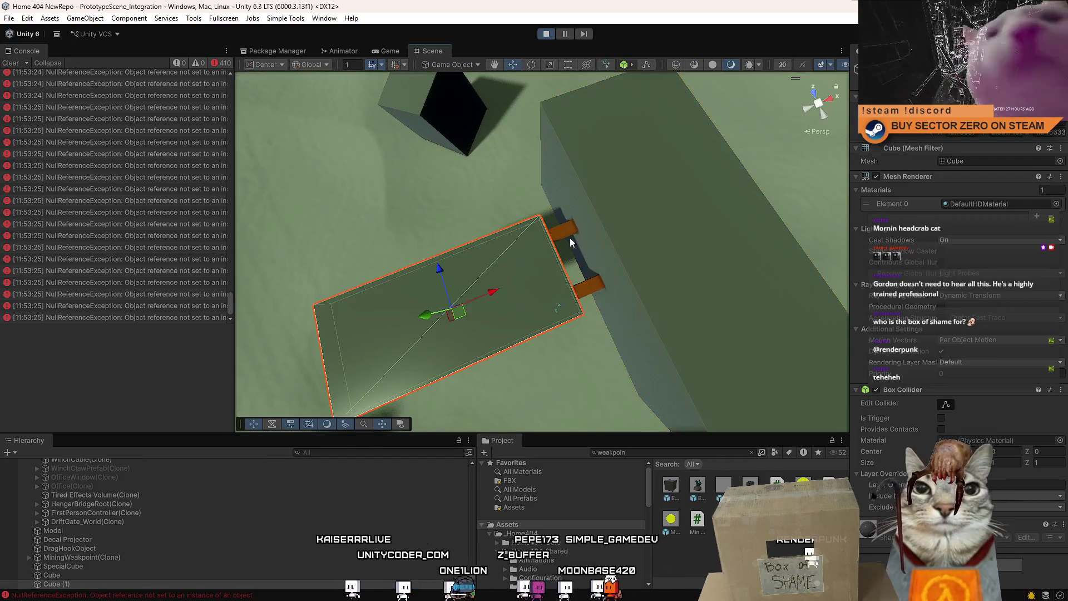
pyautogui.moveTo(569, 240); pyautogui.dragTo(498, 243)
pyautogui.moveTo(325, 316); pyautogui.dragTo(578, 260)
pyautogui.click(622, 228)
pyautogui.press('f')
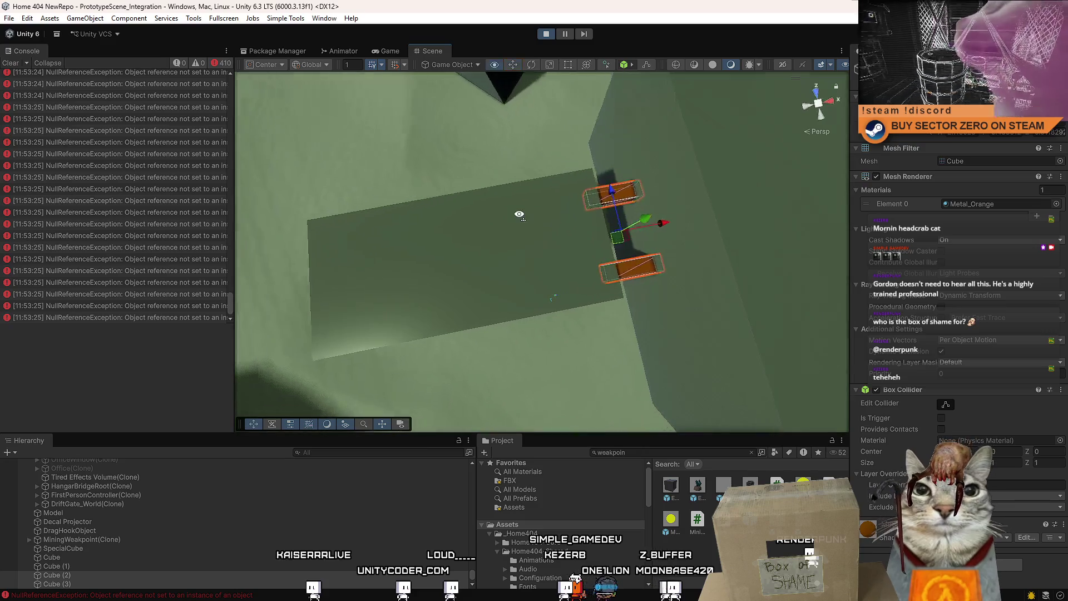
pyautogui.keyDown('shift'); pyautogui.click(653, 271); pyautogui.keyUp('shift')
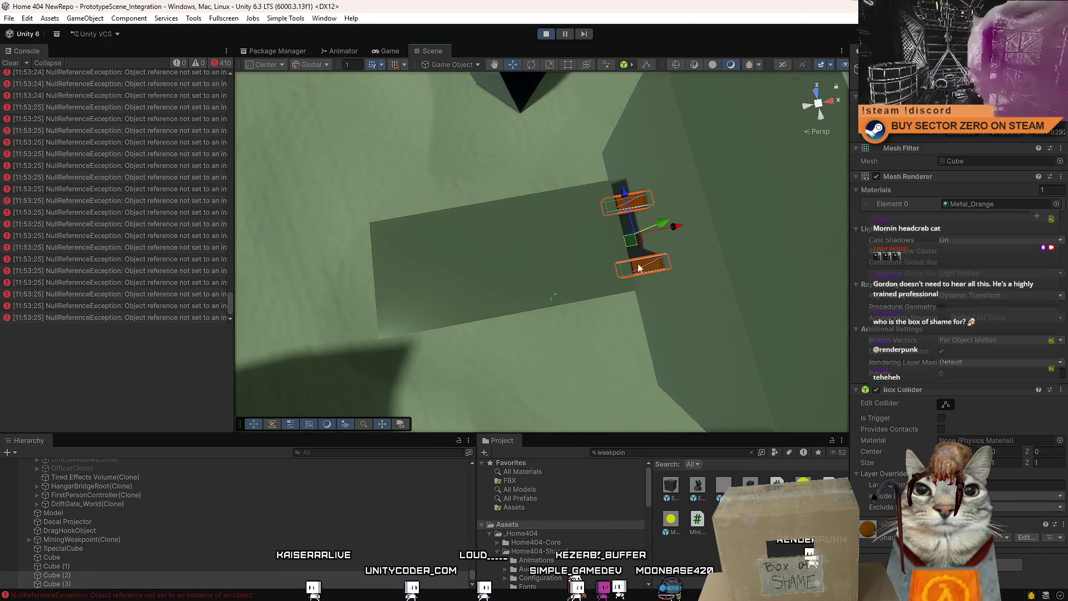
pyautogui.moveTo(529, 249)
pyautogui.mouseDown()
pyautogui.moveTo(479, 241)
pyautogui.moveTo(559, 227)
pyautogui.moveTo(506, 229)
pyautogui.moveTo(526, 246)
pyautogui.mouseUp()
pyautogui.click(526, 246)
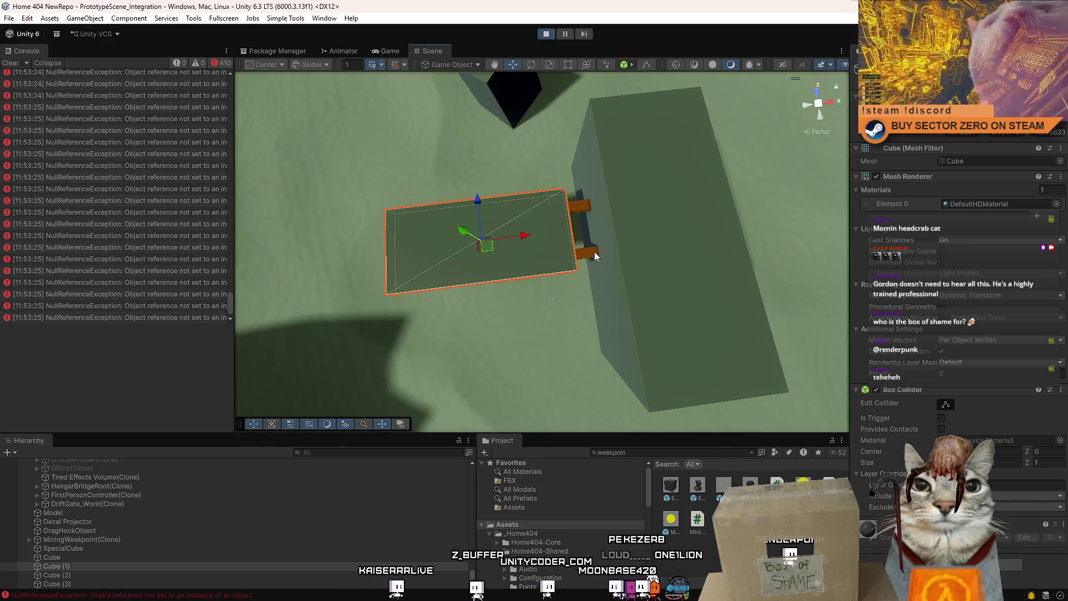
pyautogui.click(594, 255)
pyautogui.keyDown('shift'); pyautogui.click(543, 231); pyautogui.keyUp('shift')
pyautogui.moveTo(544, 231)
pyautogui.mouseDown()
pyautogui.moveTo(546, 247)
pyautogui.moveTo(513, 251)
pyautogui.mouseUp()
pyautogui.click(513, 250)
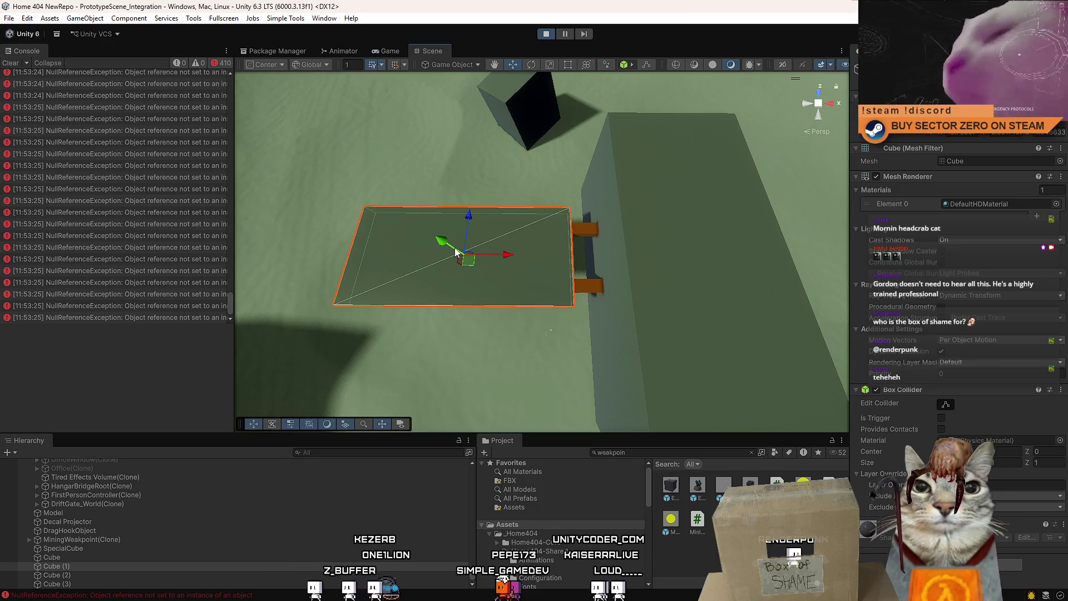
pyautogui.moveTo(473, 267); pyautogui.dragTo(556, 270)
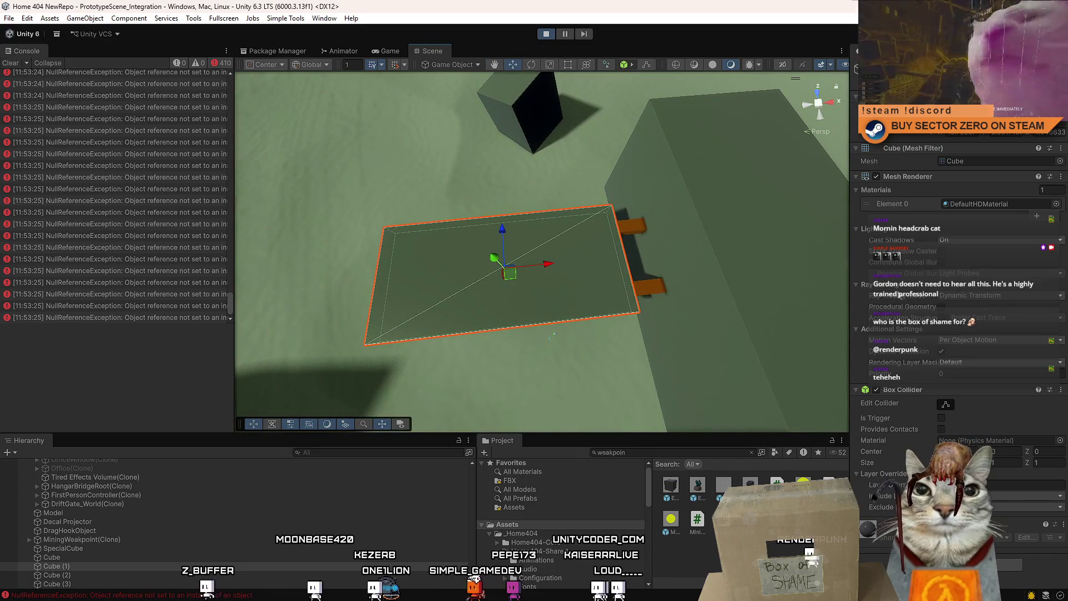
pyautogui.moveTo(807, 267)
pyautogui.mouseDown()
pyautogui.moveTo(590, 222)
pyautogui.moveTo(390, 163)
pyautogui.moveTo(394, 203)
pyautogui.moveTo(488, 161)
pyautogui.moveTo(669, 151)
pyautogui.moveTo(521, 165)
pyautogui.mouseUp()
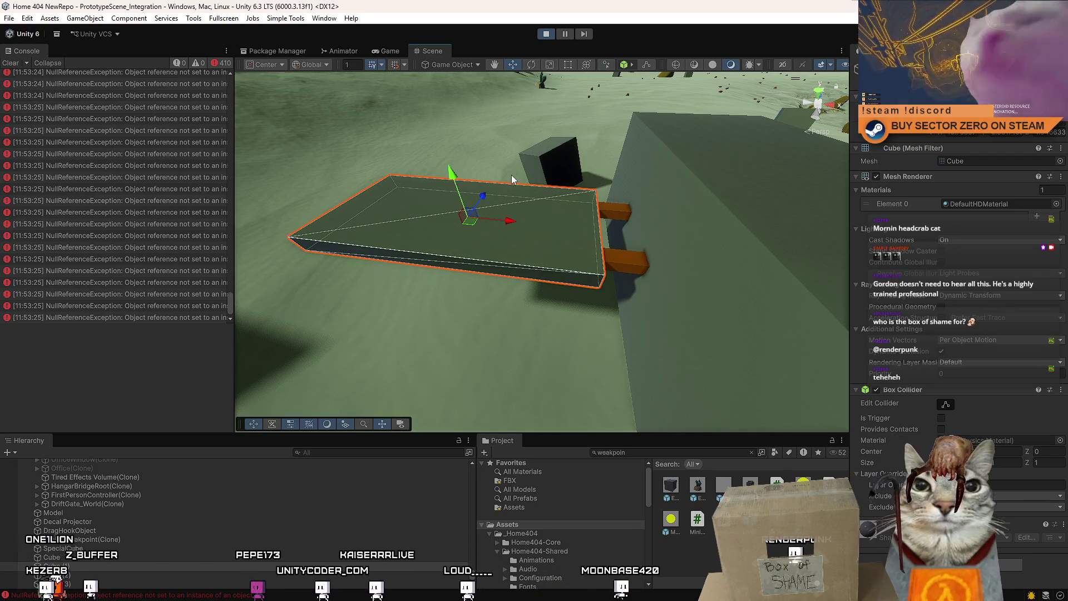
pyautogui.press('alt')
pyautogui.moveTo(483, 193); pyautogui.dragTo(789, 104)
pyautogui.press('f')
pyautogui.moveTo(700, 137)
pyautogui.mouseDown()
pyautogui.moveTo(592, 201)
pyautogui.moveTo(563, 136)
pyautogui.moveTo(189, 293)
pyautogui.moveTo(349, 300)
pyautogui.moveTo(727, 257)
pyautogui.moveTo(823, 230)
pyautogui.moveTo(751, 233)
pyautogui.moveTo(685, 190)
pyautogui.mouseUp()
pyautogui.press('f')
pyautogui.click(590, 219)
# Step: Select the orange bracket, slab and big box in turn, framing the box
pyautogui.moveTo(590, 219)
pyautogui.mouseDown()
pyautogui.moveTo(733, 202)
pyautogui.moveTo(586, 249)
pyautogui.mouseUp()
pyautogui.scroll(5, 662, 203)
pyautogui.click(519, 271)
pyautogui.moveTo(519, 271)
pyautogui.mouseDown()
pyautogui.moveTo(610, 267)
pyautogui.moveTo(528, 254)
pyautogui.moveTo(782, 212)
pyautogui.moveTo(616, 239)
pyautogui.moveTo(599, 274)
pyautogui.moveTo(569, 256)
pyautogui.mouseUp()
pyautogui.click(539, 256)
pyautogui.scroll(-10, 569, 256)
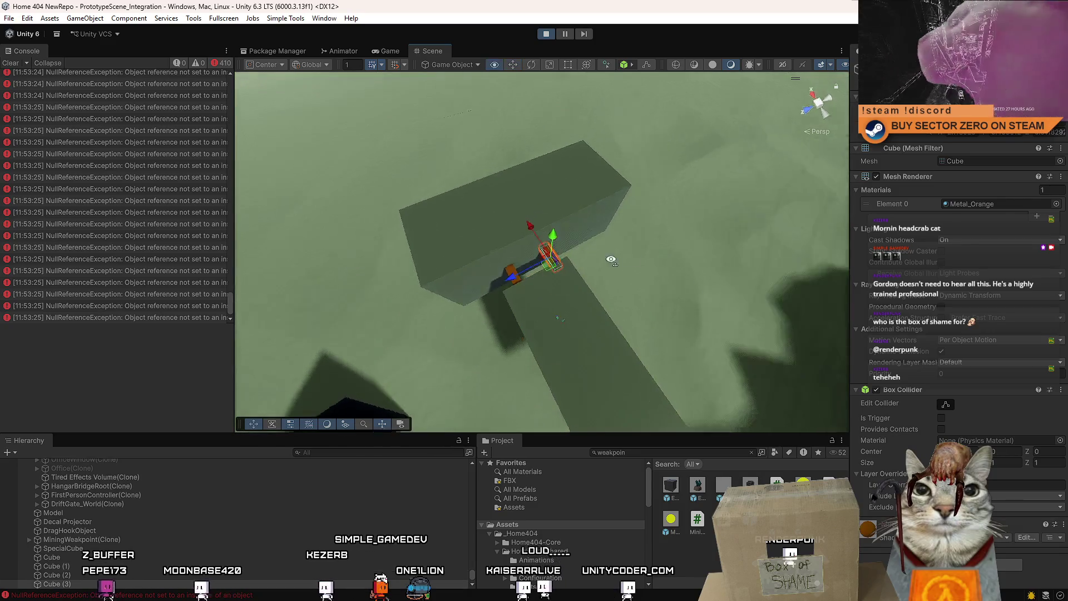
pyautogui.click(716, 556)
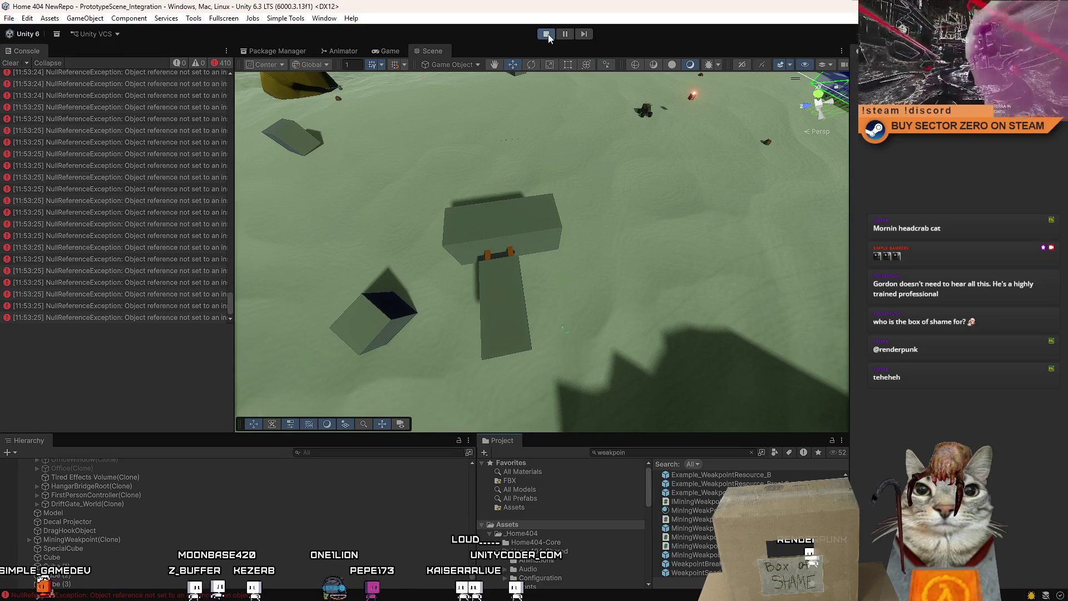
pyautogui.click(546, 248)
pyautogui.press('f')
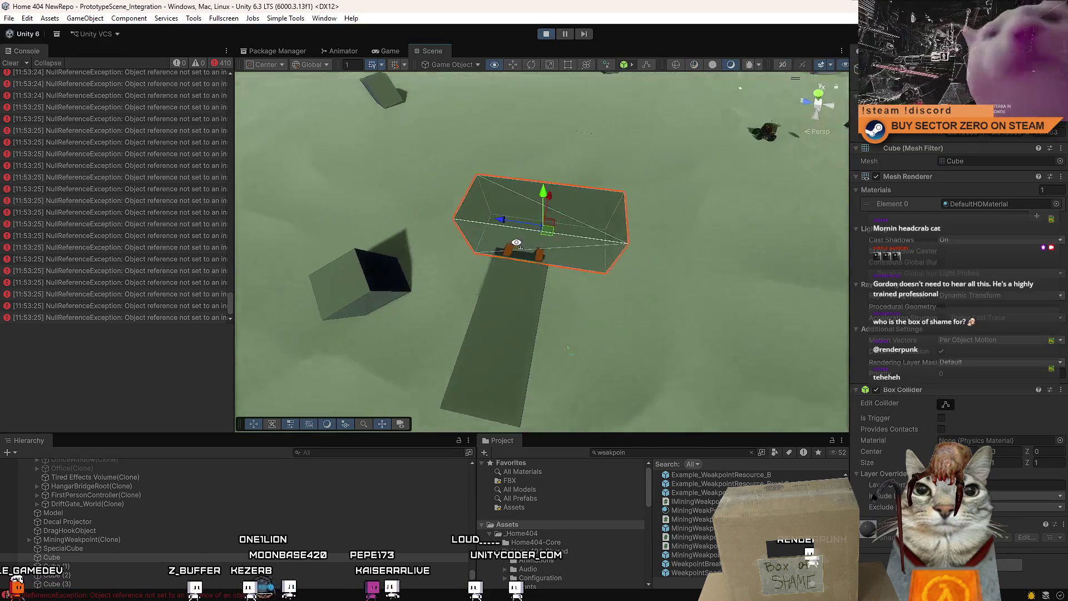
pyautogui.scroll(-3, 521, 321)
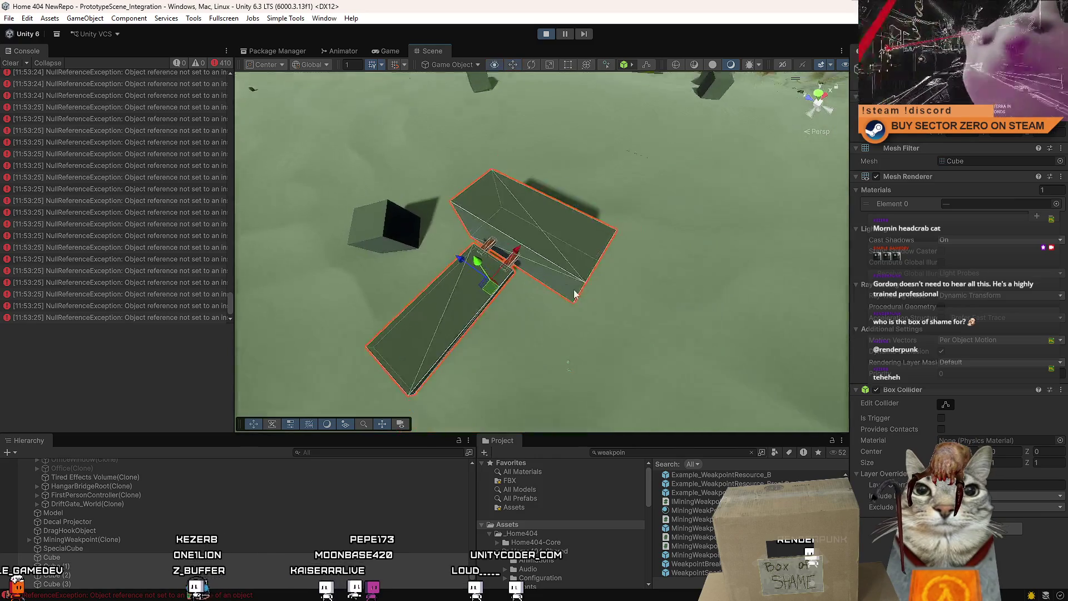
# Step: Stop Play mode with Ctrl+P and select the MiningWeakpointsGroup script in Project
pyautogui.hotkey('ctrl', 'p')
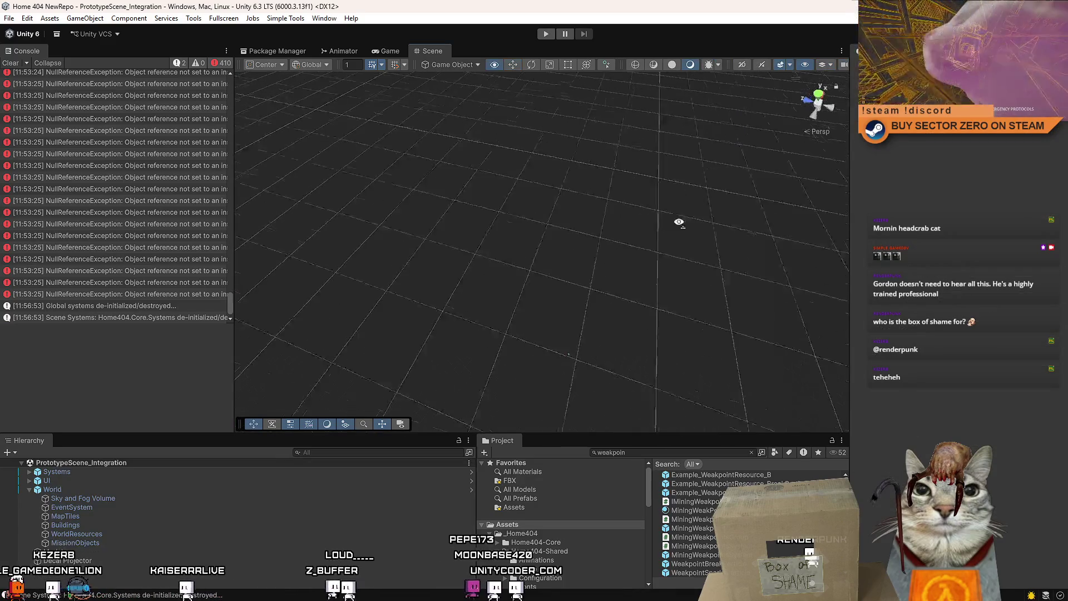
pyautogui.moveTo(710, 223)
pyautogui.mouseDown()
pyautogui.moveTo(842, 160)
pyautogui.moveTo(572, 209)
pyautogui.moveTo(546, 186)
pyautogui.moveTo(617, 187)
pyautogui.moveTo(575, 209)
pyautogui.moveTo(565, 195)
pyautogui.mouseUp()
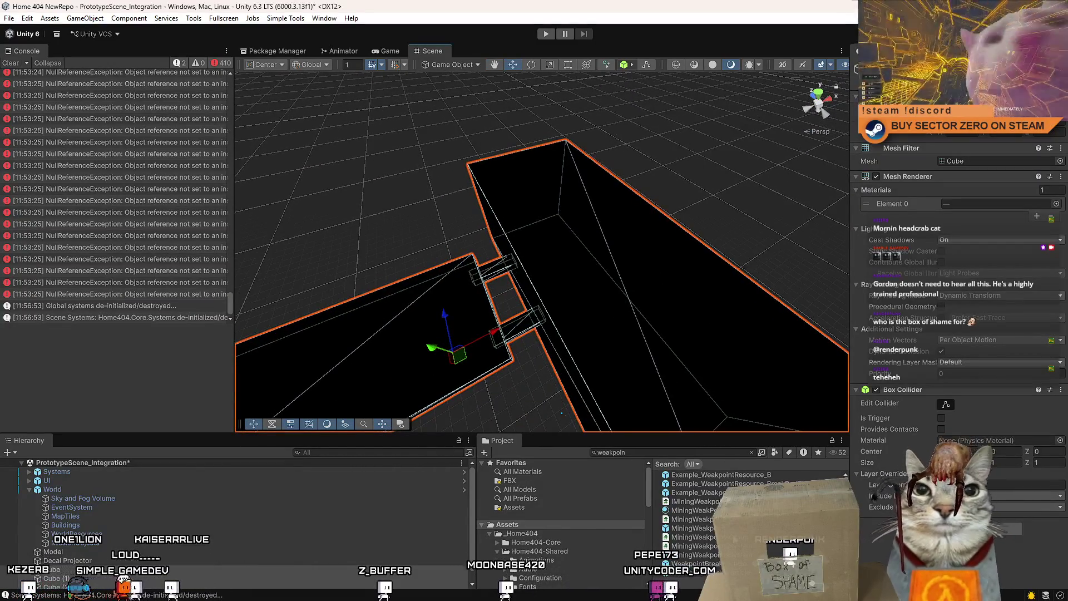
pyautogui.click(693, 537)
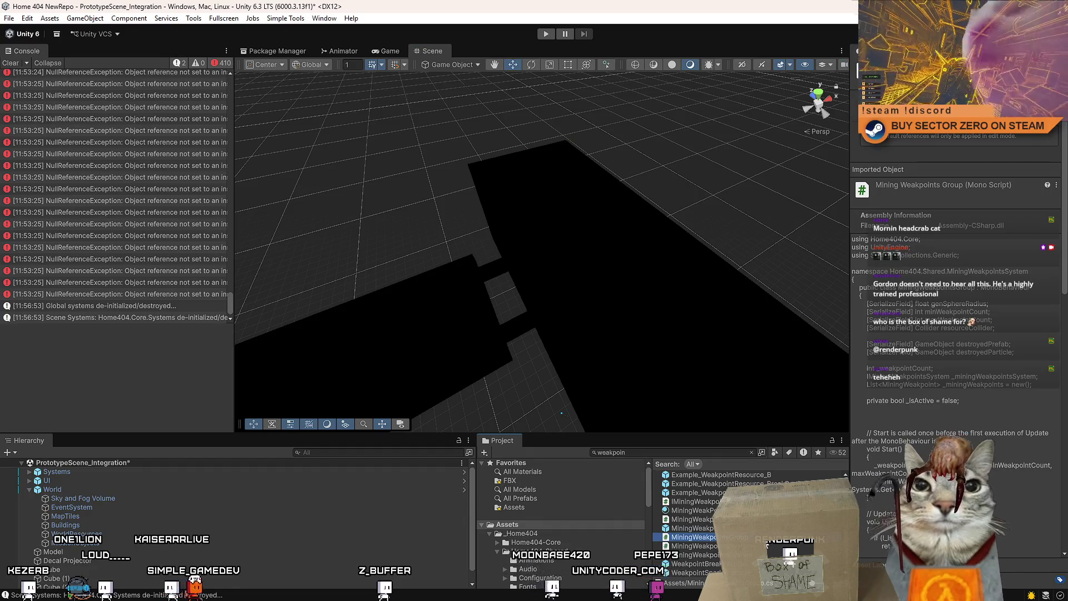
pyautogui.rightClick(771, 457)
# Step: Create a MonoBehaviour script named StructuralWeakpointGroup
pyautogui.moveTo(817, 237)
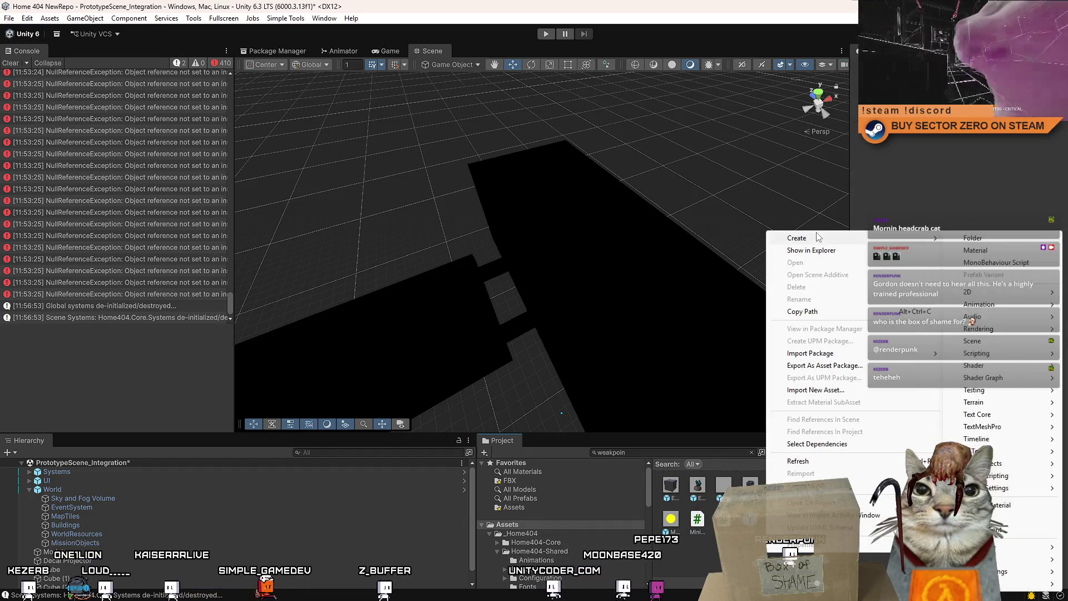
pyautogui.click(1011, 262)
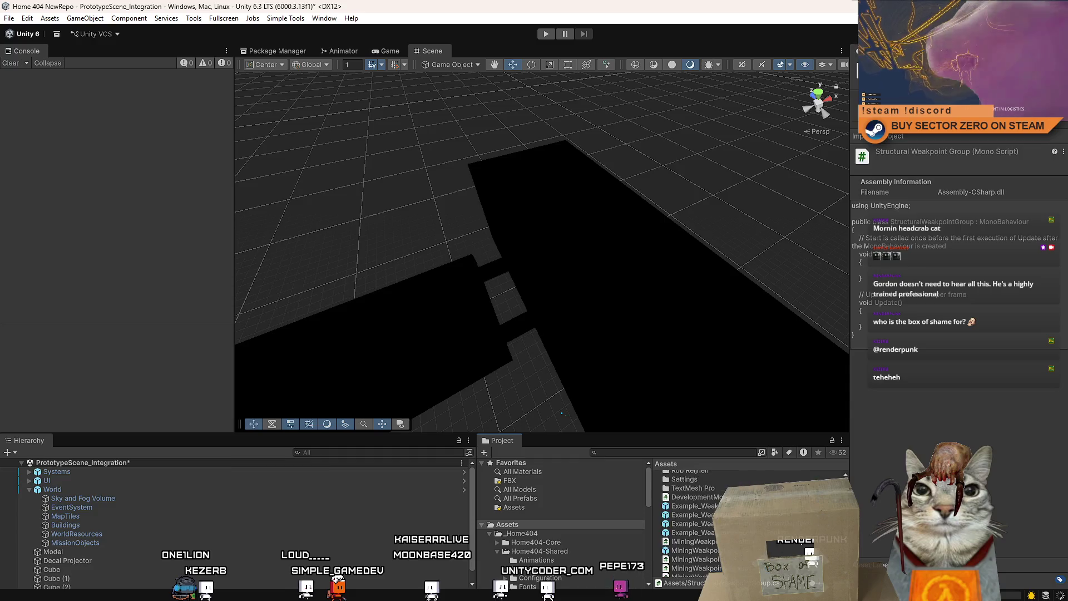
pyautogui.hotkey('alt', 'Tab')
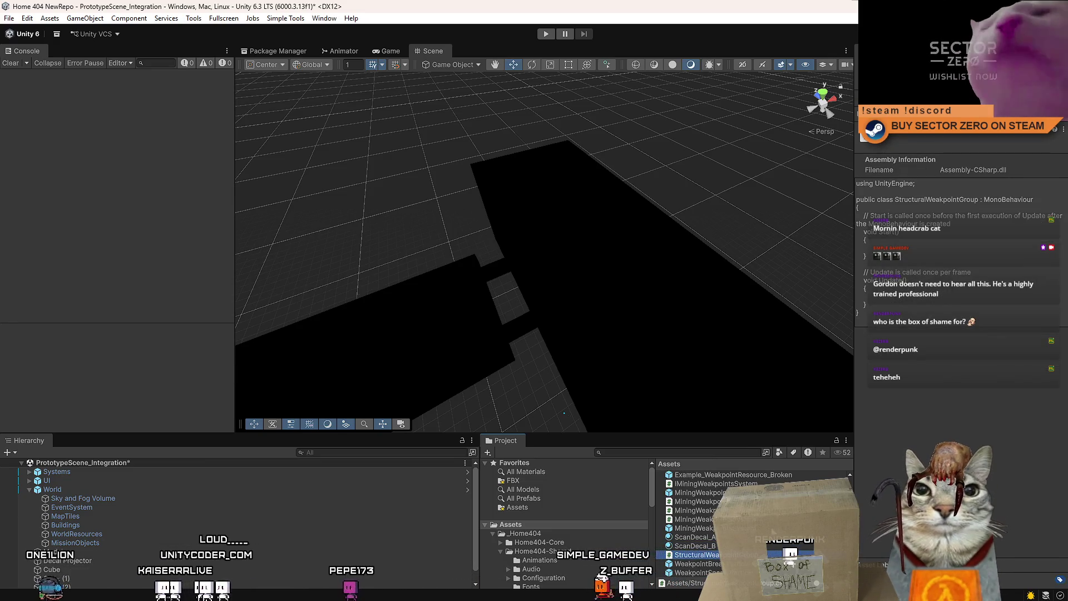
# Step: Create a second MonoBehaviour script, StructuralWeakpoint
pyautogui.rightClick(818, 554)
pyautogui.moveTo(861, 245)
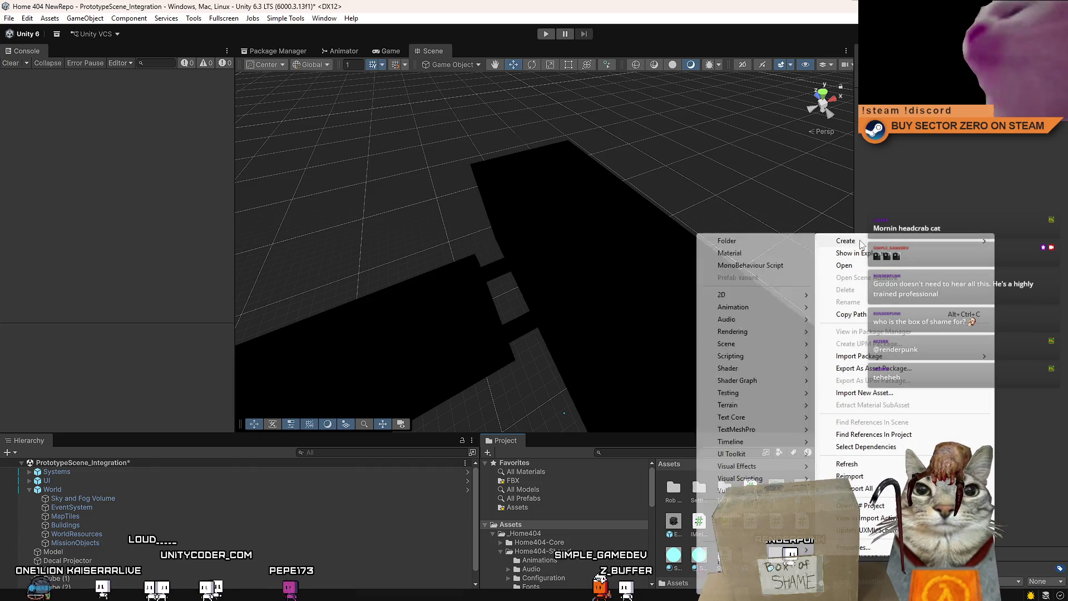
pyautogui.click(750, 265)
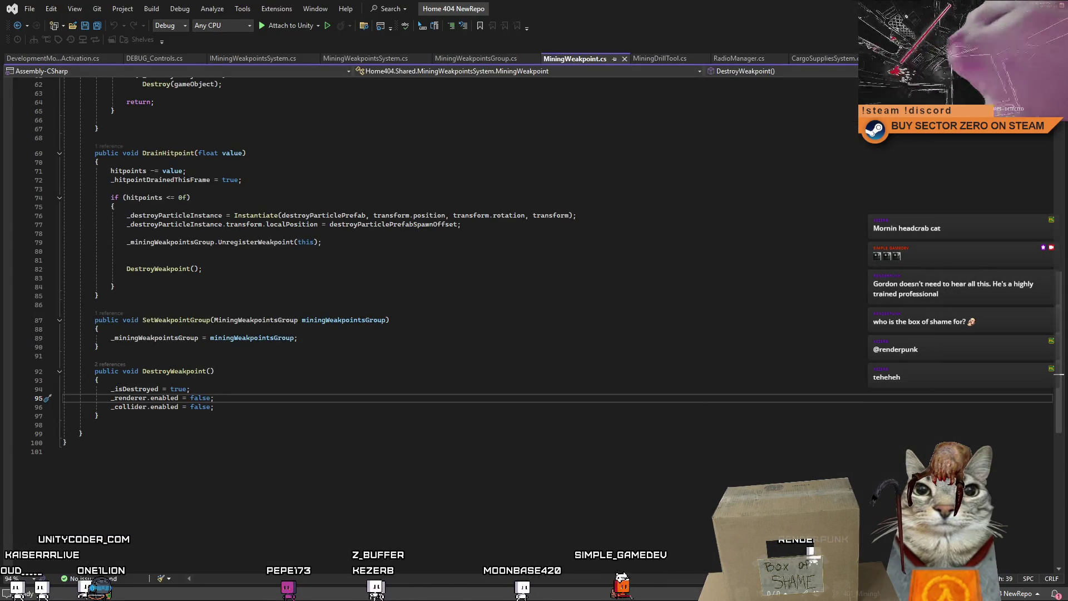
# Step: In Visual Studio, glance at StructuralWeakpoint, then return to MiningWeakpoint.cs near SetWeakpointGroup
pyautogui.hotkey('alt', 'Tab')
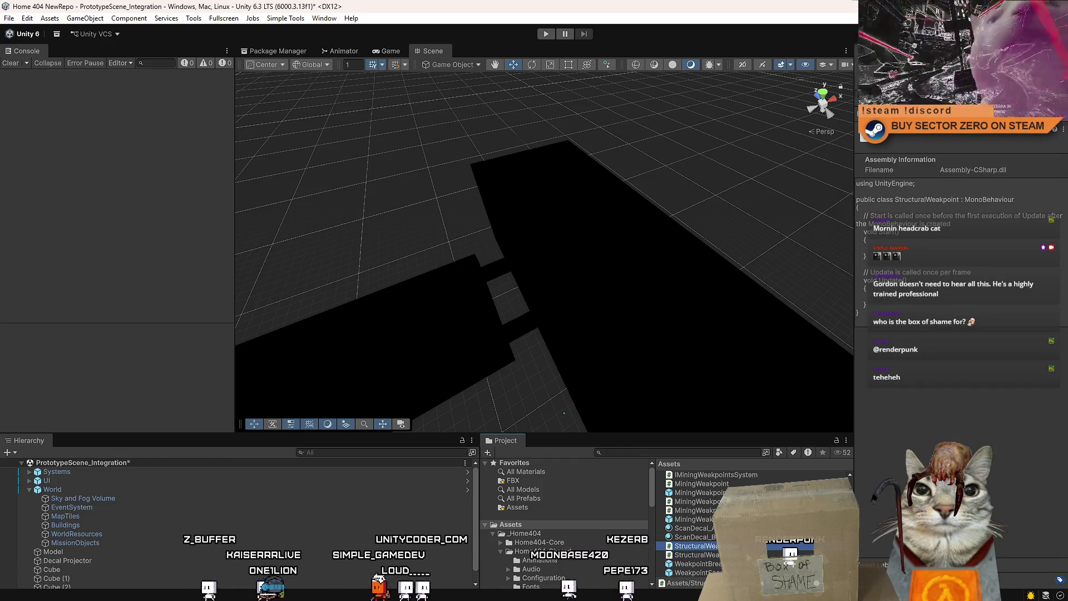
pyautogui.hotkey('alt', 'Tab')
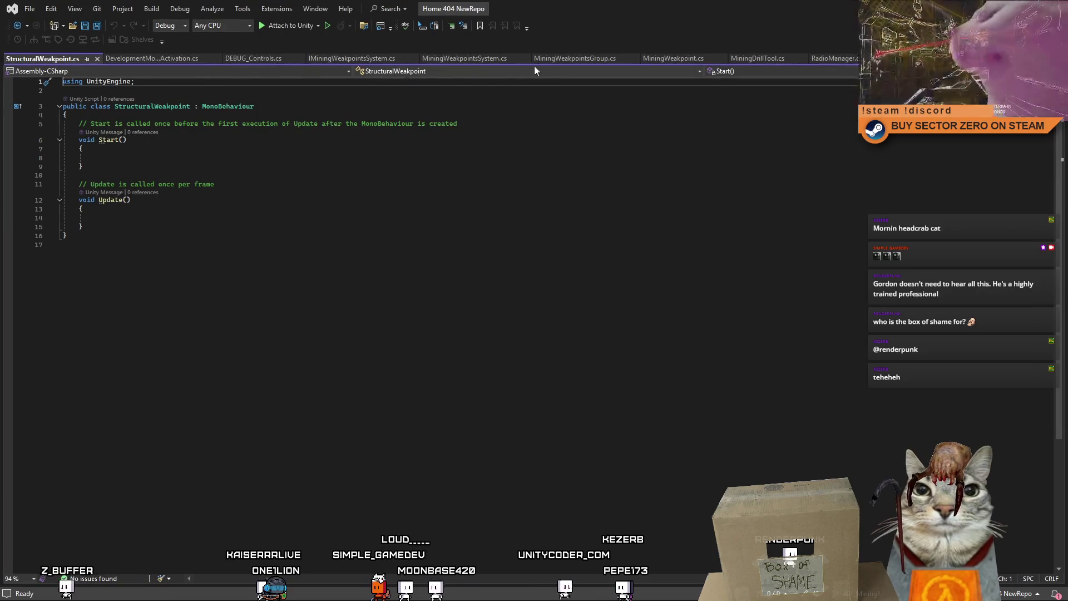
pyautogui.click(665, 59)
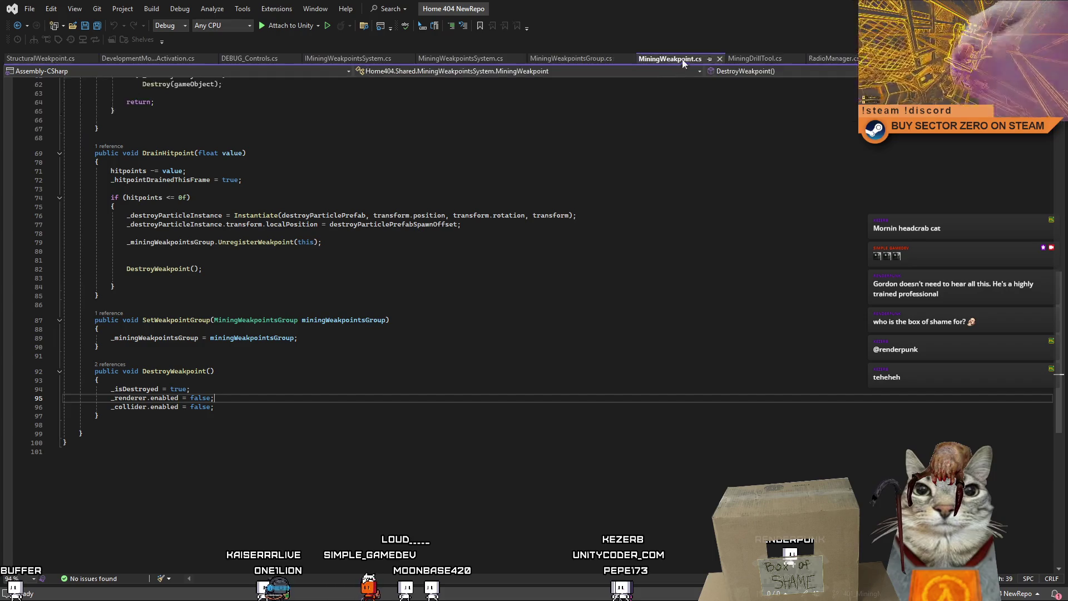
pyautogui.click(124, 59)
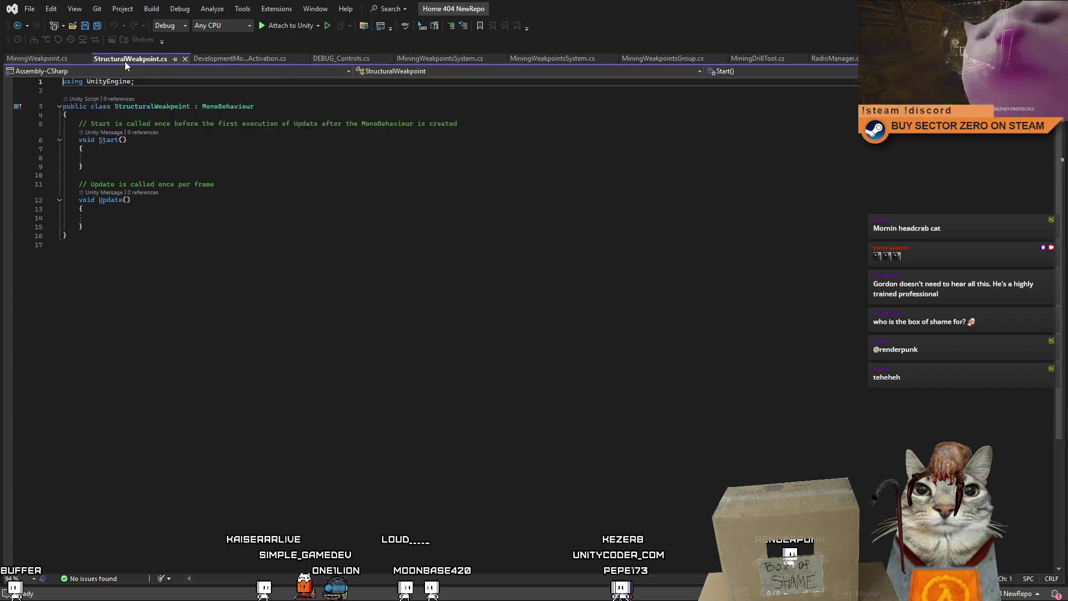
pyautogui.click(48, 59)
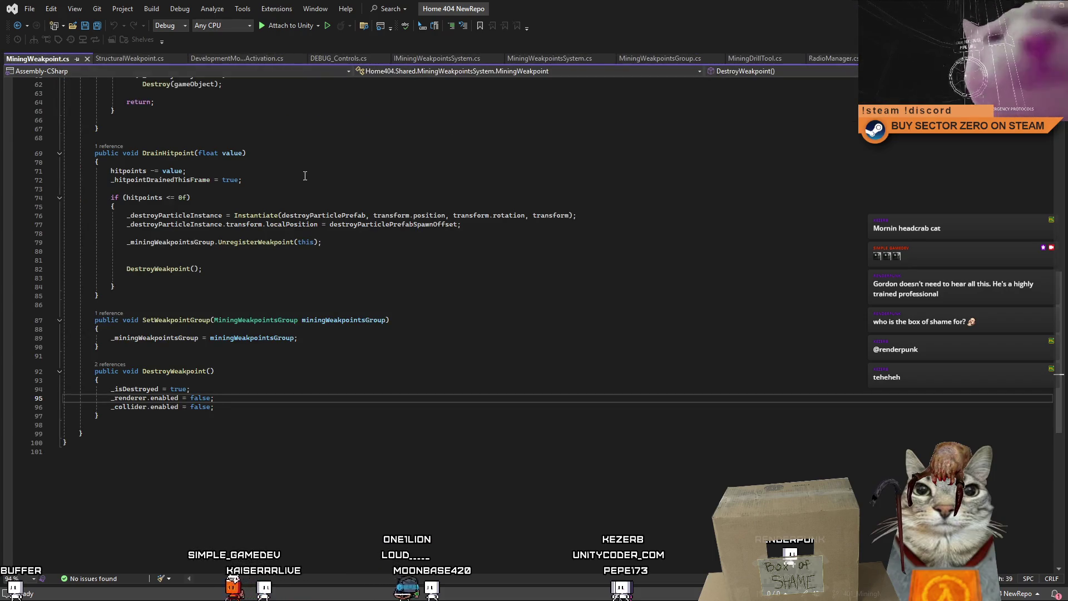
pyautogui.scroll(3, 305, 176)
pyautogui.scroll(4, 318, 212)
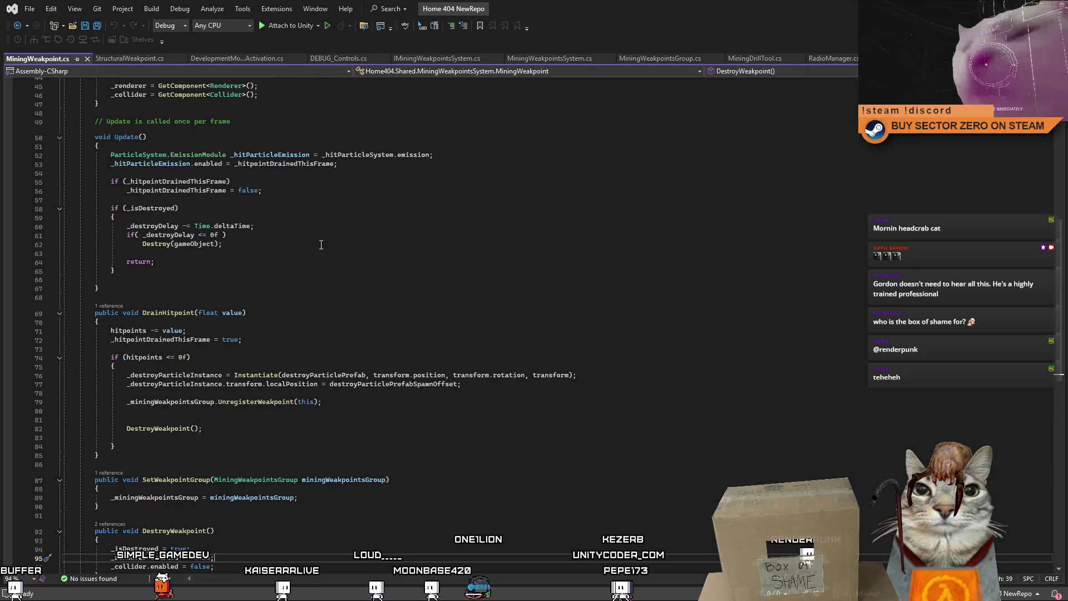
pyautogui.scroll(-4, 141, 396)
pyautogui.moveTo(84, 436); pyautogui.dragTo(67, 396)
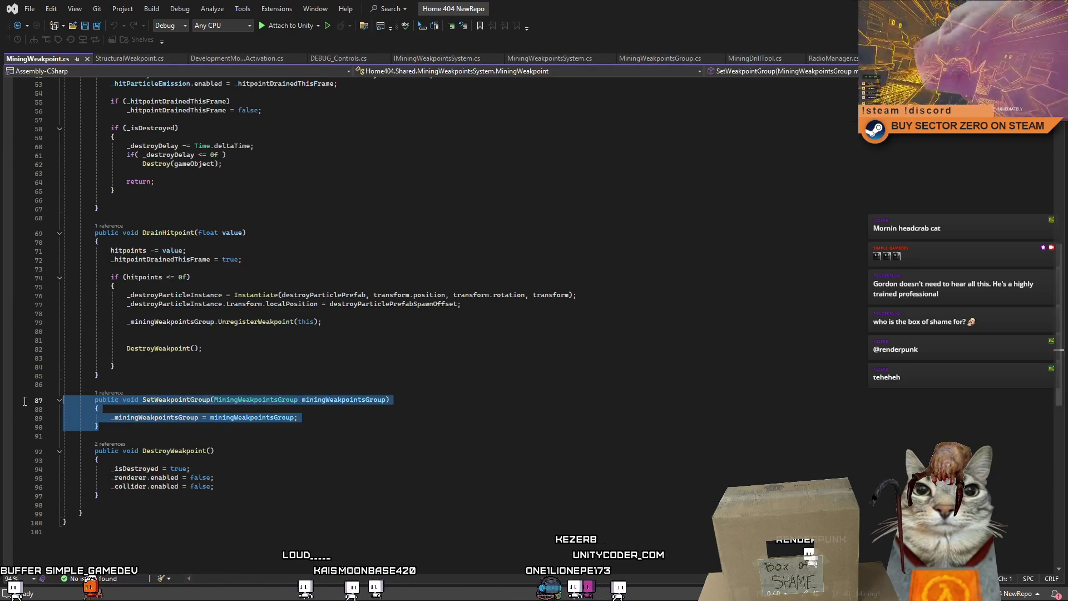
pyautogui.click(295, 444)
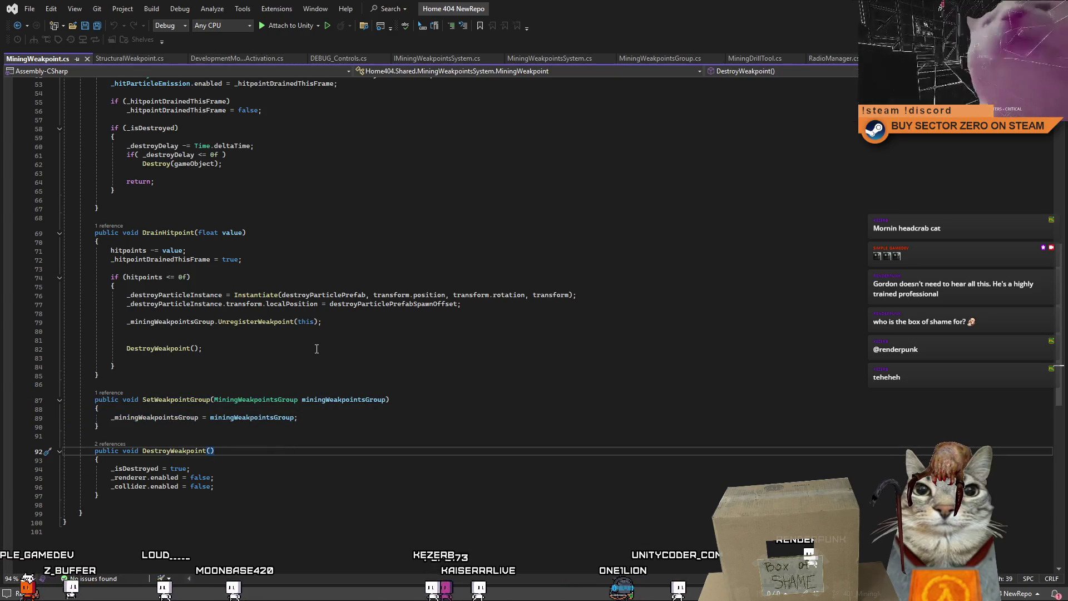
# Step: Scroll up through MiningWeakpoint.cs to review its field declarations
pyautogui.scroll(5, 299, 349)
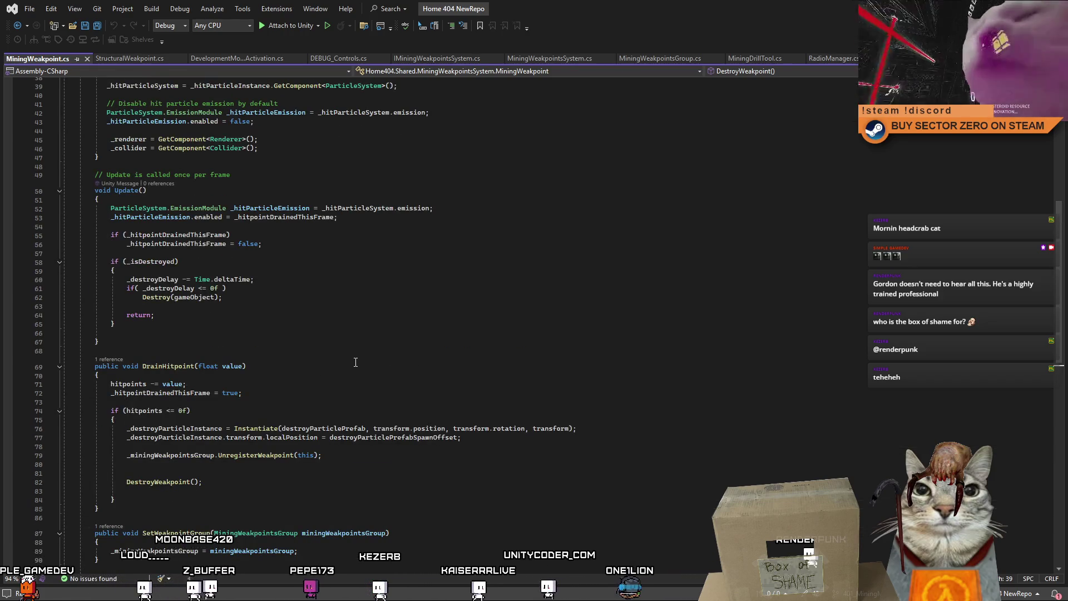
pyautogui.scroll(-6, 356, 362)
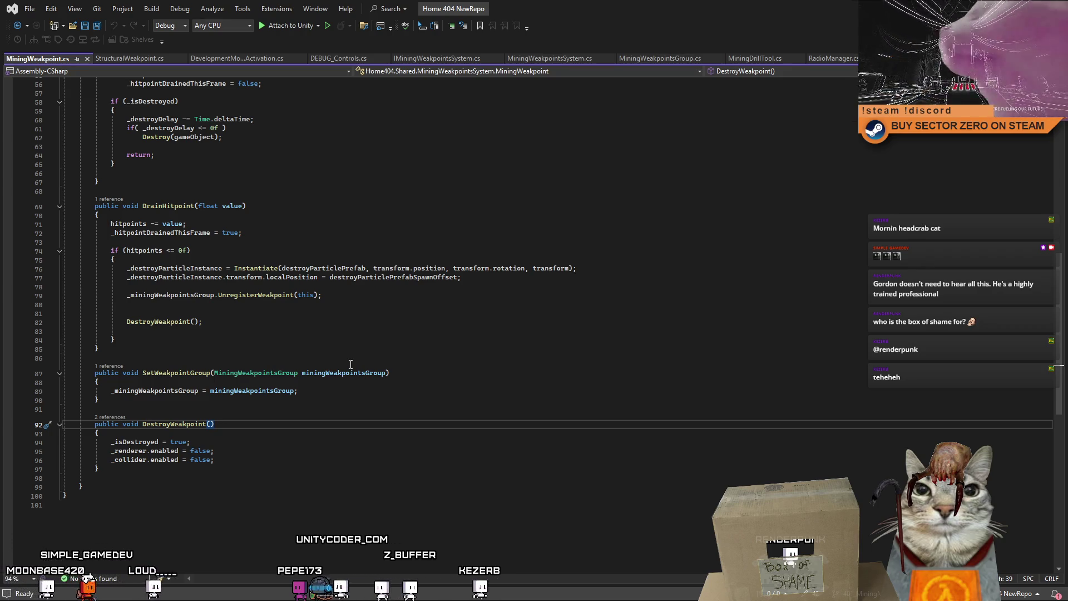
pyautogui.scroll(4, 351, 363)
pyautogui.scroll(-3, 356, 366)
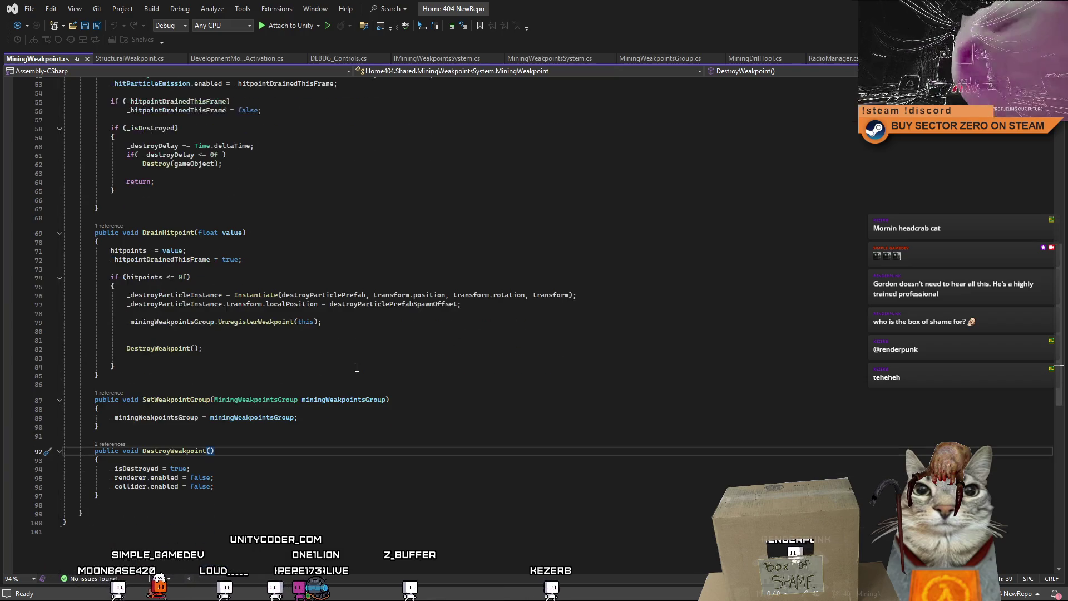
pyautogui.scroll(2, 357, 367)
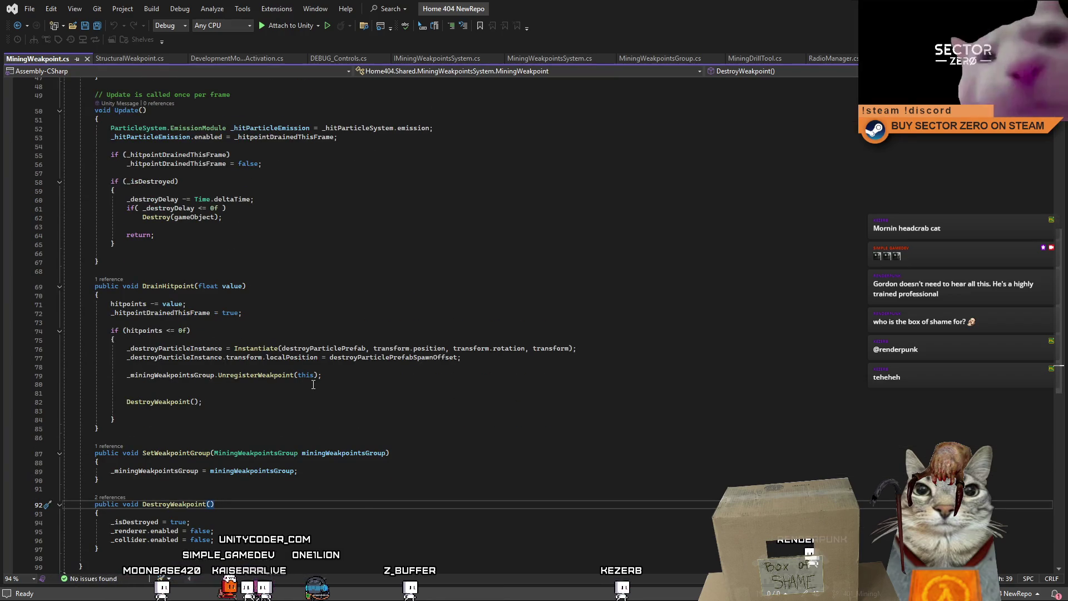
pyautogui.scroll(2, 313, 385)
pyautogui.scroll(3, 313, 385)
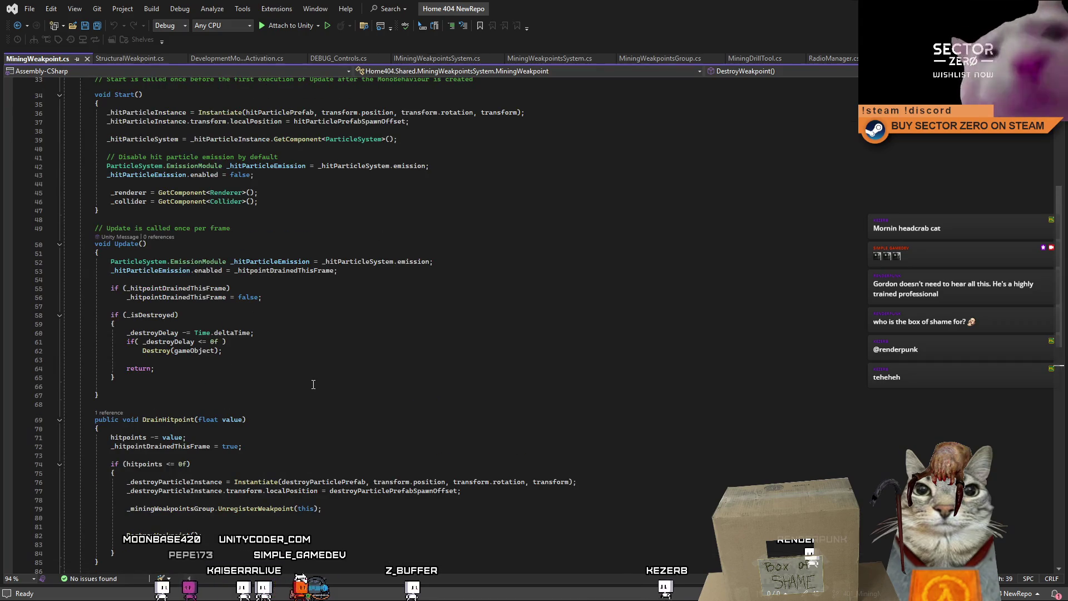
pyautogui.scroll(10, 313, 384)
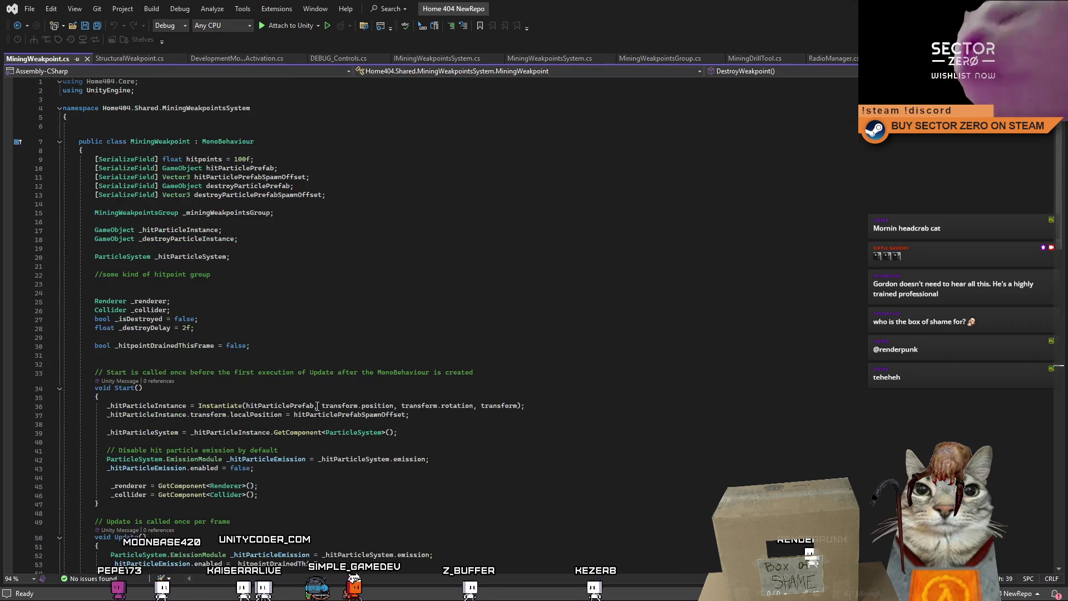
pyautogui.click(310, 331)
pyautogui.scroll(-15, 317, 339)
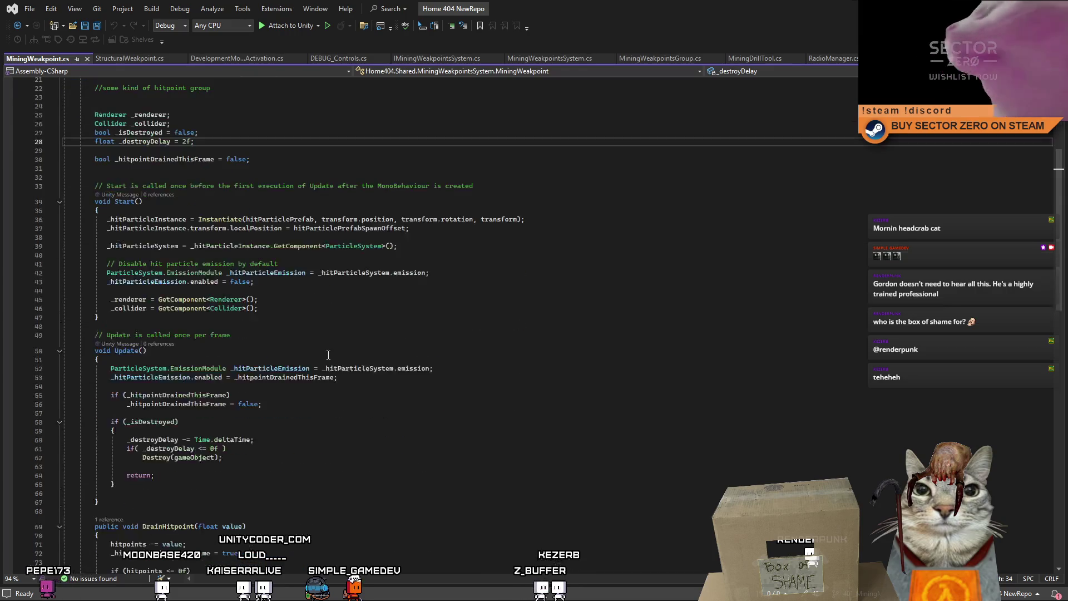
pyautogui.scroll(-2, 329, 354)
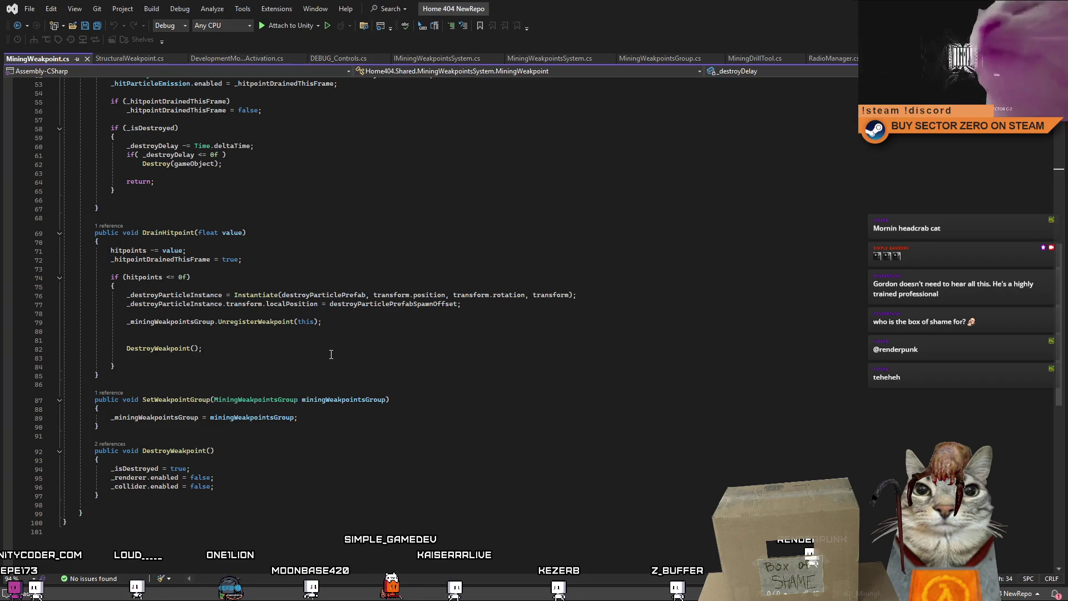
pyautogui.scroll(13, 331, 354)
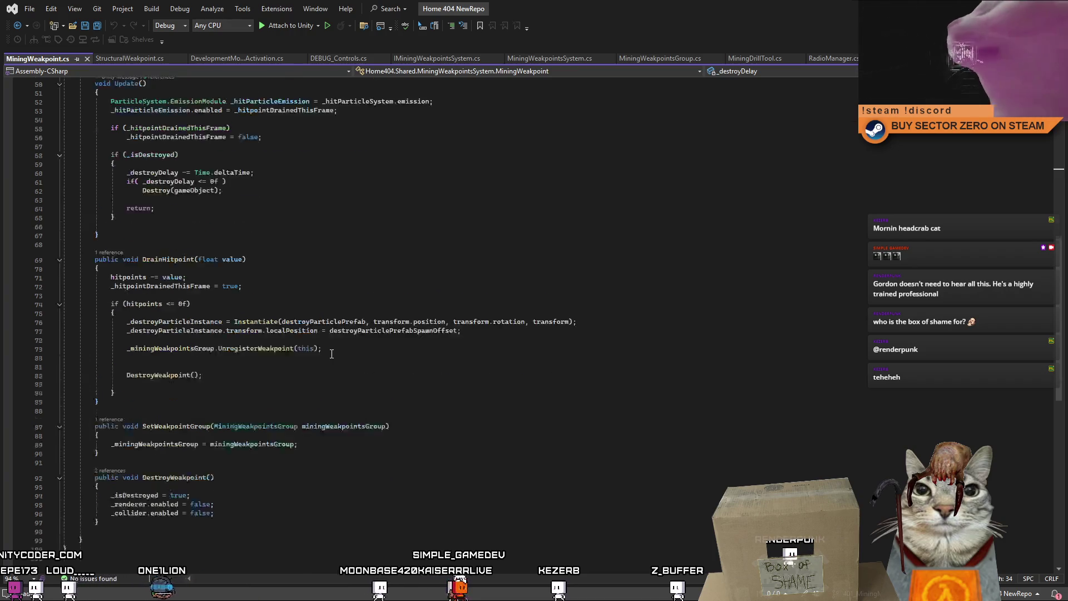
pyautogui.scroll(5, 332, 354)
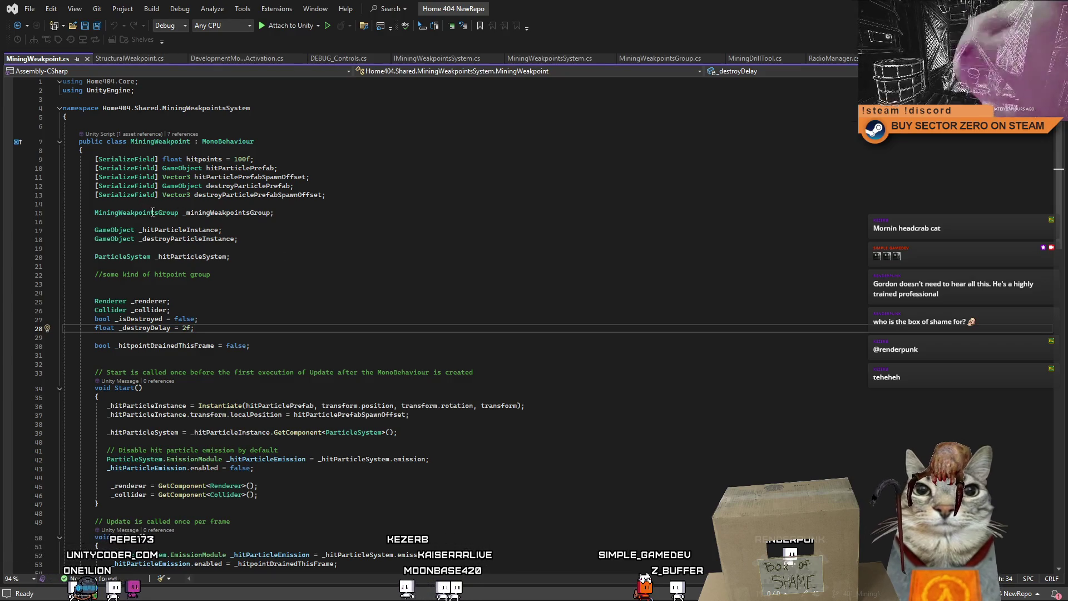
# Step: Point out the _destroyParticleInstance and _hitParticleSystem fields and the end of DrainHitpoint
pyautogui.click(487, 288)
pyautogui.click(439, 243)
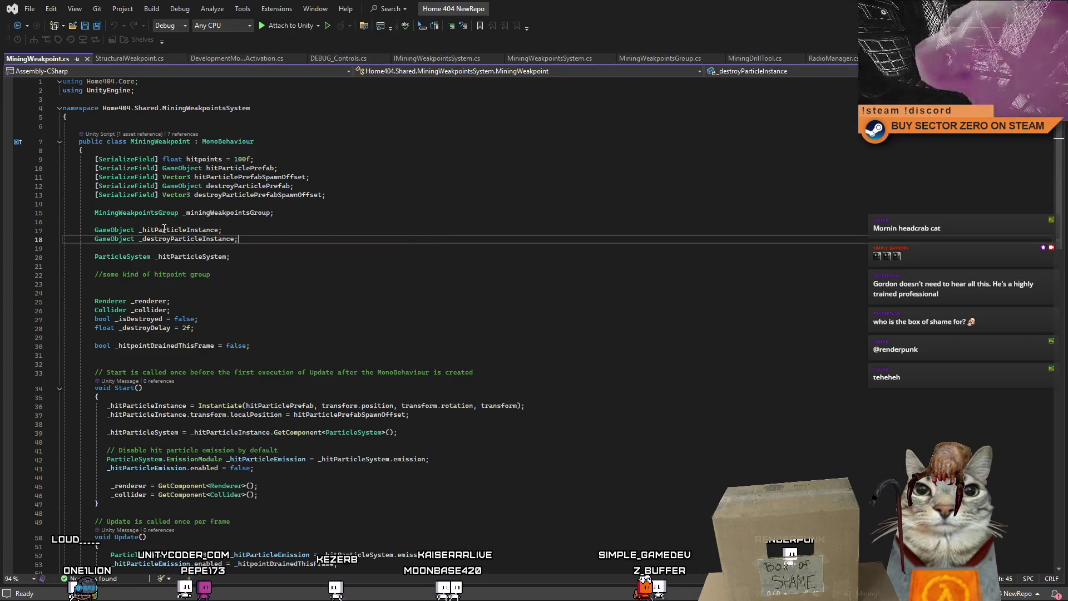
pyautogui.click(459, 258)
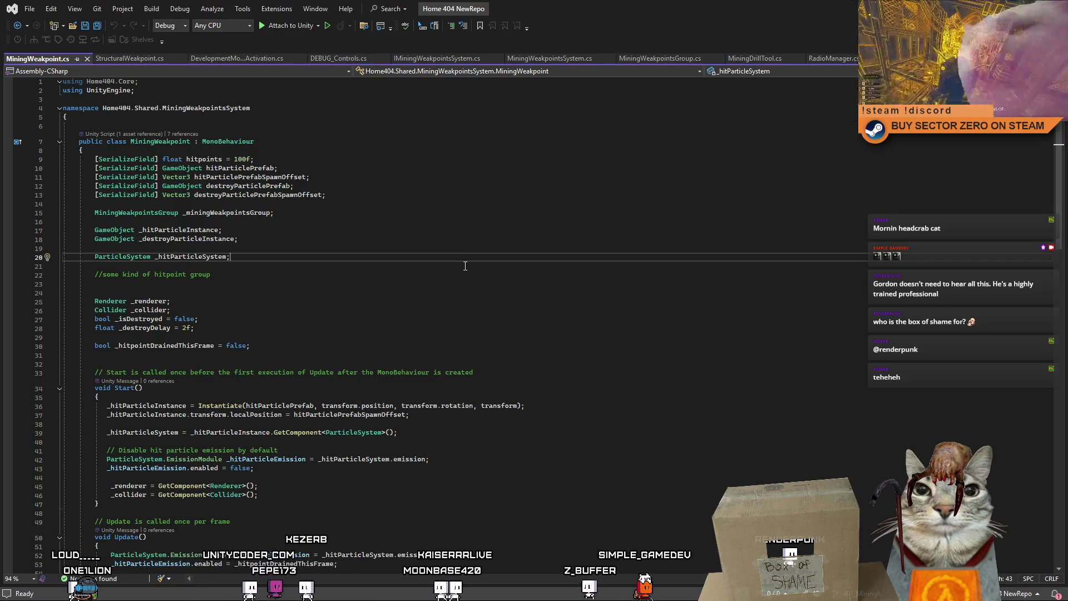
pyautogui.scroll(-5, 465, 266)
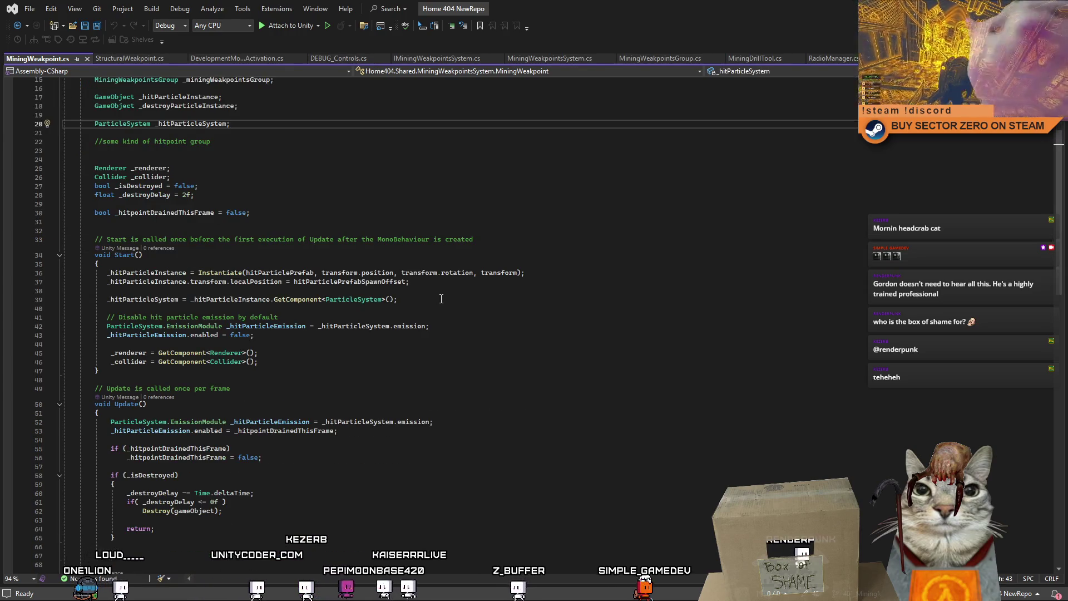
pyautogui.scroll(-15, 441, 299)
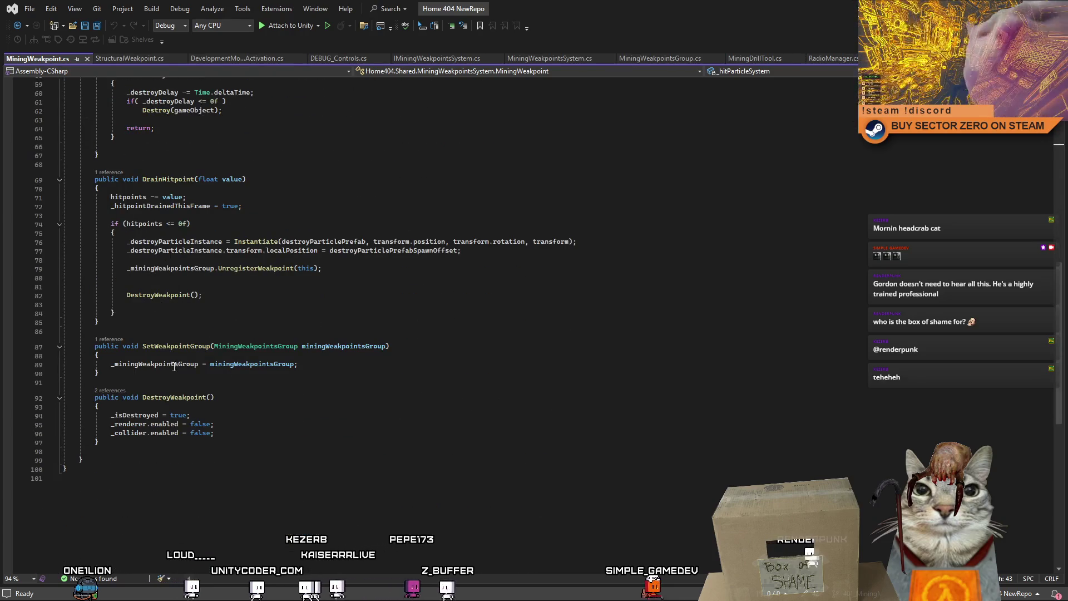
pyautogui.click(350, 314)
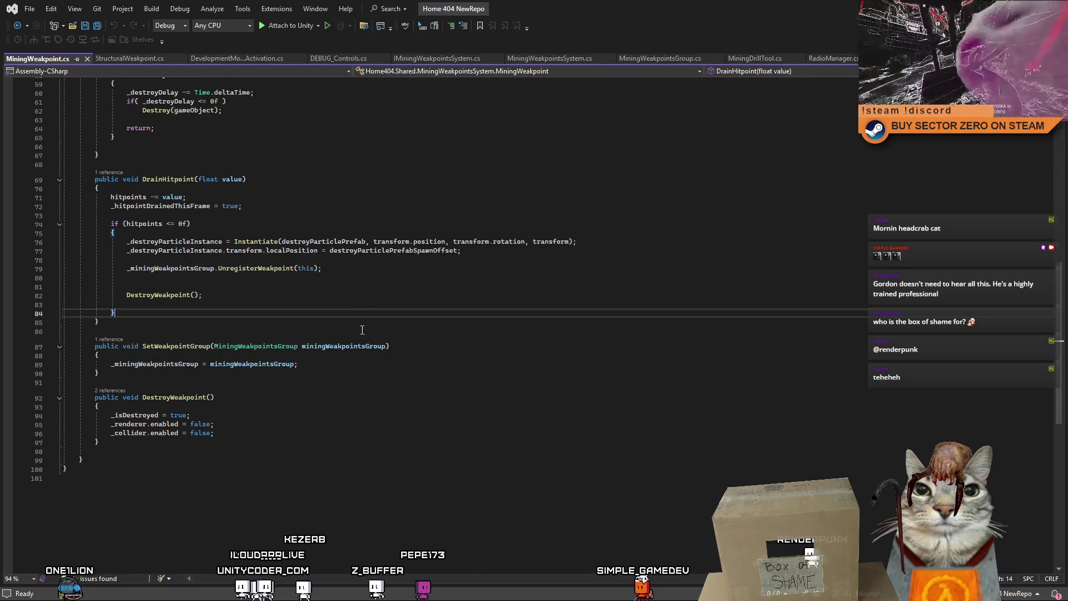
pyautogui.scroll(20, 362, 330)
pyautogui.click(441, 362)
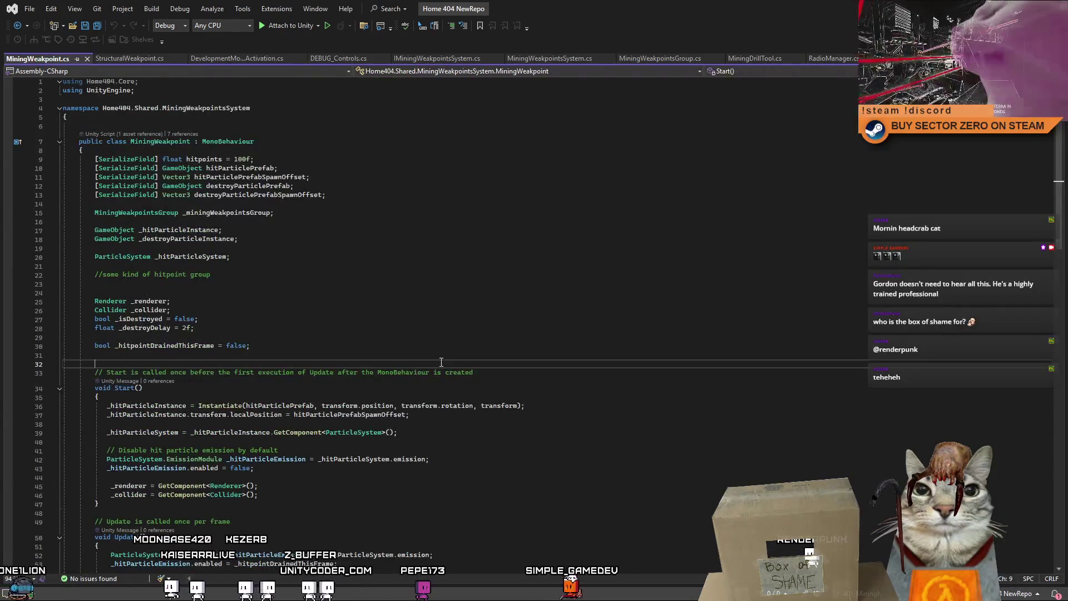
# Step: Replace the StructuralWeakpoint.cs template with the copied MiningWeakpoint code
pyautogui.hotkey('ctrl', 'z')
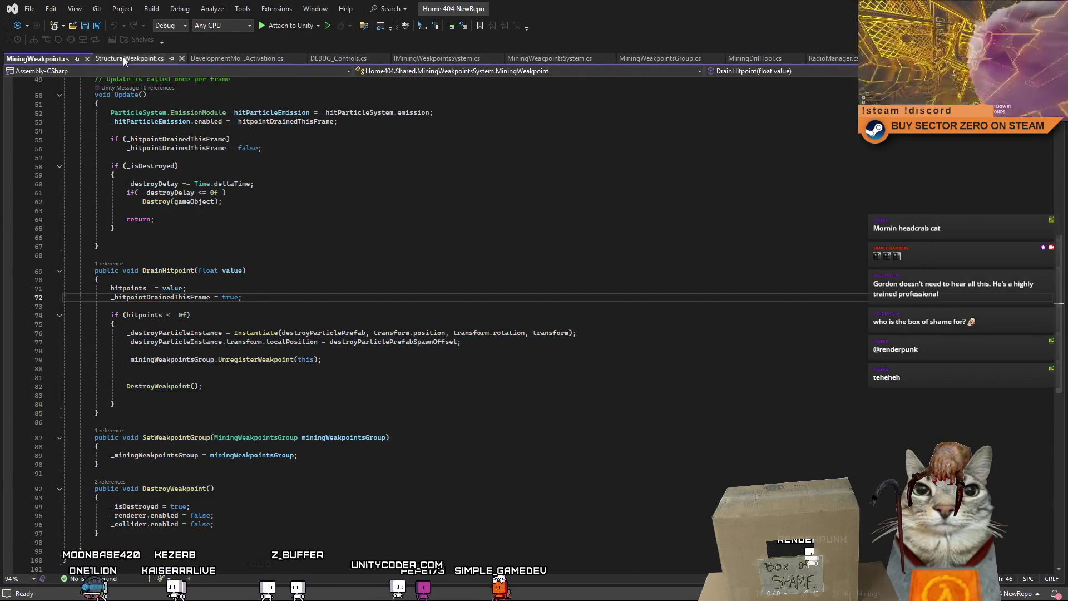
pyautogui.click(125, 58)
pyautogui.hotkey('ctrl', 'a')
pyautogui.hotkey('ctrl', 'v')
pyautogui.scroll(10, 333, 205)
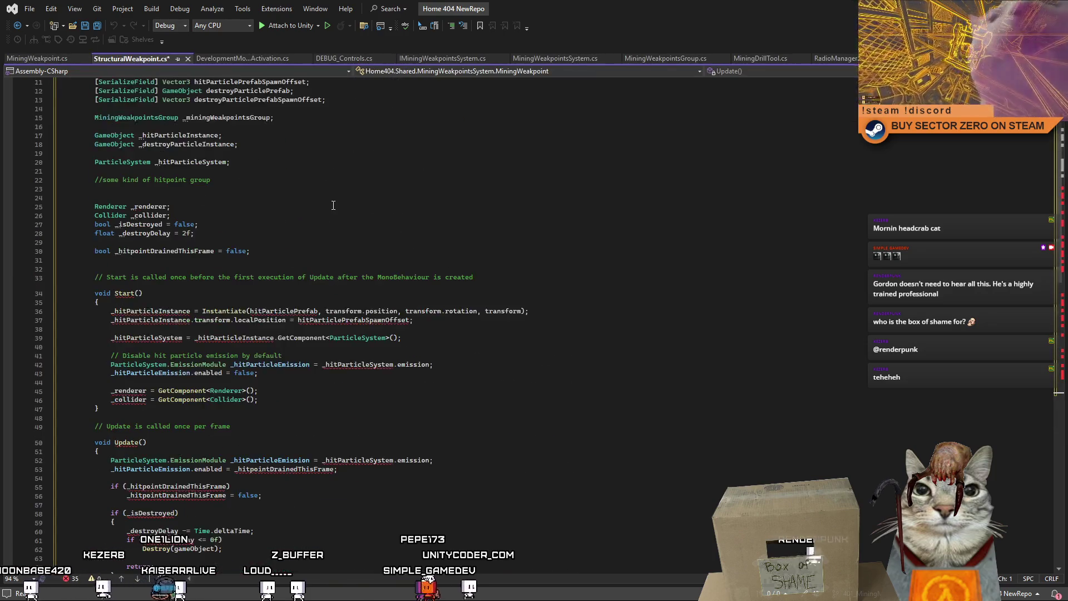
pyautogui.scroll(3, 192, 126)
# Step: Start renaming the class for structural weakpoints and delete the MiningWeakpointsSystem namespace part
pyautogui.doubleClick(156, 141)
pyautogui.write('S')
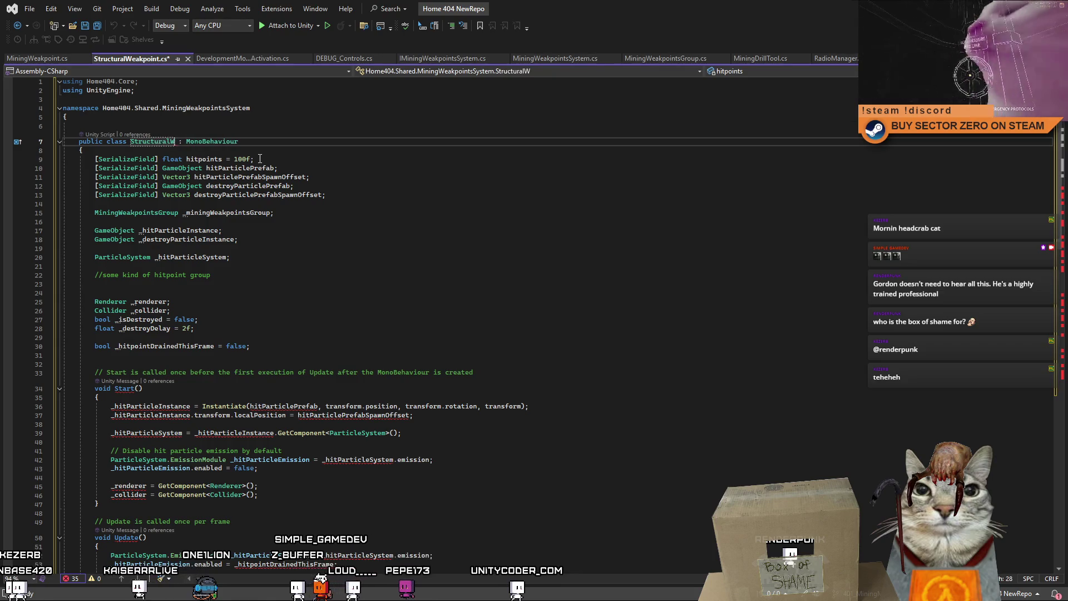
pyautogui.click(260, 159)
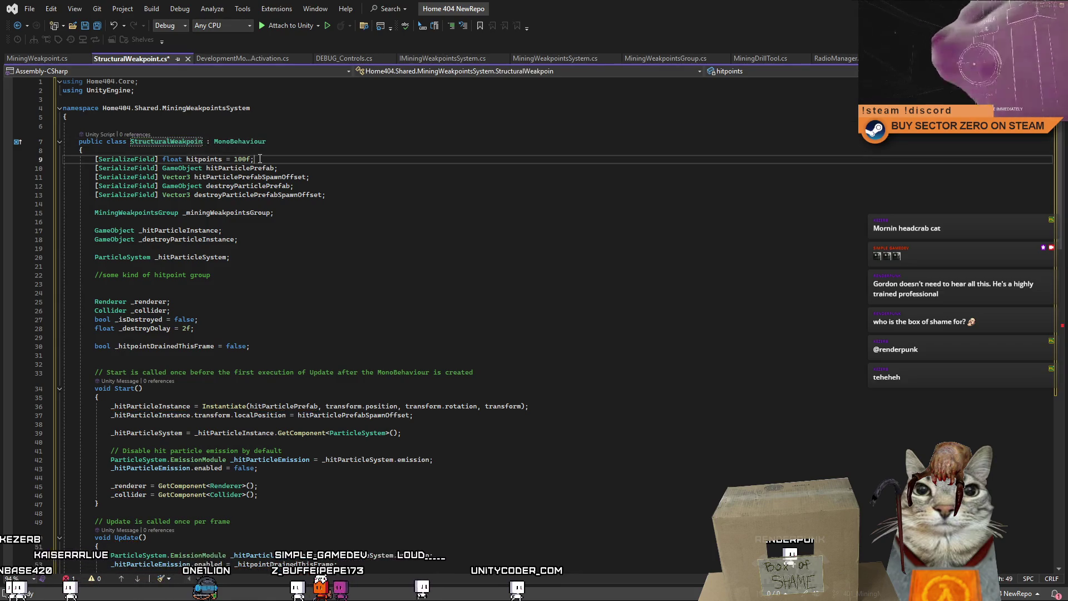
pyautogui.doubleClick(214, 109)
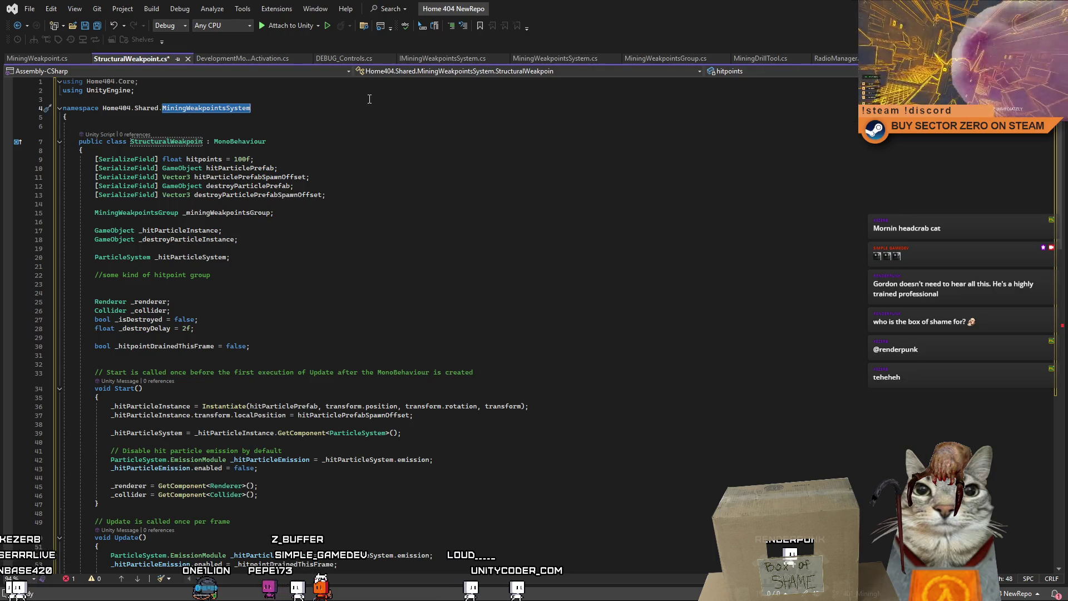
pyautogui.press('BackSpace')
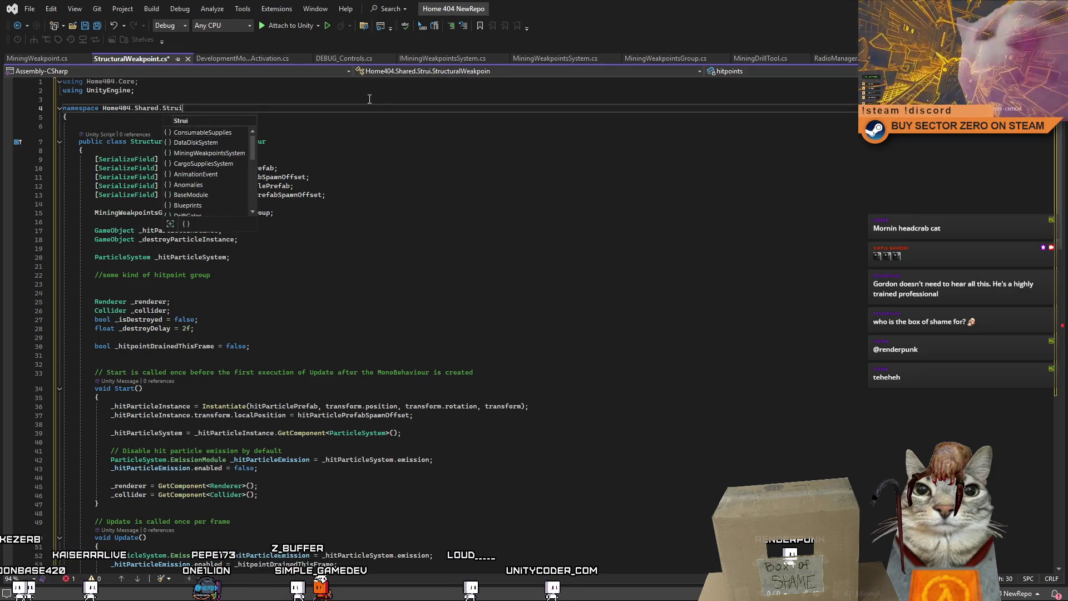